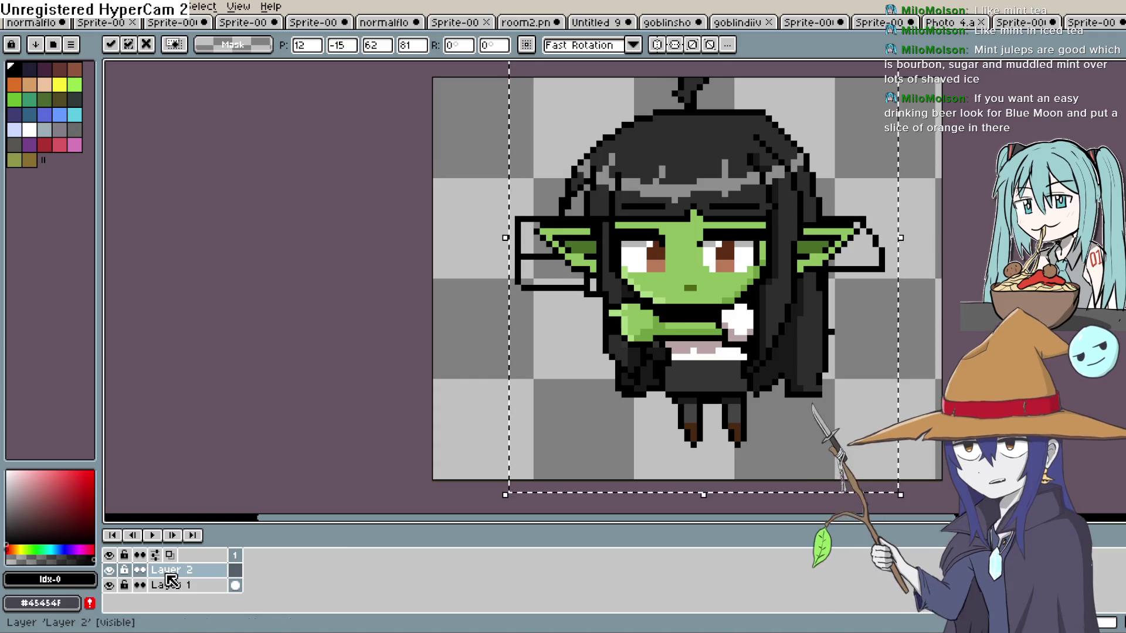
Move the pistol outline layer (Layer 1) above the goblin layer (Layer 2).
right_click(156, 582)
key("Escape")
left_click(159, 584)
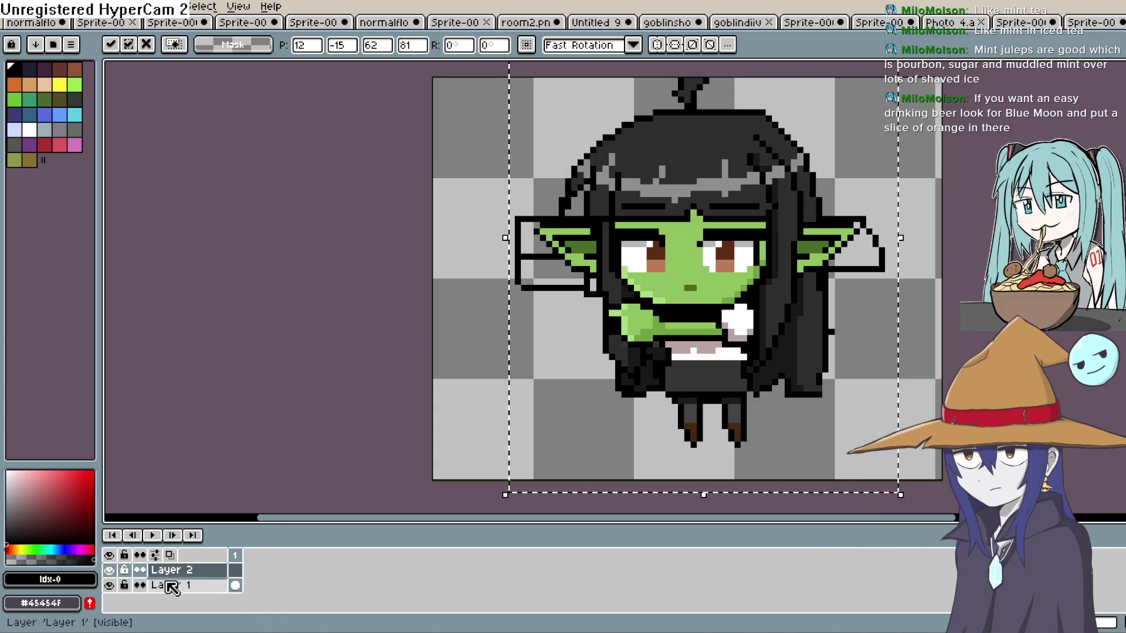
mouse_move(170, 585)
left_mouse_down()
mouse_move(181, 593)
mouse_move(171, 565)
left_mouse_up()
Shift the pistol outline left across the sprite.
mouse_move(704, 323)
left_mouse_down()
mouse_move(554, 309)
mouse_move(643, 319)
mouse_move(590, 315)
mouse_move(711, 304)
mouse_move(666, 311)
left_mouse_up()
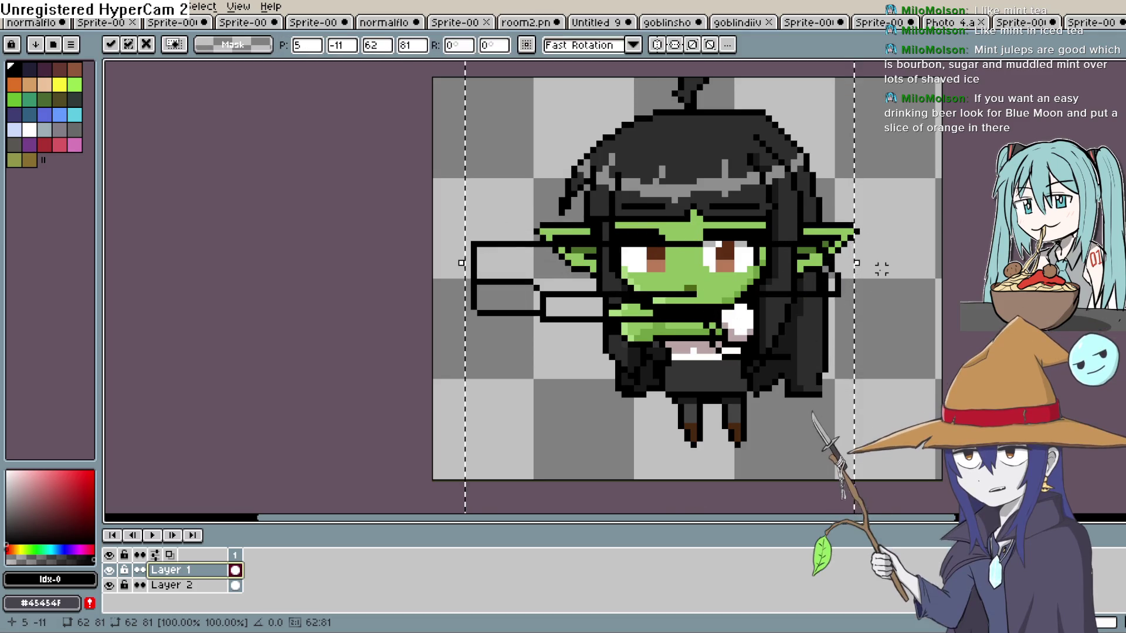
scroll(891, 284, "down", 1)
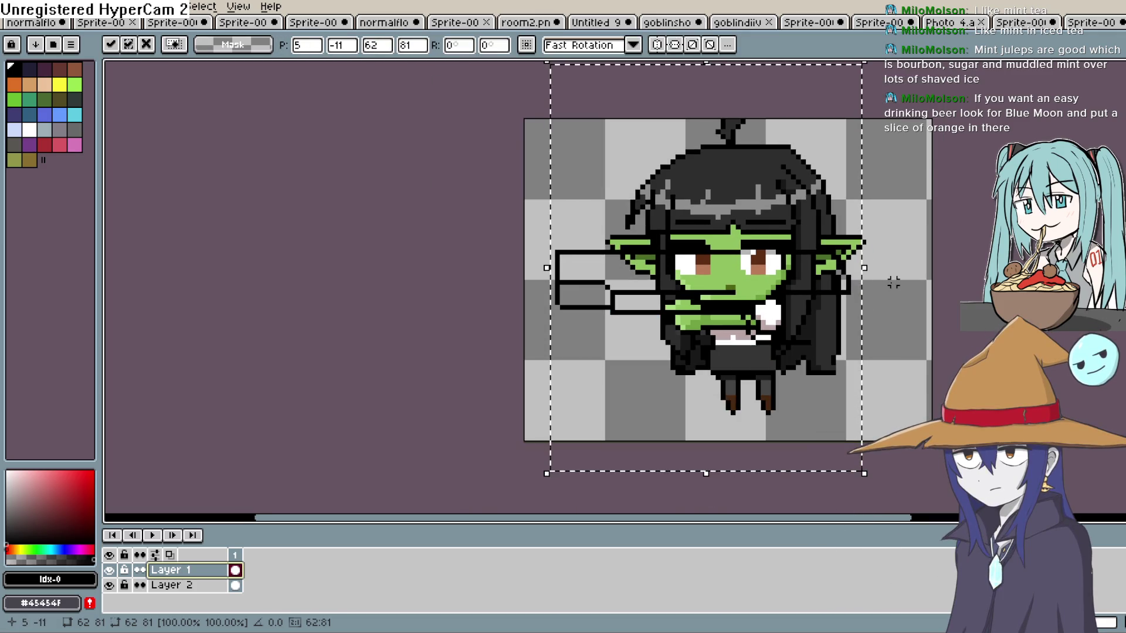
scroll(893, 283, "down", 1)
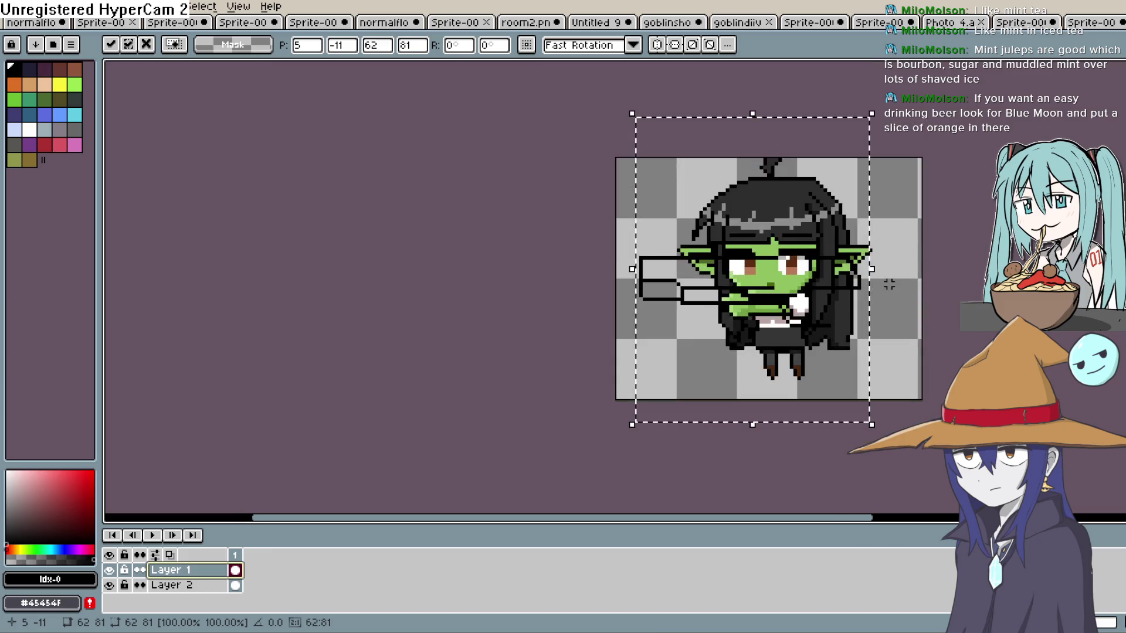
Hide the goblin layer so only the pistol outline shows.
left_click(109, 586)
left_click(109, 585)
left_click(109, 586)
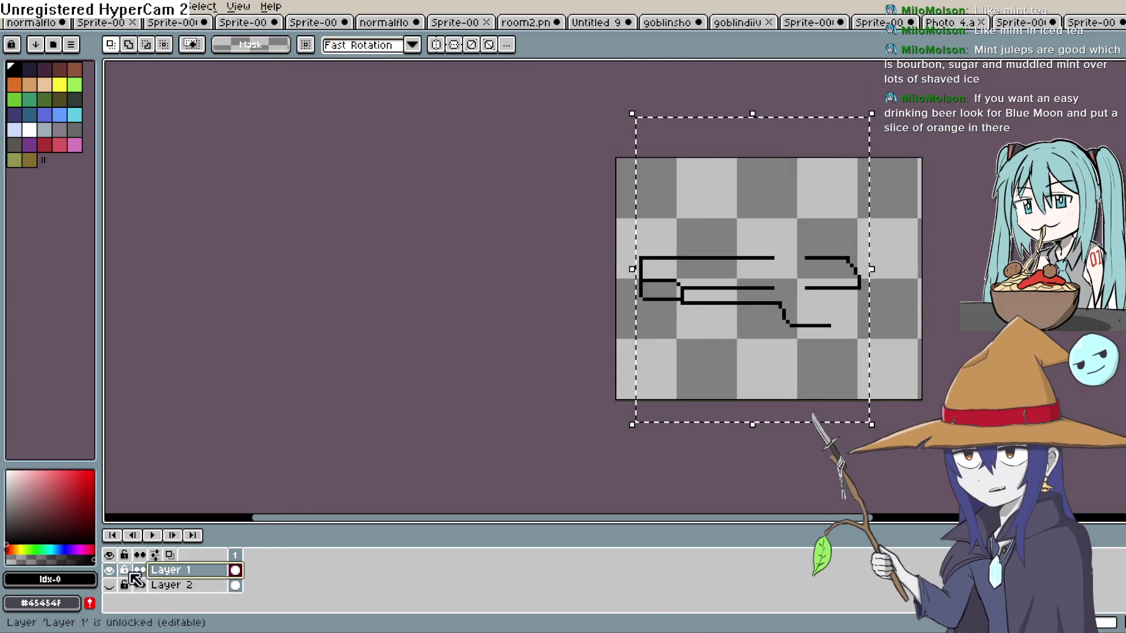
Scale the pistol outline down to about 30×63 pixels, move it up-right, and commit it.
mouse_move(872, 113)
left_mouse_down()
mouse_move(794, 176)
mouse_move(804, 181)
mouse_move(791, 195)
mouse_move(785, 176)
mouse_move(757, 179)
left_mouse_up()
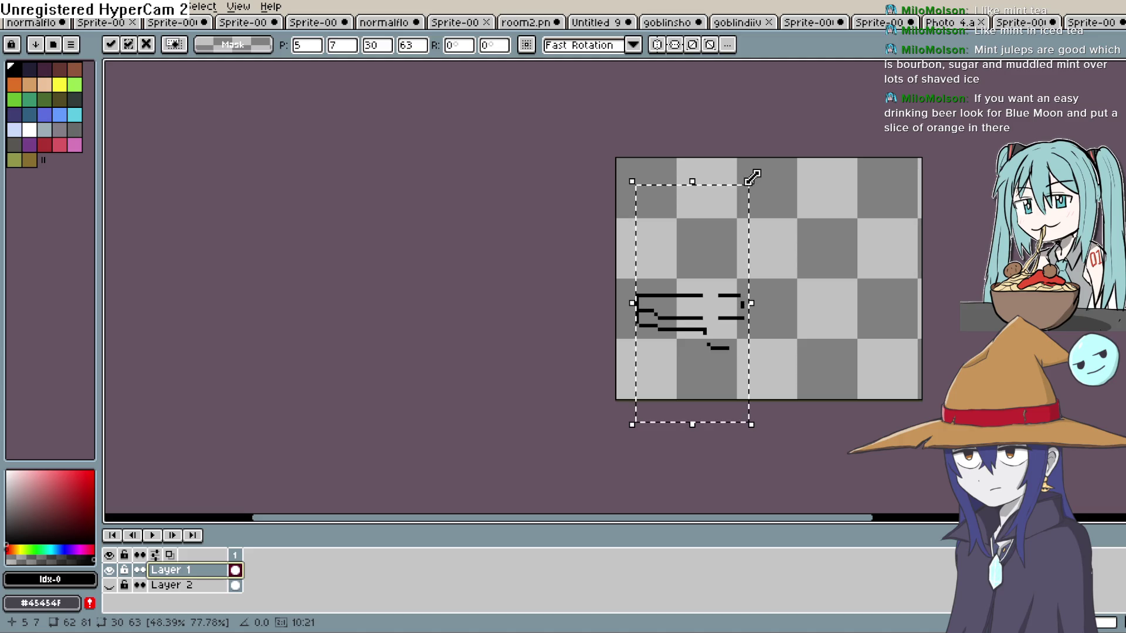
mouse_move(717, 332)
left_mouse_down()
mouse_move(772, 309)
mouse_move(773, 322)
left_mouse_up()
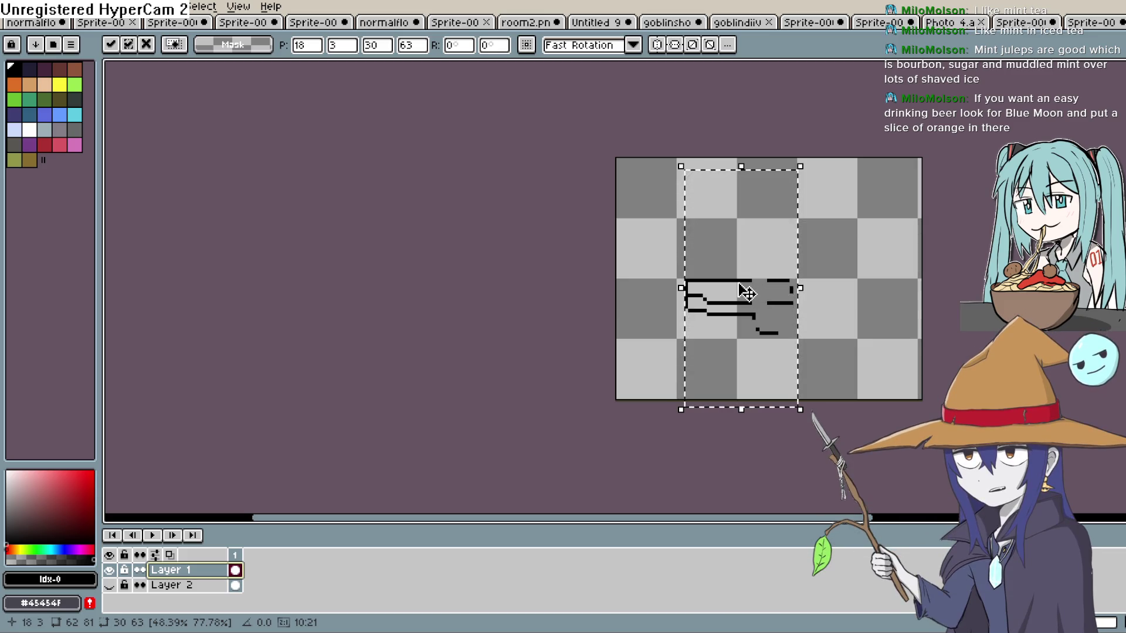
scroll(754, 290, "up", 1)
scroll(786, 289, "up", 1)
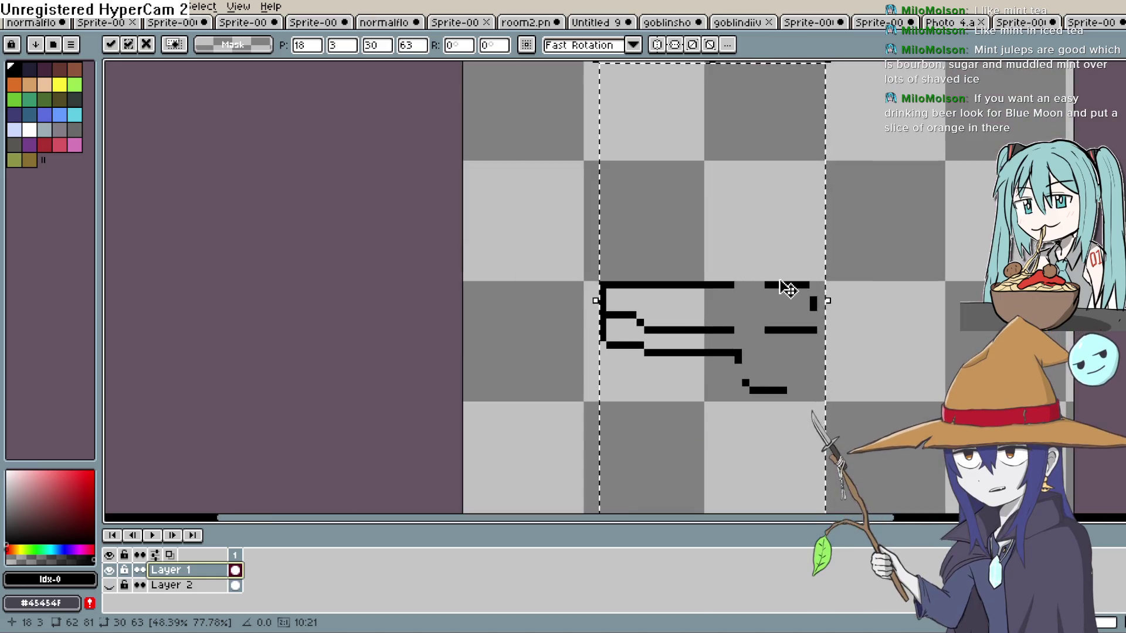
scroll(786, 289, "up", 2)
scroll(777, 297, "down", 2)
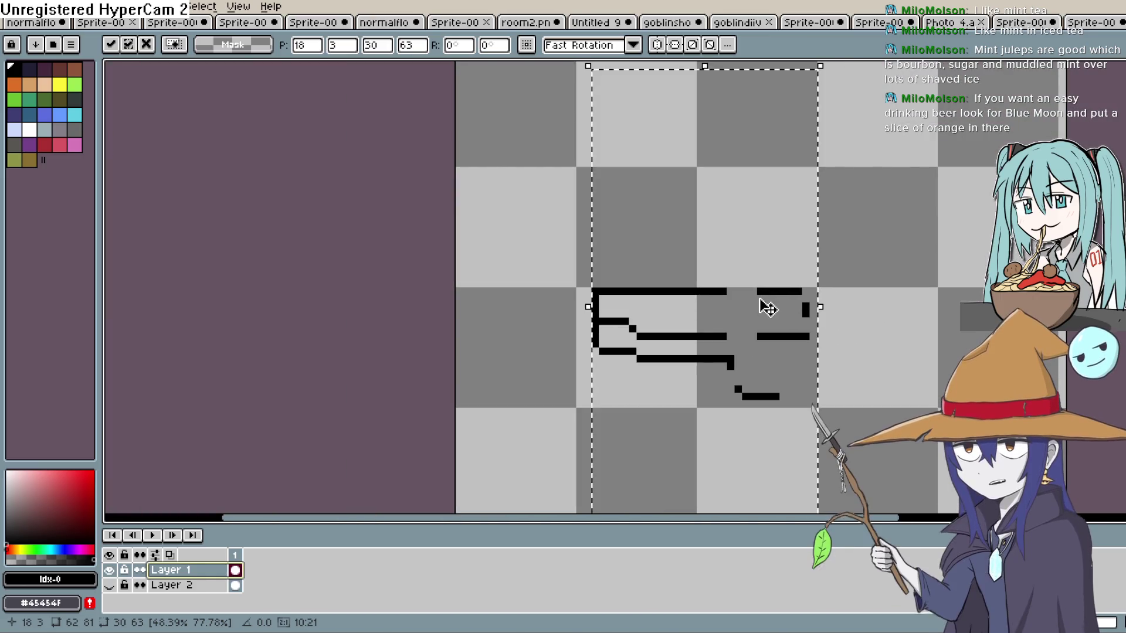
key("b")
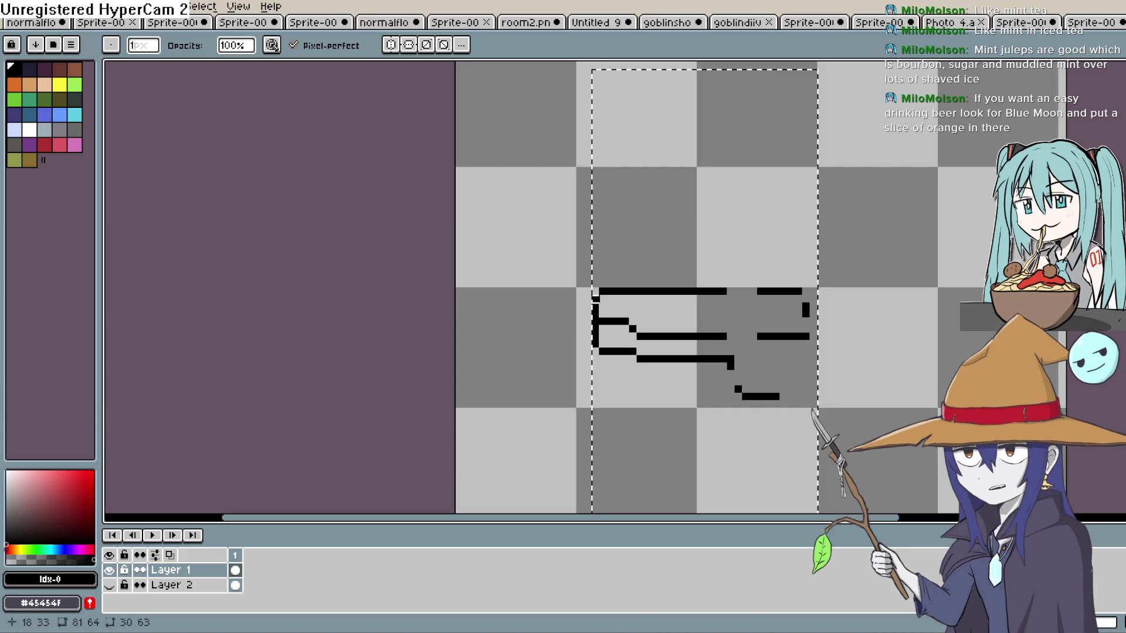
scroll(606, 304, "up", 3)
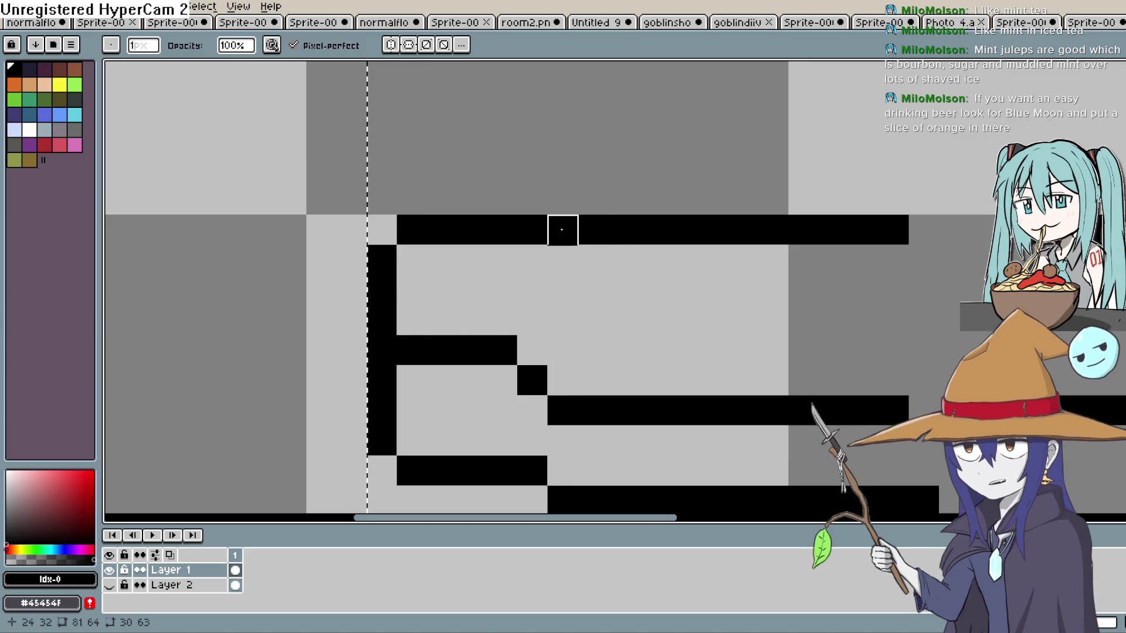
Erase the short stub line and stray pixels below the pistol's bottom edge.
left_click_drag(593, 230, 389, 189)
scroll(490, 211, "down", 5)
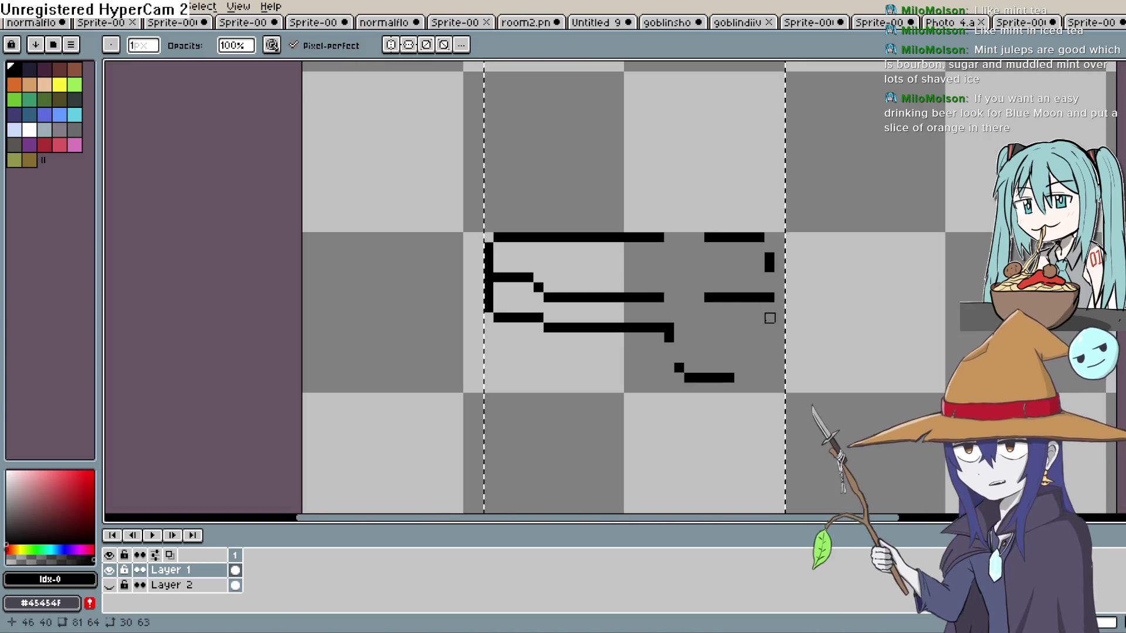
scroll(769, 316, "right", 2)
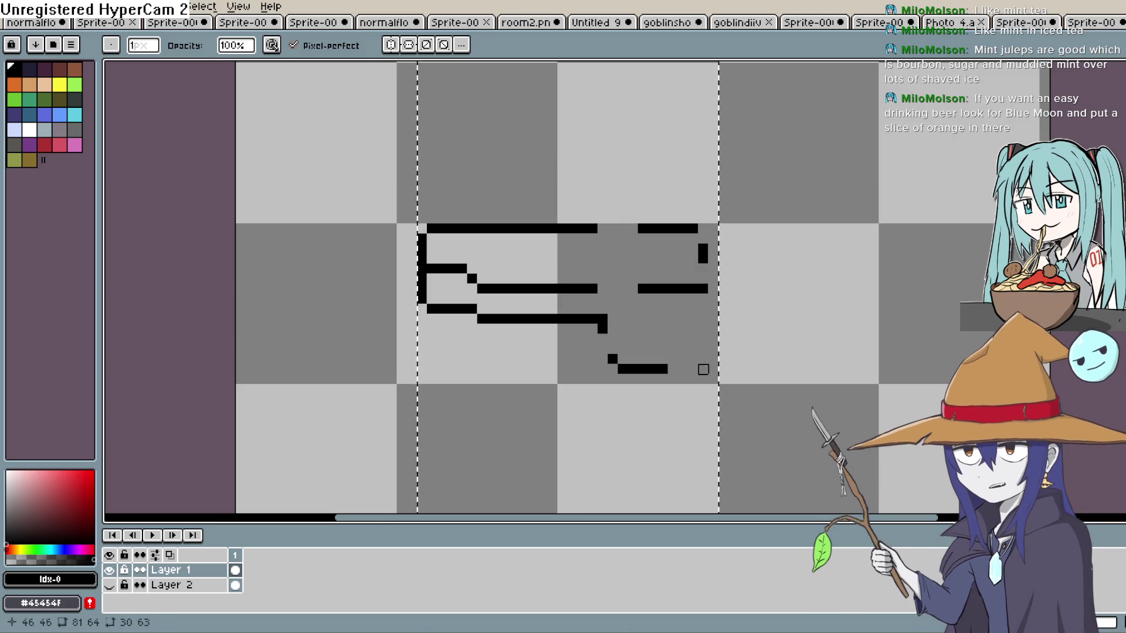
left_click(612, 359)
left_click_drag(619, 368, 660, 369)
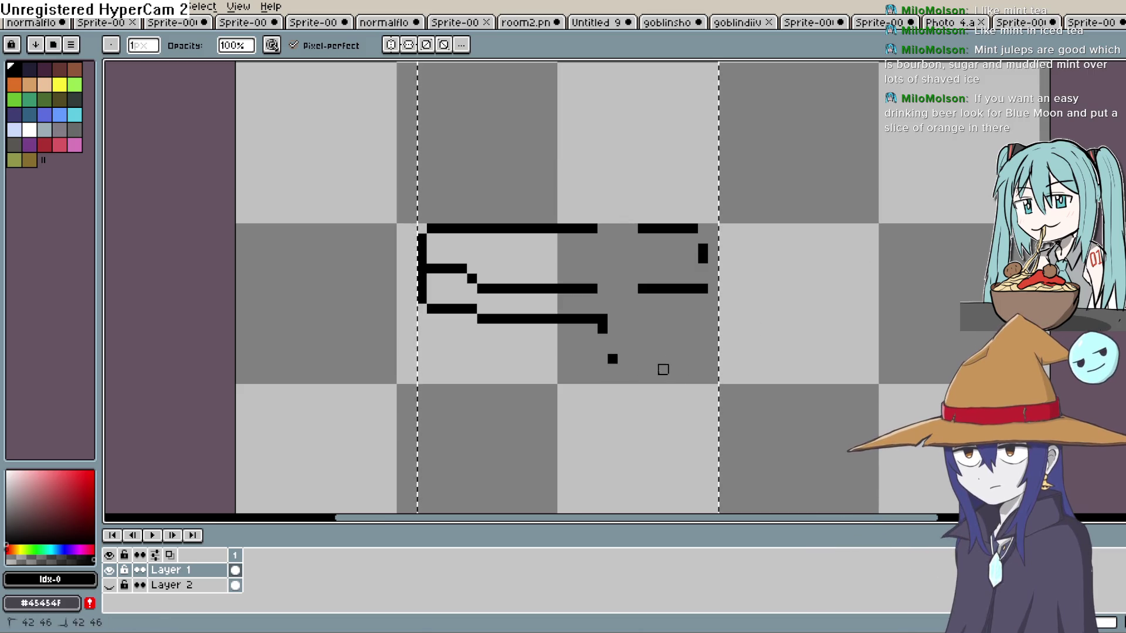
left_click(603, 328)
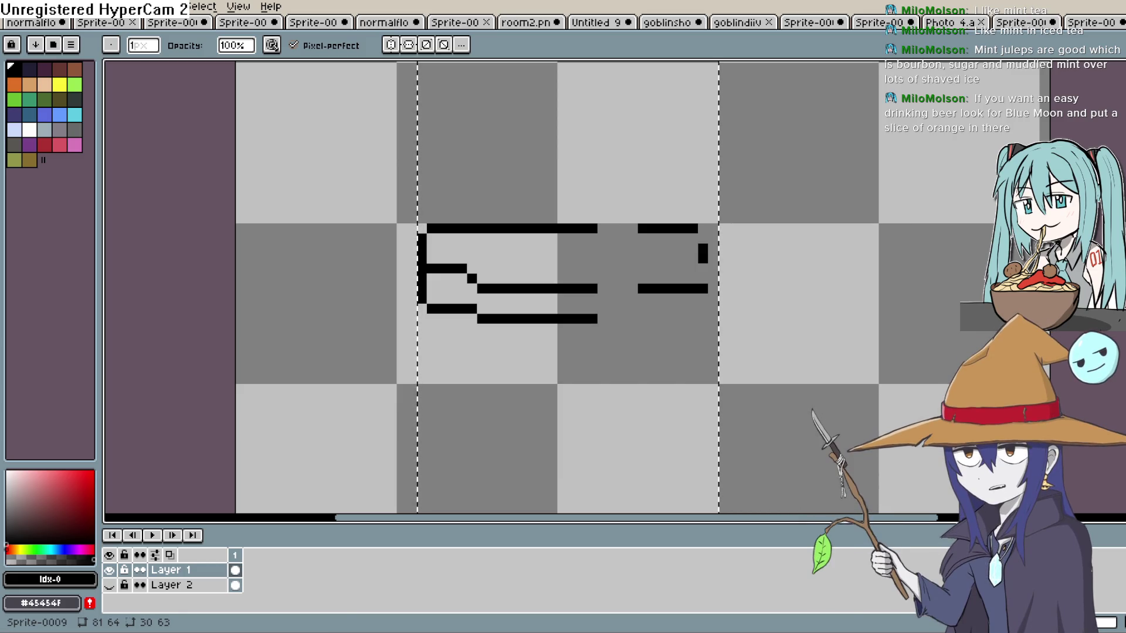
Sample black from the outline and extend the middle line a few pixels right.
key("i")
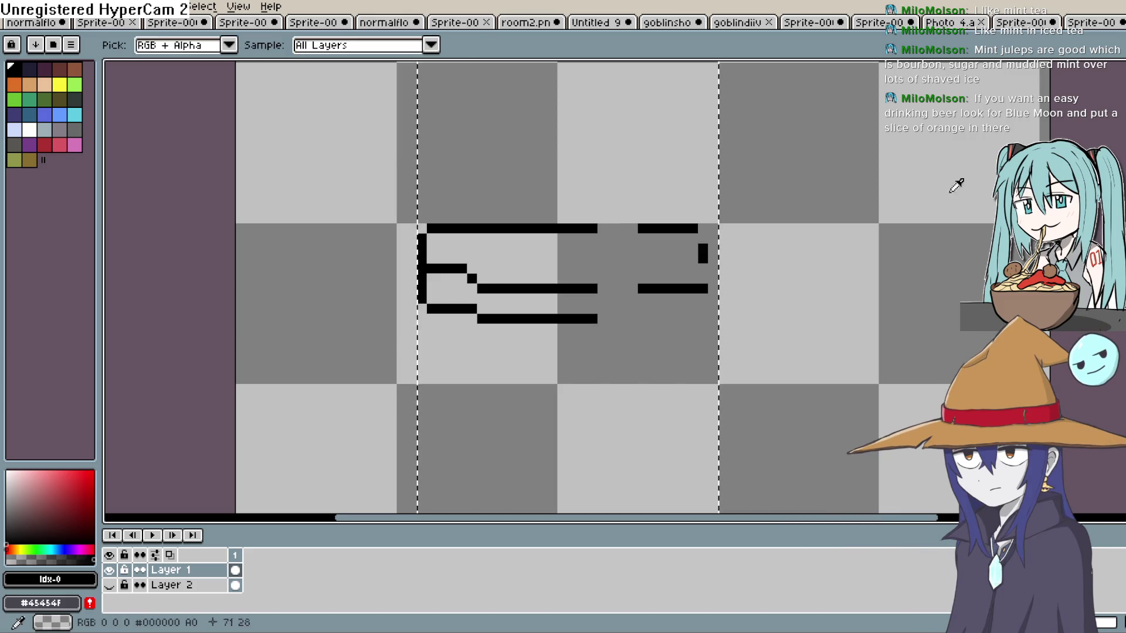
left_click(580, 283)
key("b")
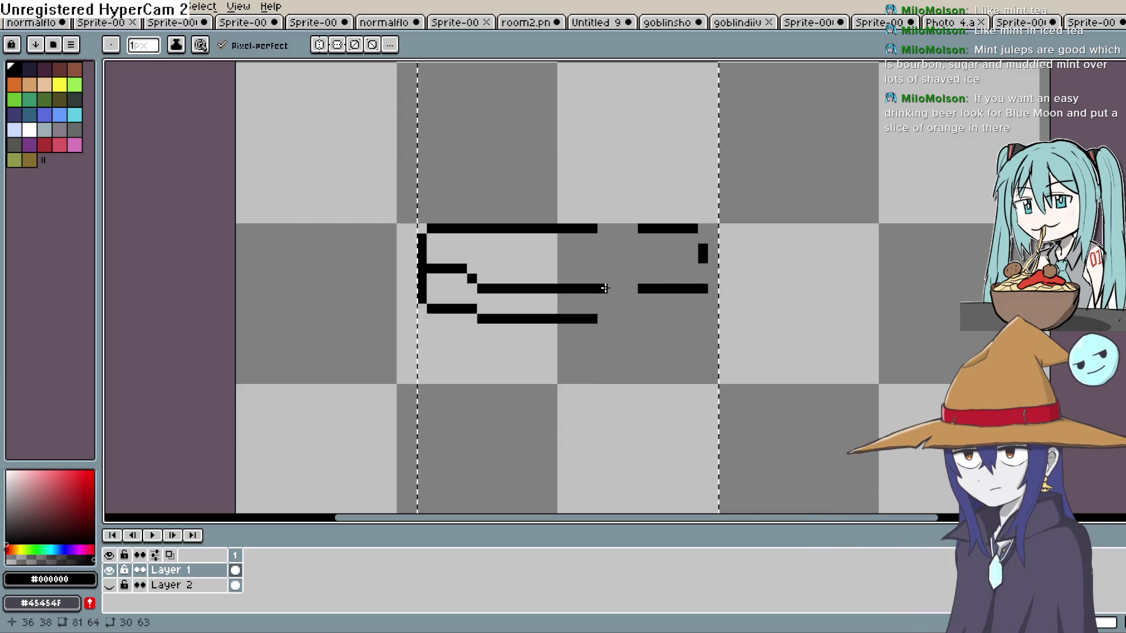
left_click_drag(605, 288, 619, 289)
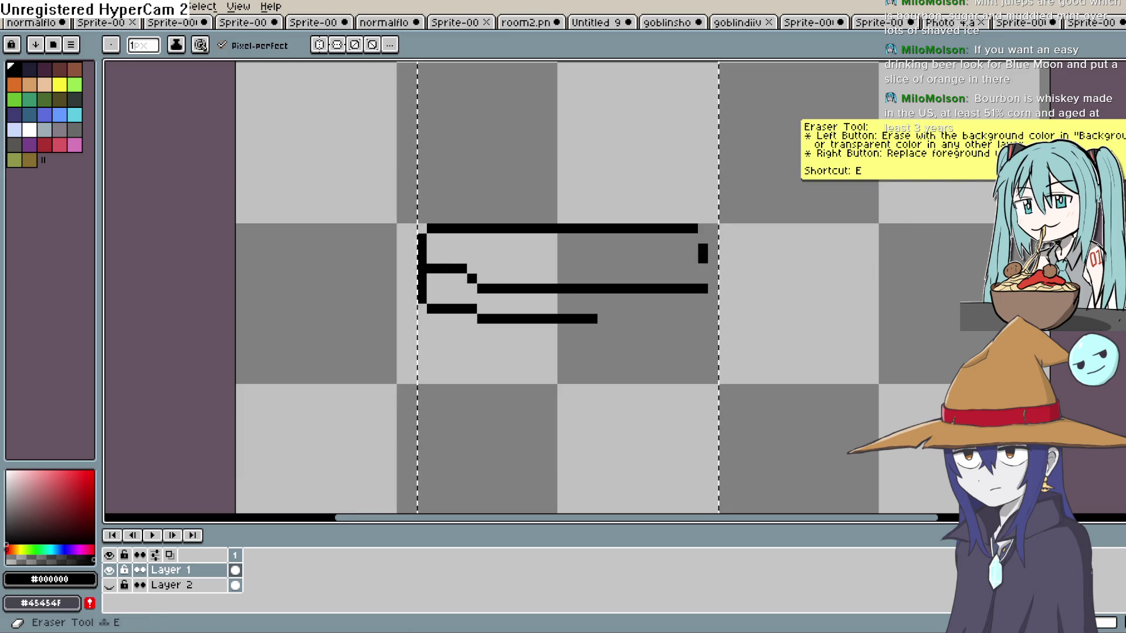
Clear the selection and pan the canvas so the outline sits lower.
left_click(1117, 141)
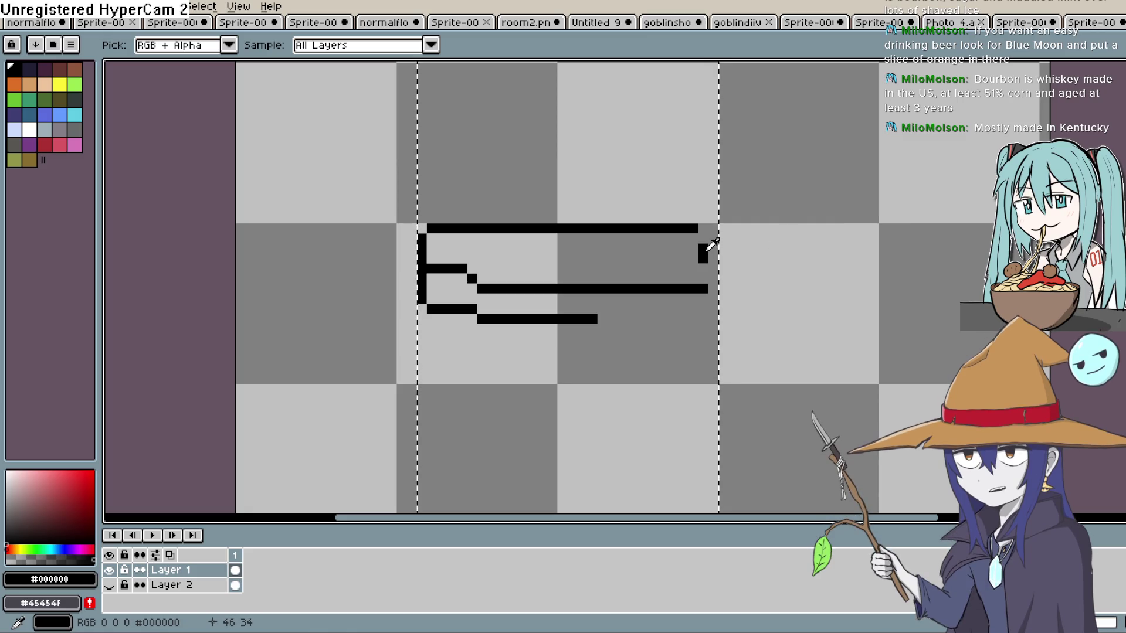
left_click(1100, 67)
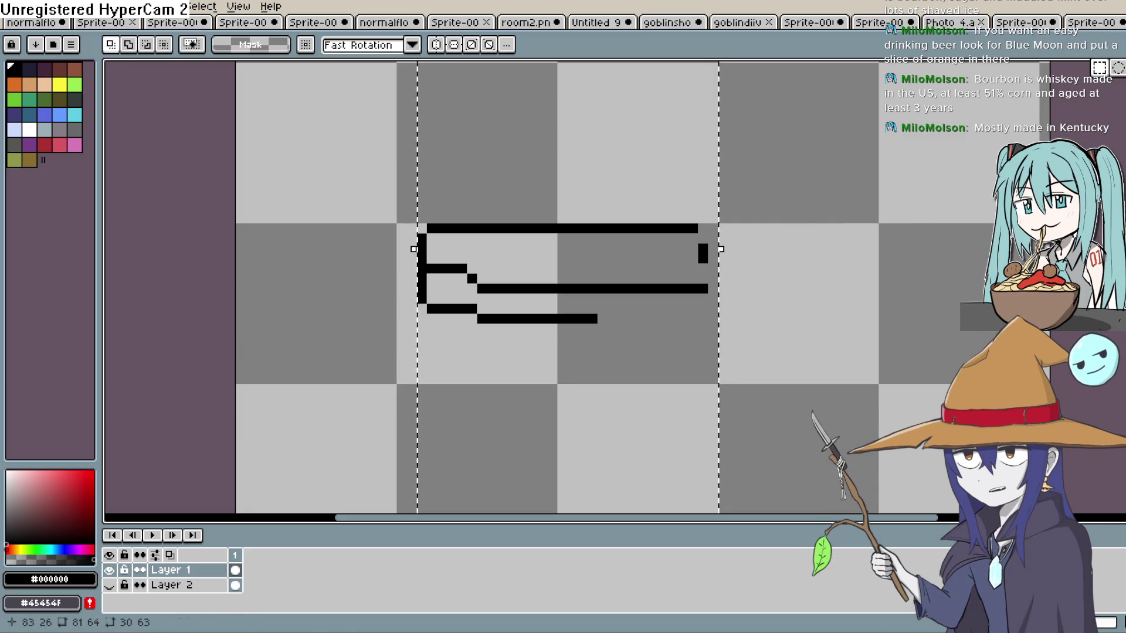
key("ctrl+d")
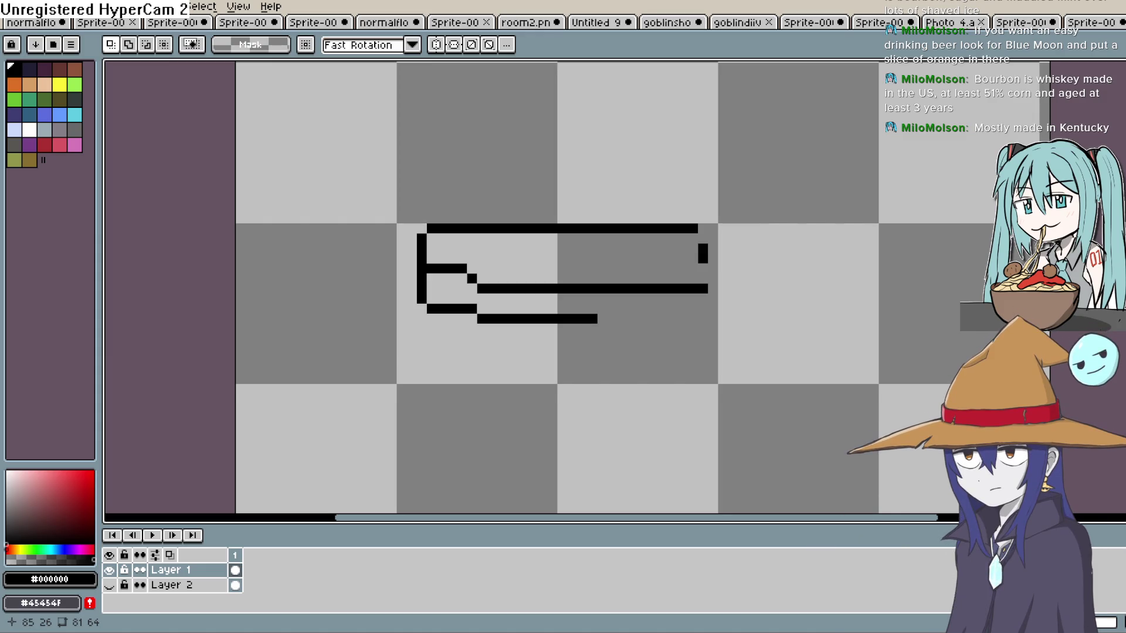
mouse_move(1093, 328)
left_mouse_down()
mouse_move(1059, 375)
mouse_move(1041, 468)
mouse_move(1071, 458)
mouse_move(1053, 404)
left_mouse_up()
scroll(1031, 285, "down", 2)
Extend the top line by a pixel and clean up stray pixels at the outline's rear edge.
scroll(1030, 284, "up", 2)
scroll(1031, 285, "down", 1)
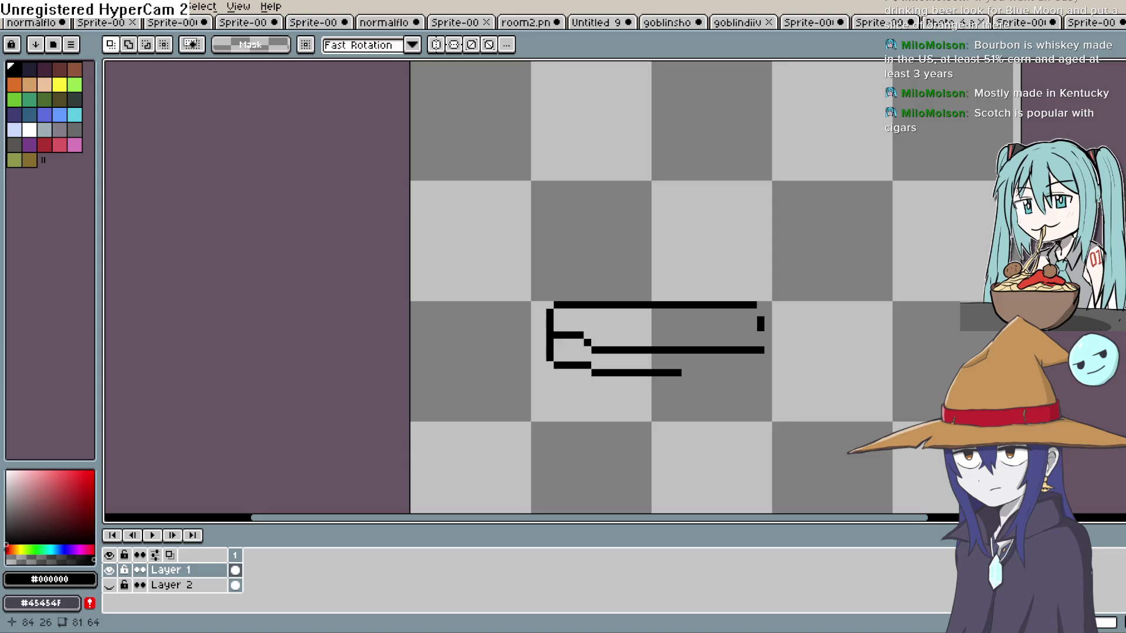
left_click(1114, 170)
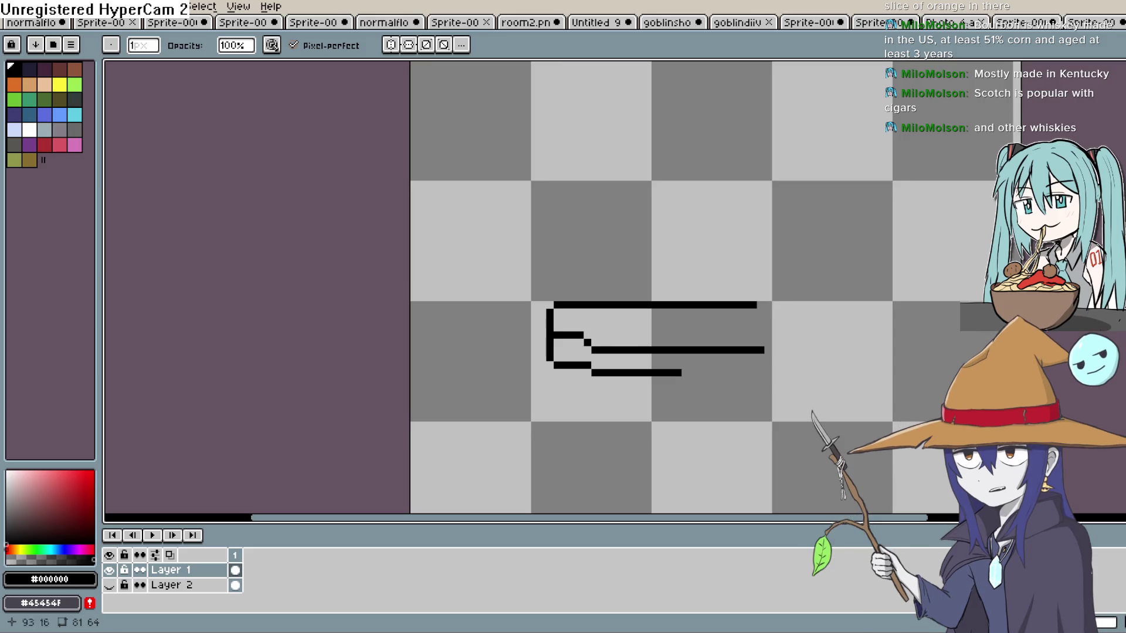
left_click(1114, 170)
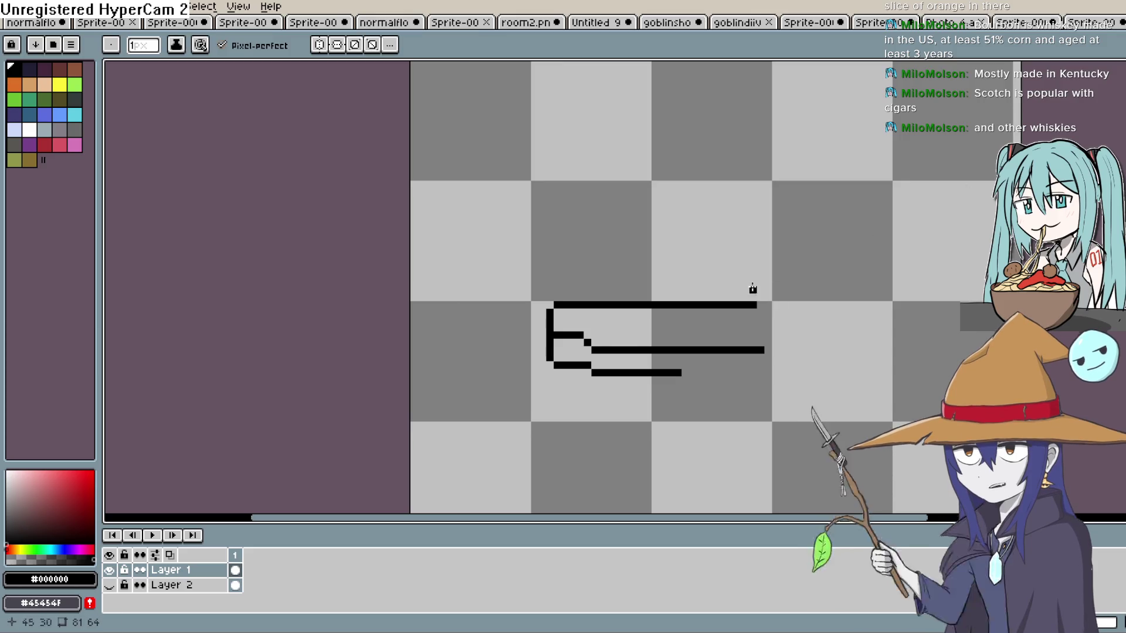
left_click(763, 304)
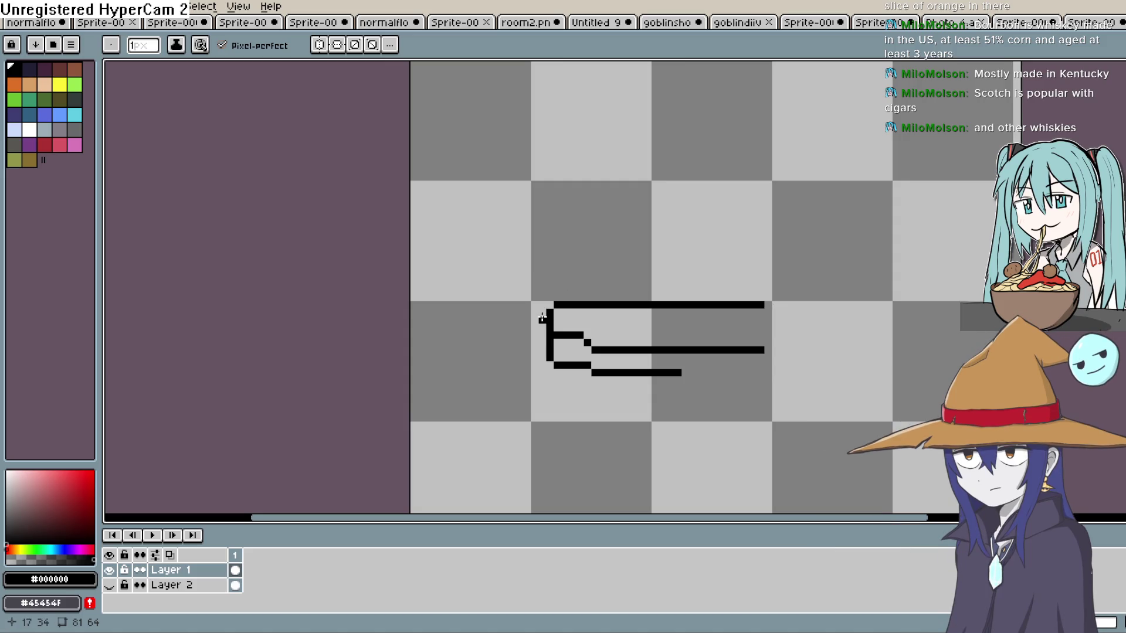
left_click_drag(535, 339, 541, 327)
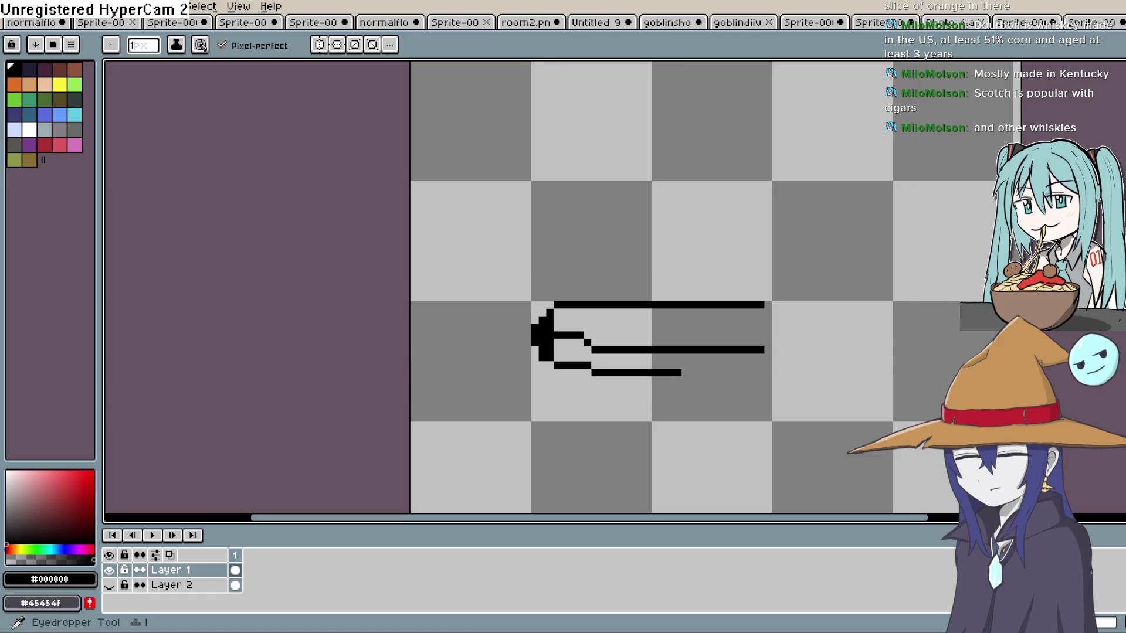
key("e")
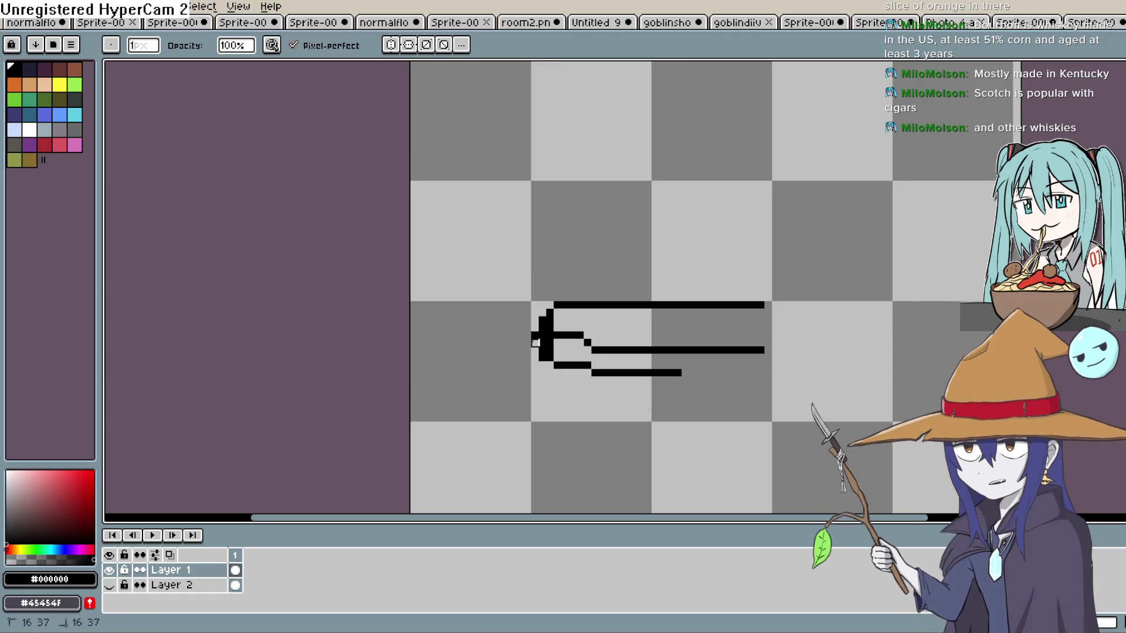
left_click_drag(533, 341, 534, 322)
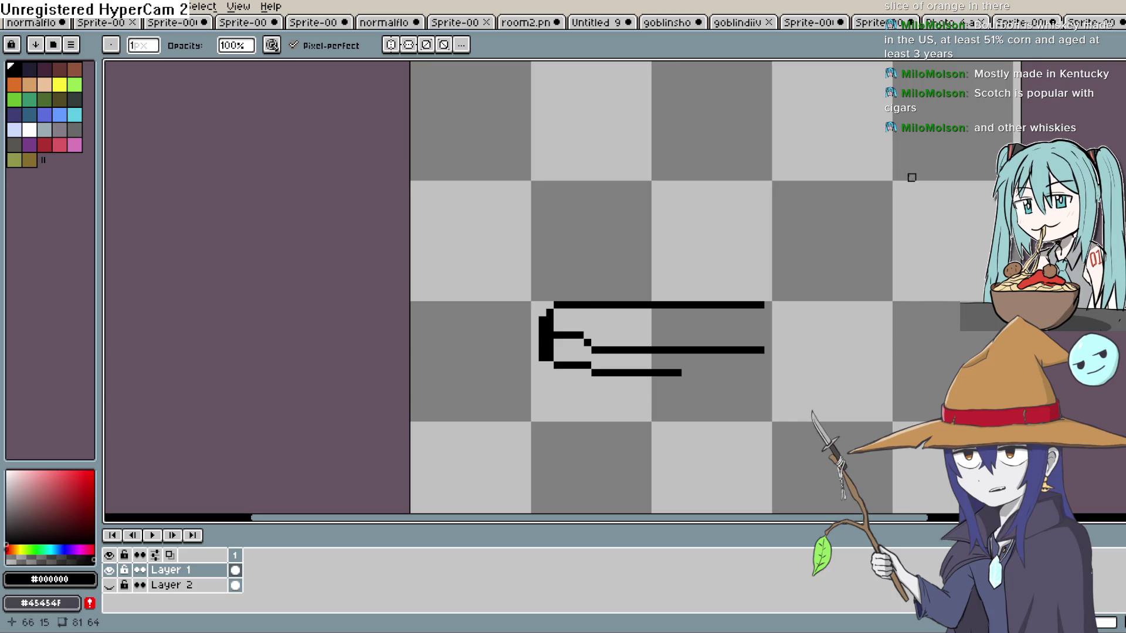
Draw a small rear-sight bump atop the slide and extend the bottom line right.
key("b")
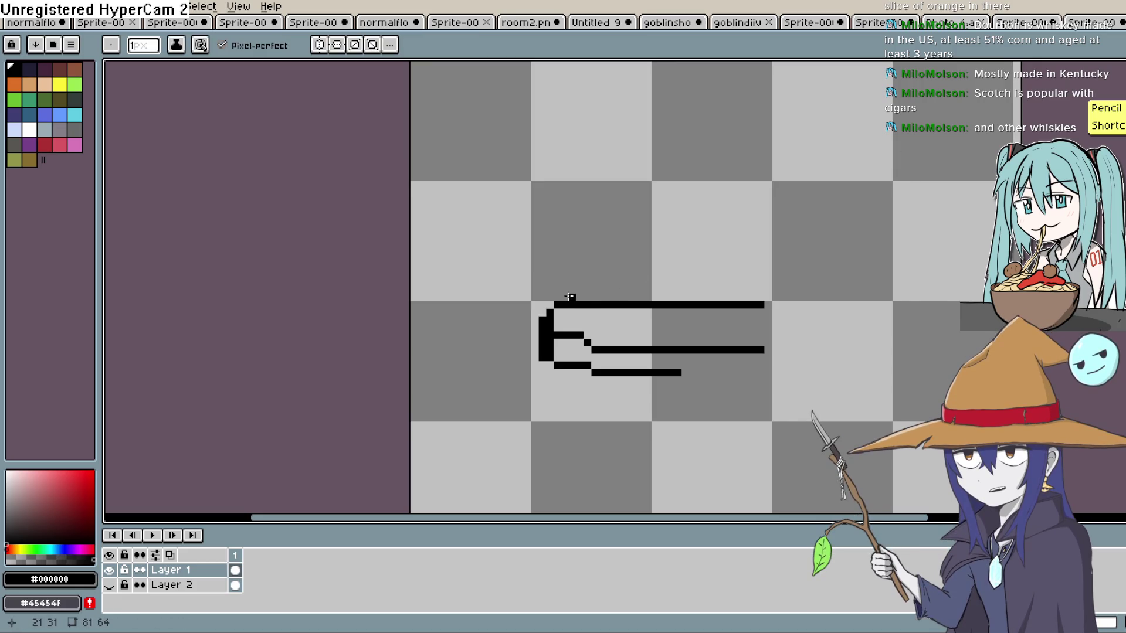
left_click_drag(565, 299, 566, 290)
left_click(573, 298)
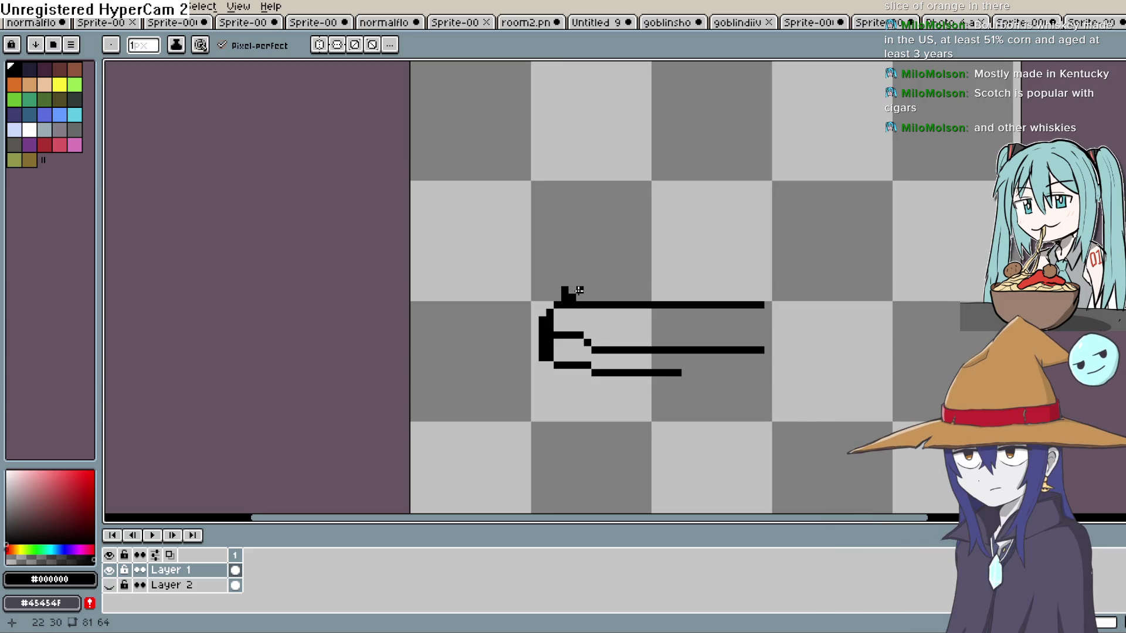
left_click(581, 297)
left_click_drag(690, 374, 761, 374)
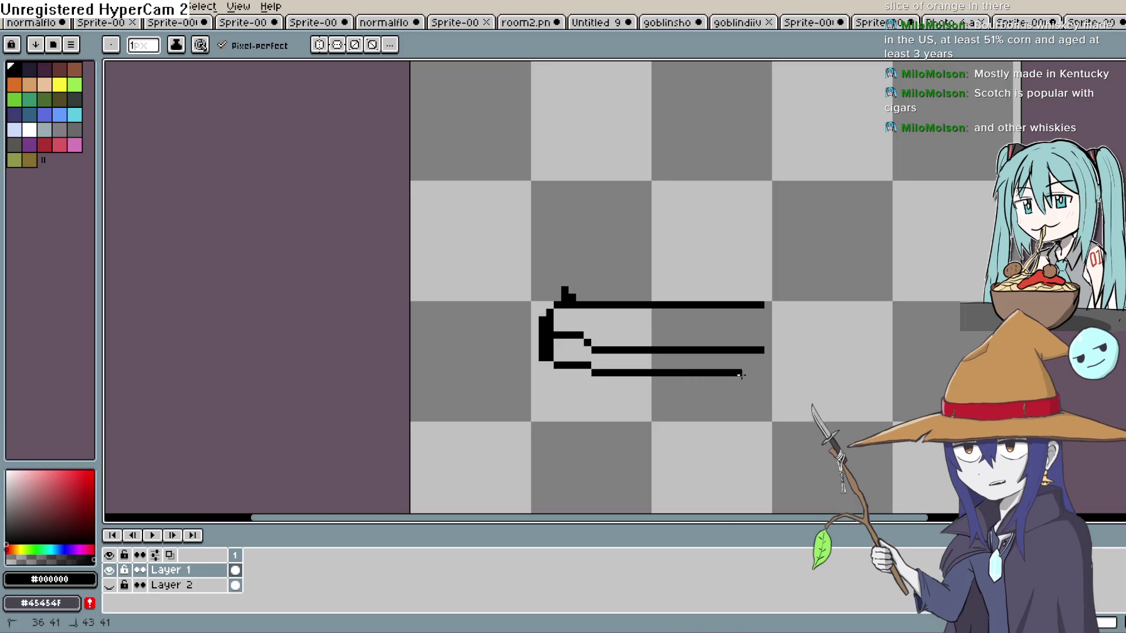
left_click_drag(815, 346, 770, 332)
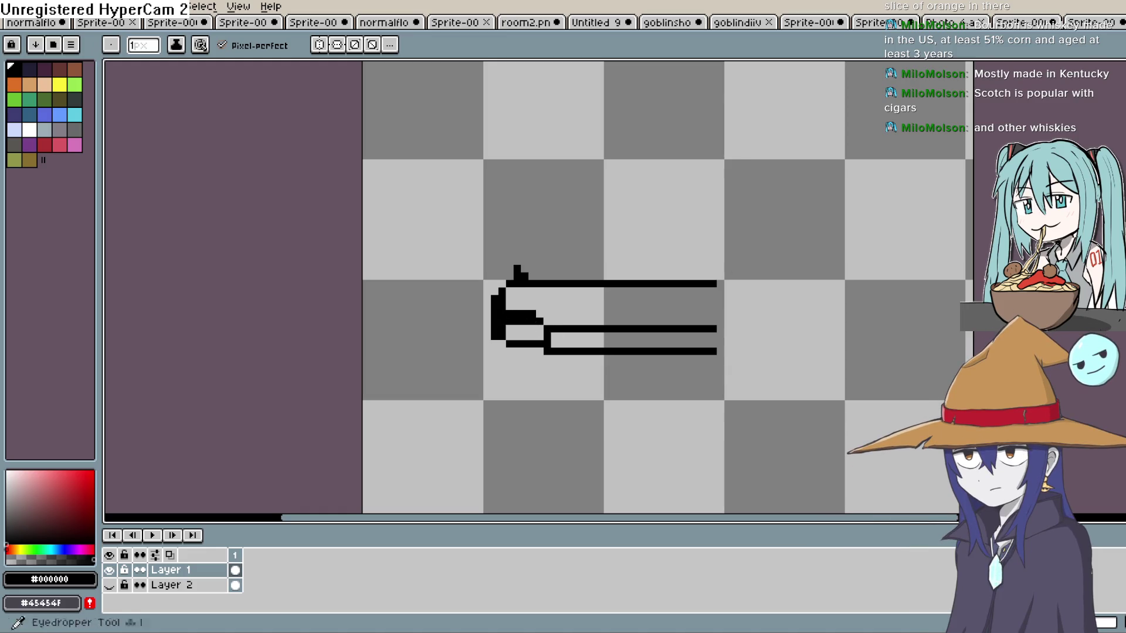
Erase the thick blob at the slide's rear to thin it.
left_click(1117, 118)
left_click_drag(533, 307, 511, 314)
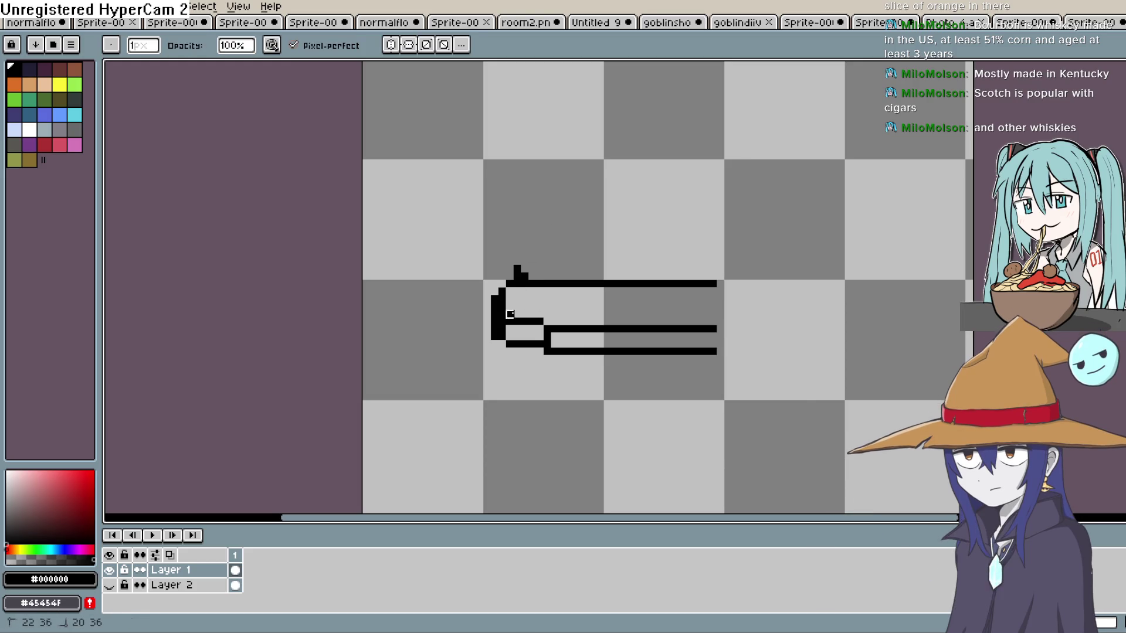
scroll(769, 349, "down", 5)
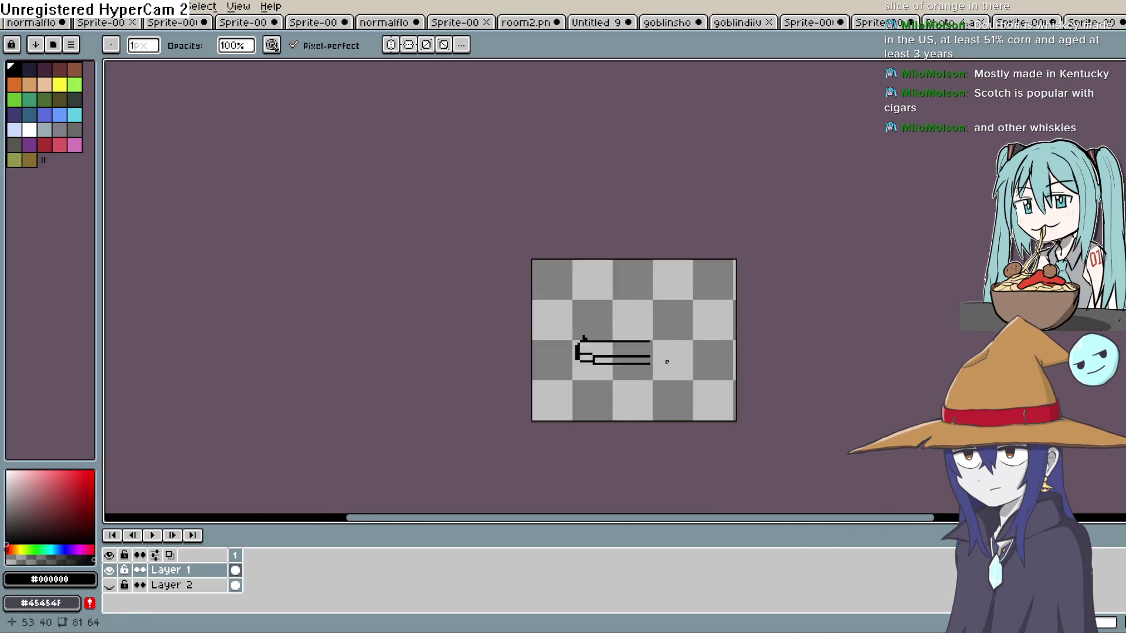
scroll(736, 359, "up", 4)
scroll(656, 358, "up", 1)
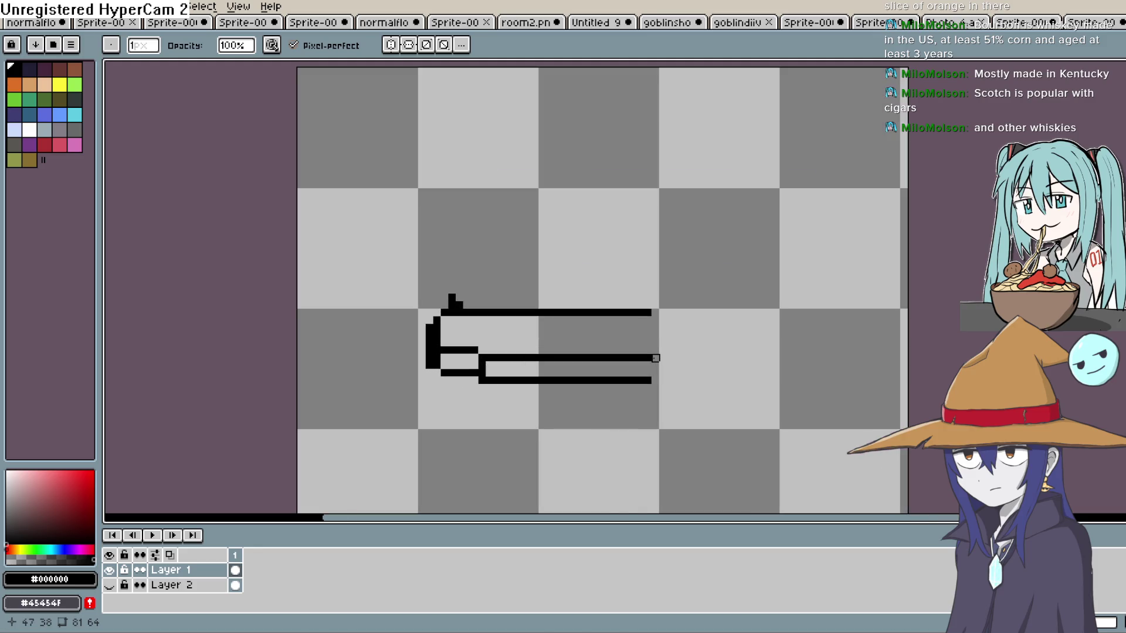
Lengthen the slide's top line right and add a diagonal corner pixel below its end.
key("e")
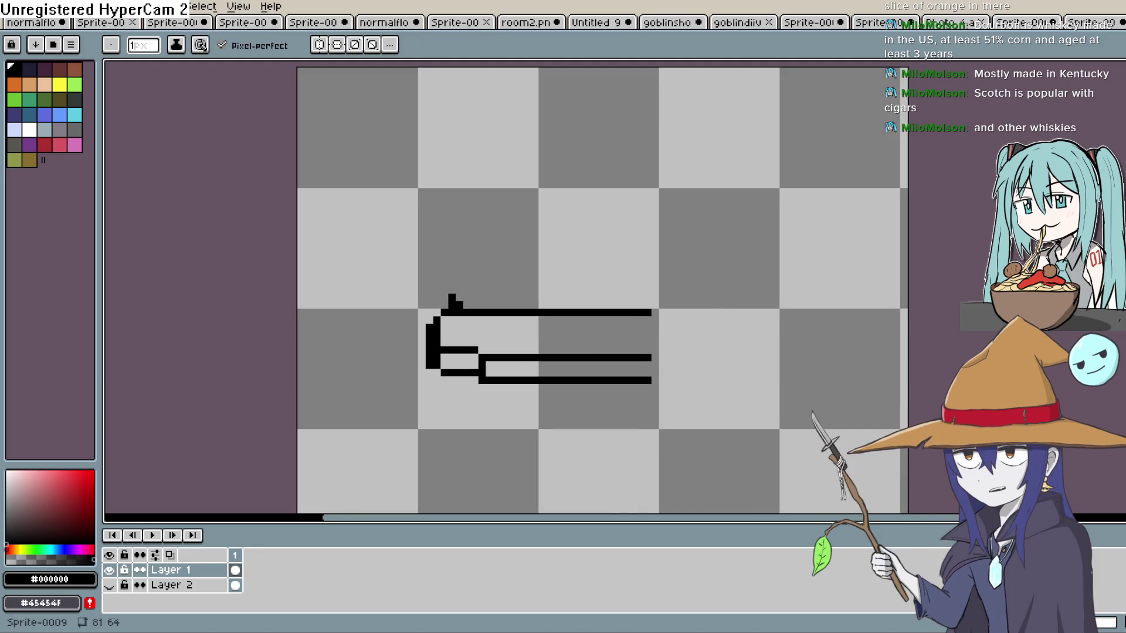
scroll(777, 265, "down", 1)
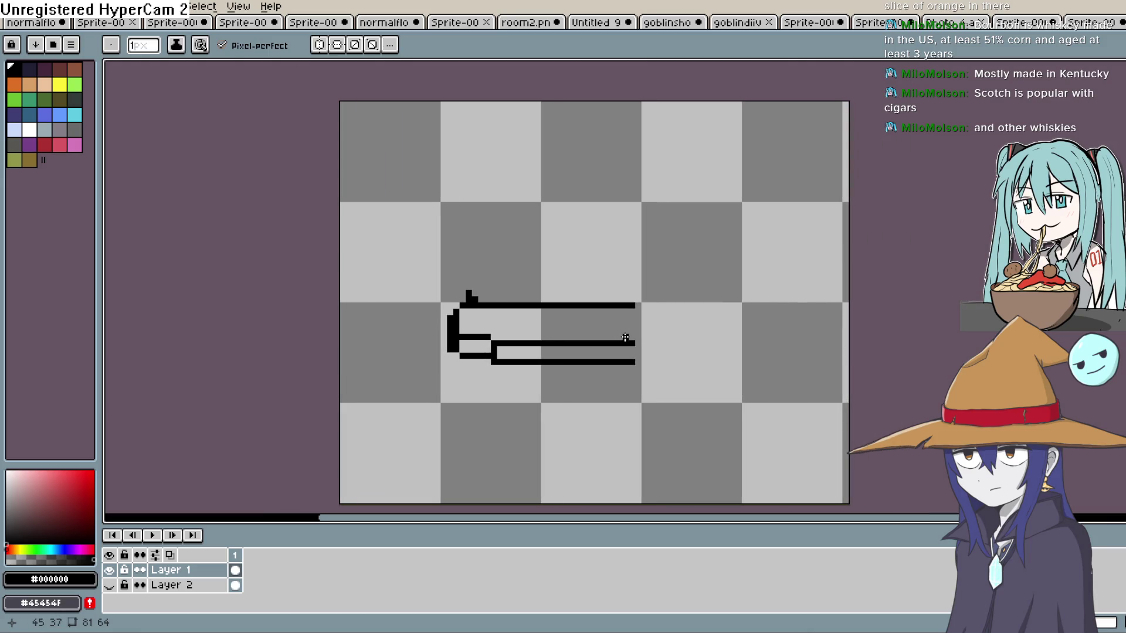
left_click_drag(638, 305, 704, 307)
left_click(713, 312)
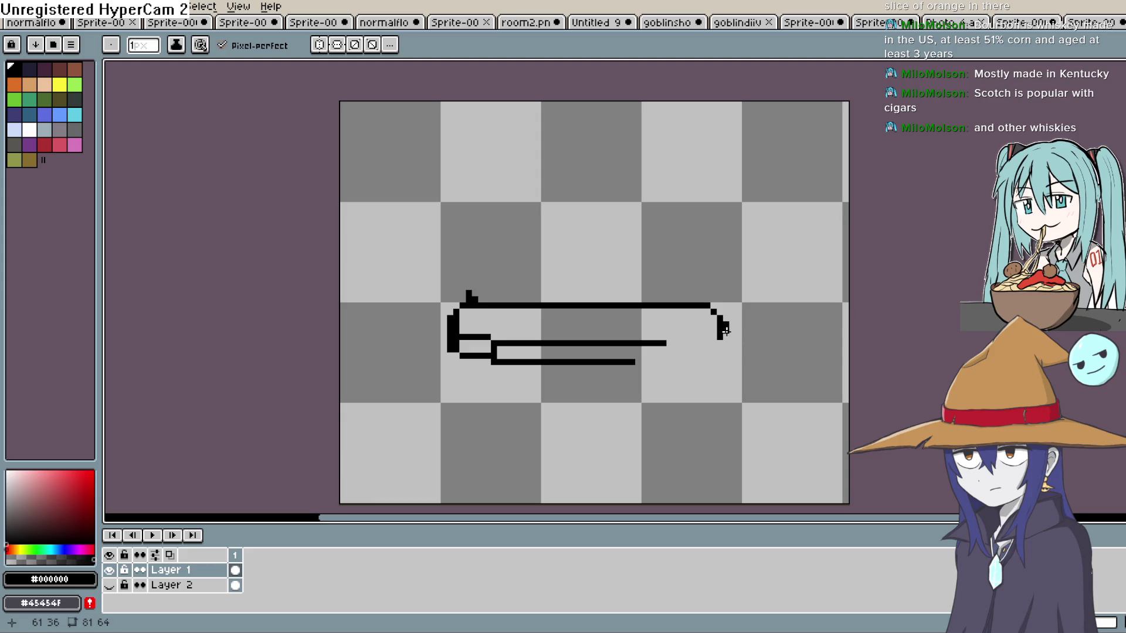
key("e")
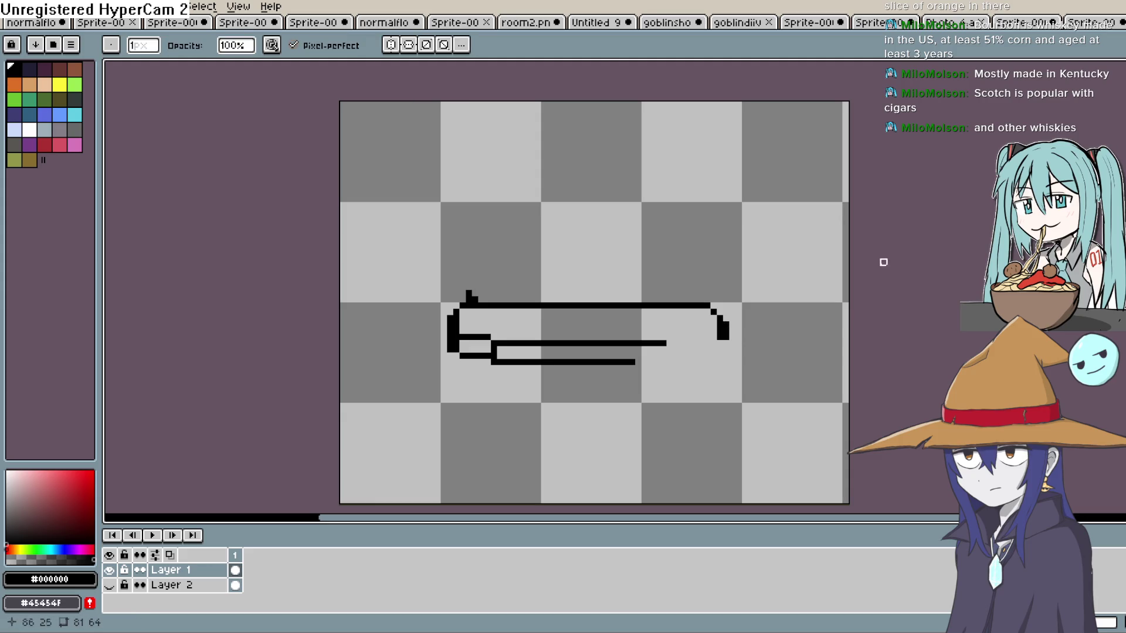
Add corner pixels at the top line's front end and extend the middle line to the front edge.
key("b")
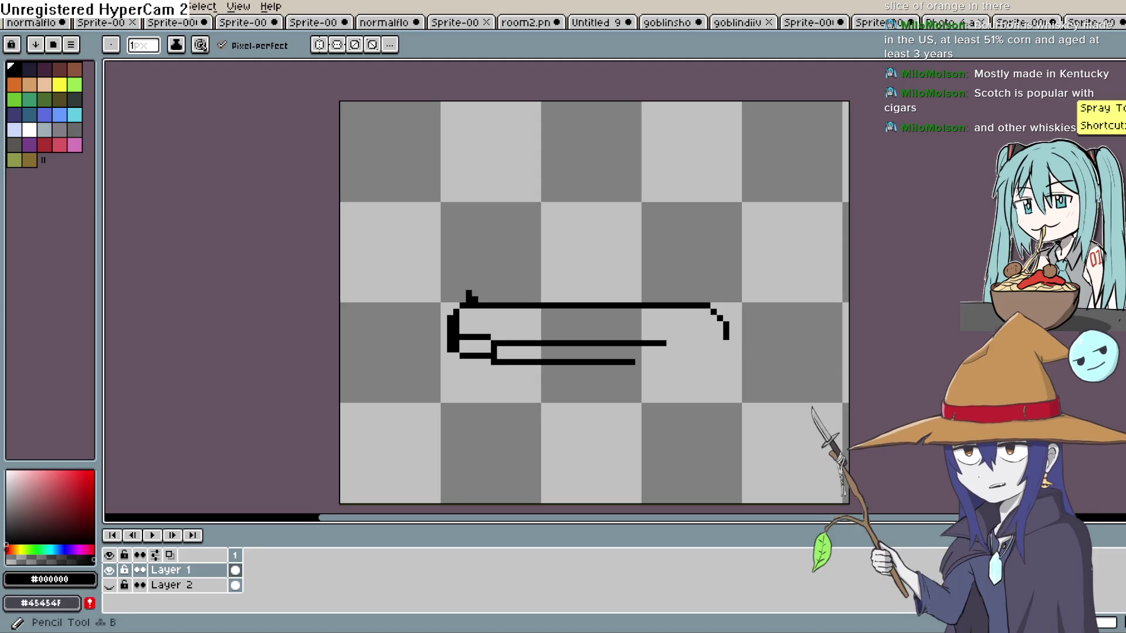
scroll(721, 305, "up", 5)
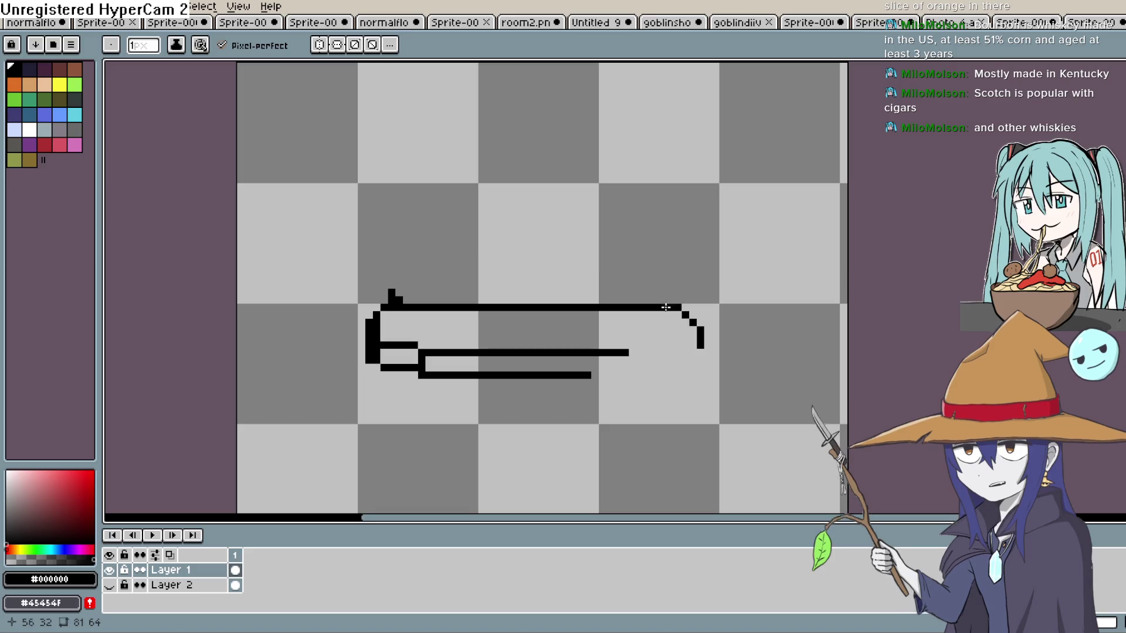
left_click(698, 293)
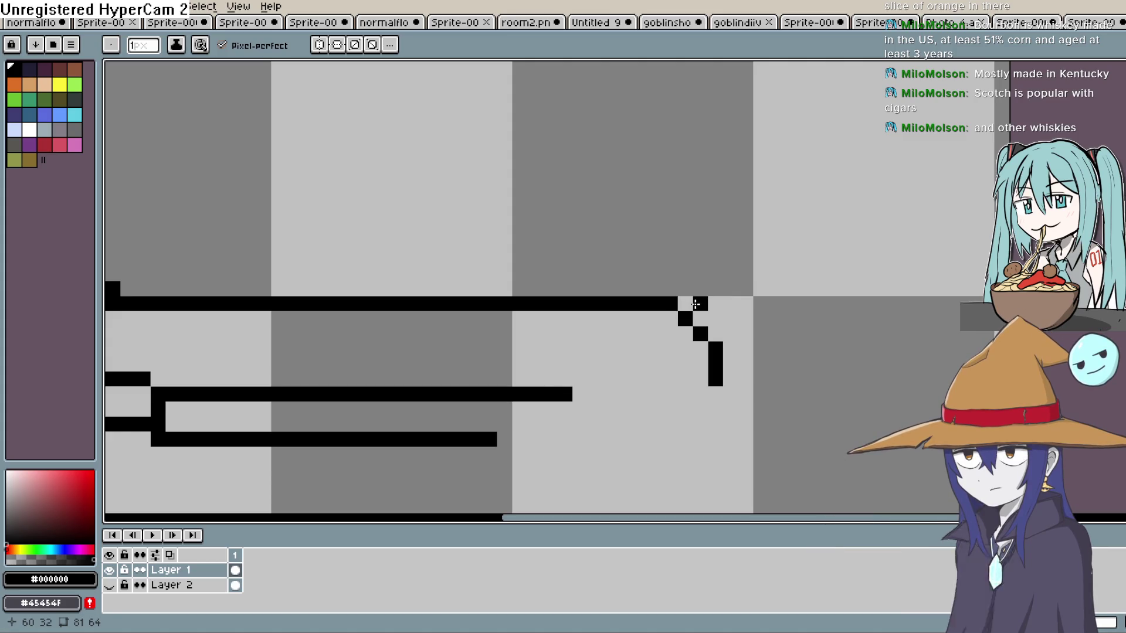
left_click_drag(694, 309, 693, 312)
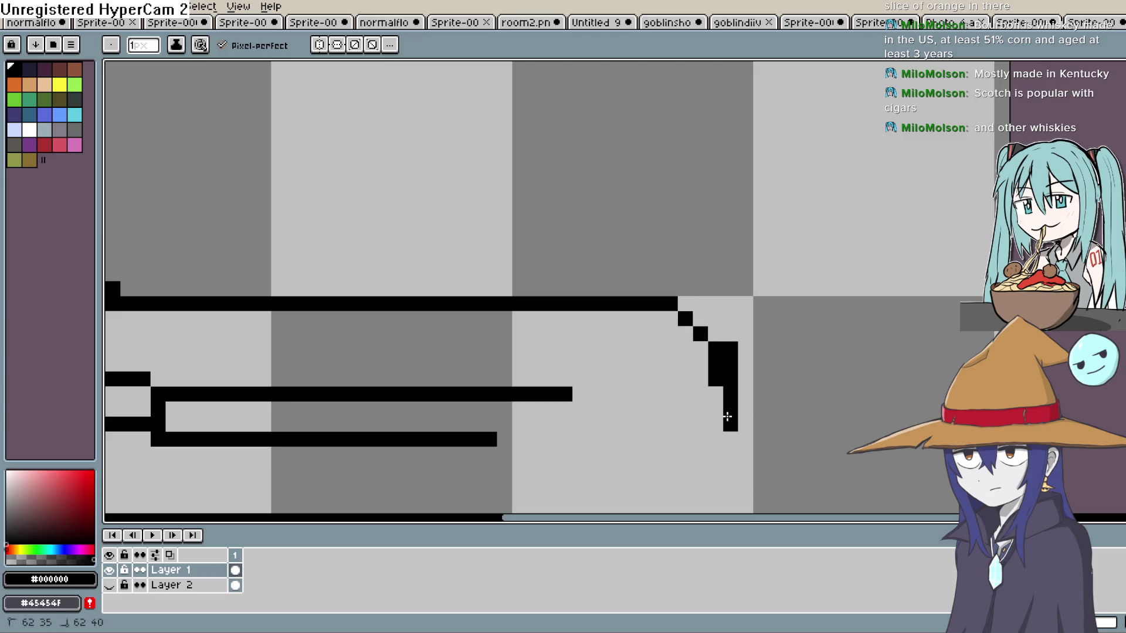
mouse_move(713, 394)
left_mouse_down()
mouse_move(574, 395)
mouse_move(628, 391)
mouse_move(586, 409)
left_mouse_up()
Erase the extra column beside the front edge and the doubled diagonal corner pixels.
key("e")
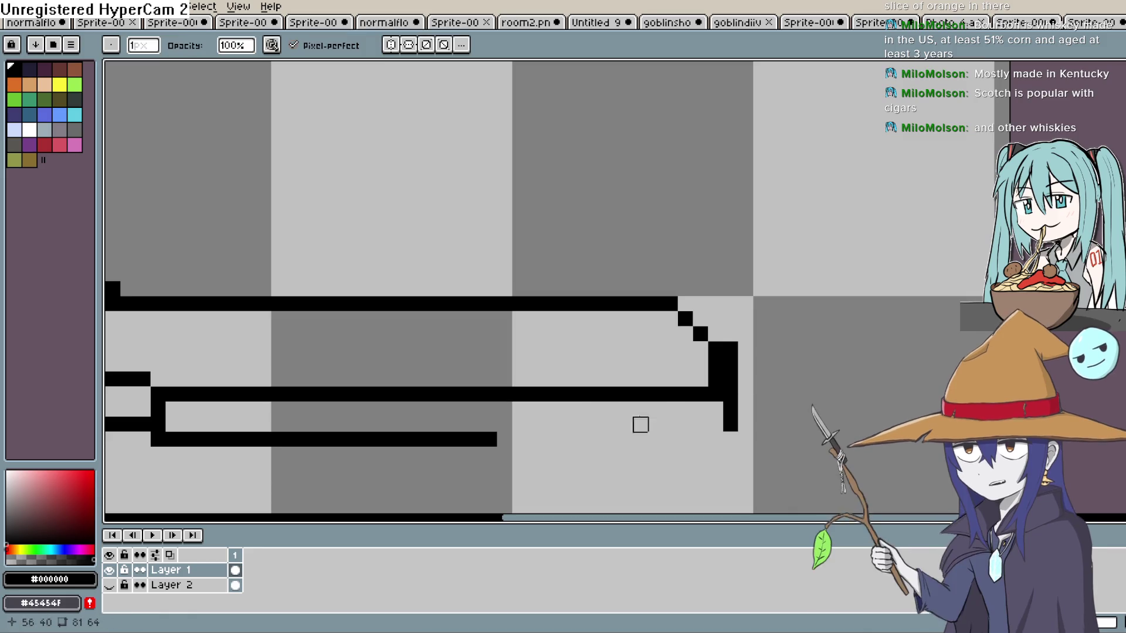
left_click(716, 365)
left_click(717, 349)
left_click(717, 379)
mouse_move(716, 350)
left_mouse_down()
mouse_move(685, 320)
mouse_move(699, 309)
left_mouse_up()
key("b")
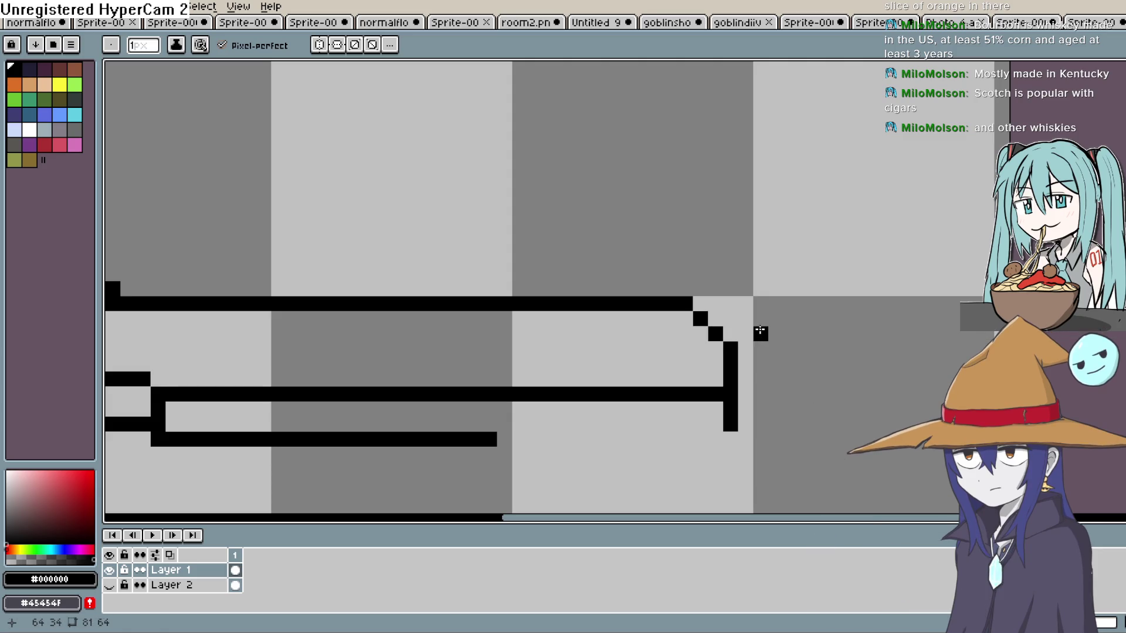
mouse_move(739, 334)
left_mouse_down()
mouse_move(951, 271)
mouse_move(951, 254)
mouse_move(890, 242)
mouse_move(847, 281)
left_mouse_up()
scroll(714, 403, "down", 2)
Draw a new lower line under the bottom outline and trim its front part.
mouse_move(706, 401)
left_mouse_down()
mouse_move(692, 378)
mouse_move(686, 391)
left_mouse_up()
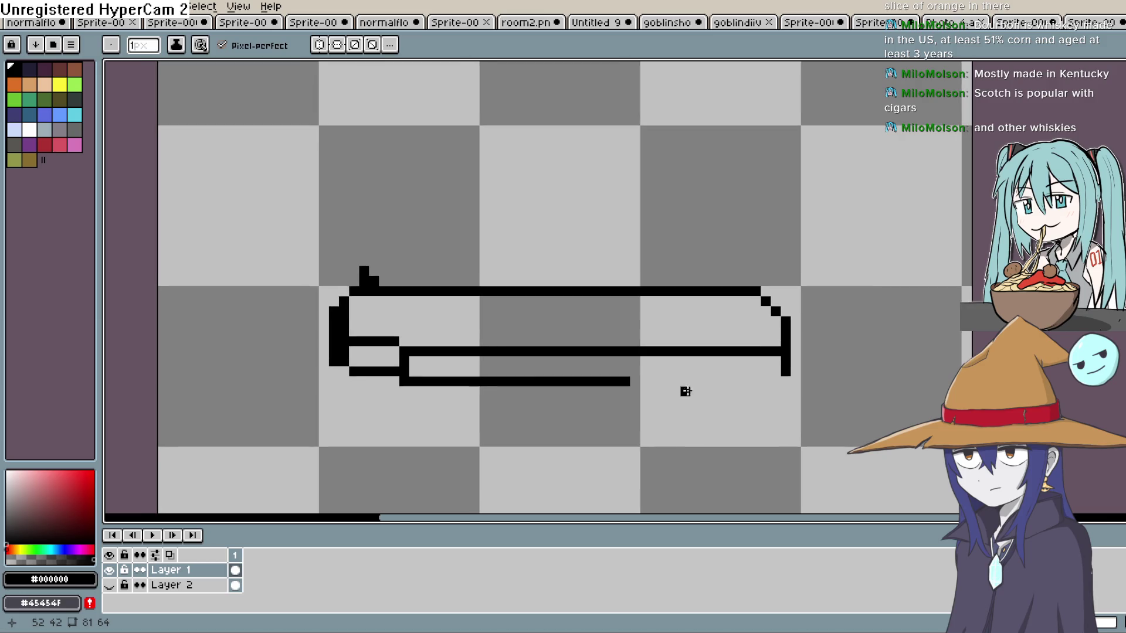
mouse_move(410, 392)
left_mouse_down()
mouse_move(665, 382)
mouse_move(674, 420)
mouse_move(718, 433)
mouse_move(737, 417)
mouse_move(738, 432)
left_mouse_up()
key("e")
left_click(666, 392)
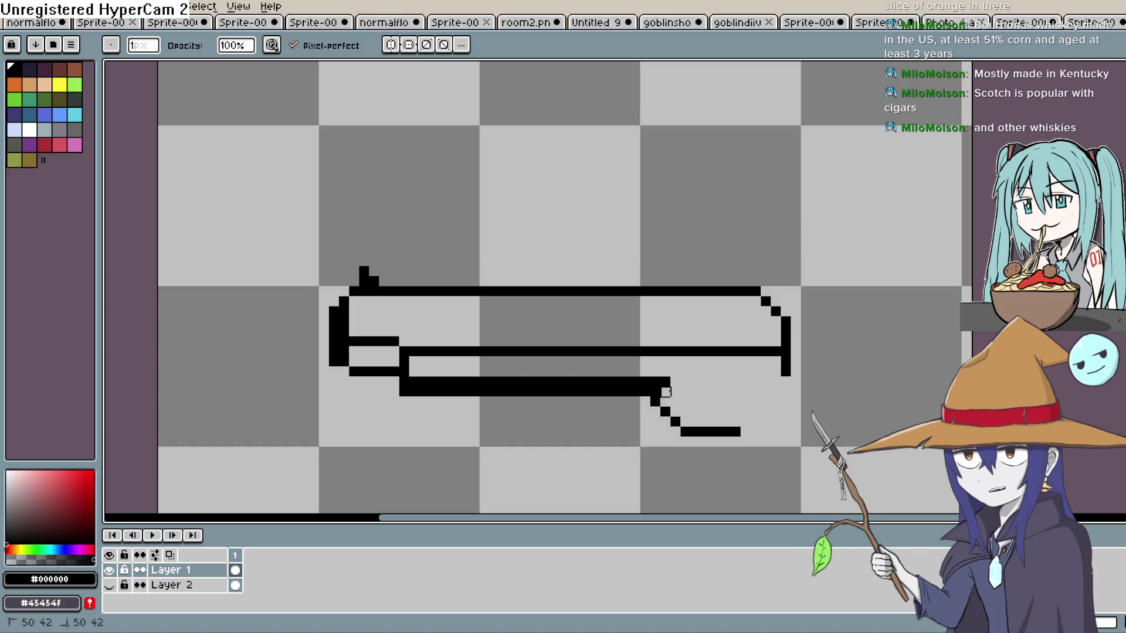
mouse_move(667, 383)
left_mouse_down()
mouse_move(575, 392)
mouse_move(455, 382)
left_mouse_up()
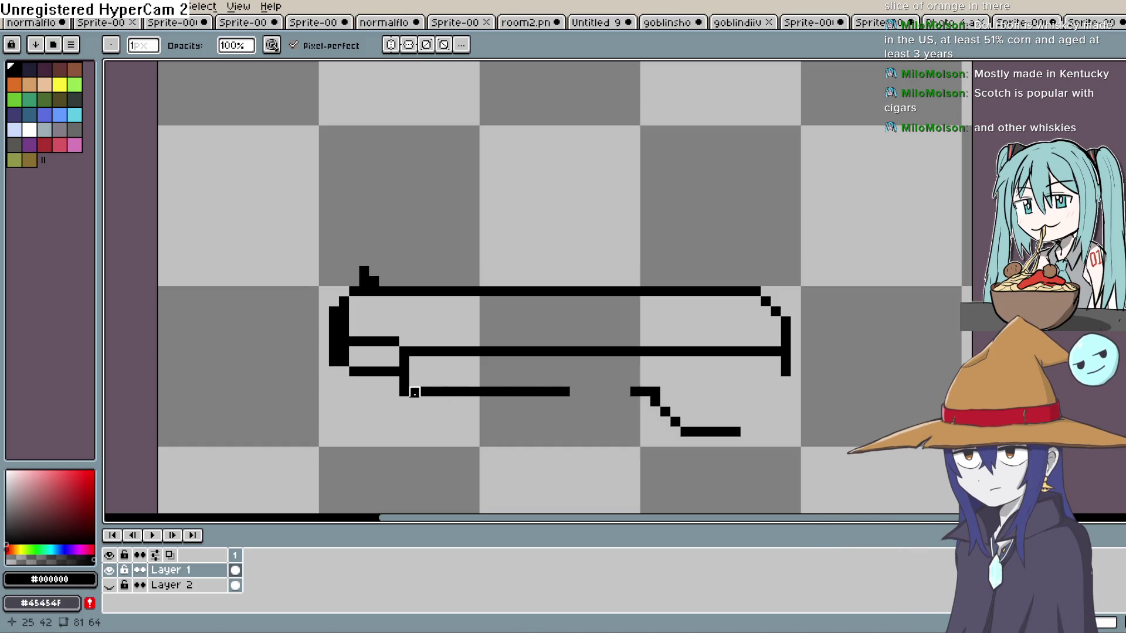
left_click(414, 392)
Fill the gap to make the lower line continuous and extend its end to the front edge.
key("b")
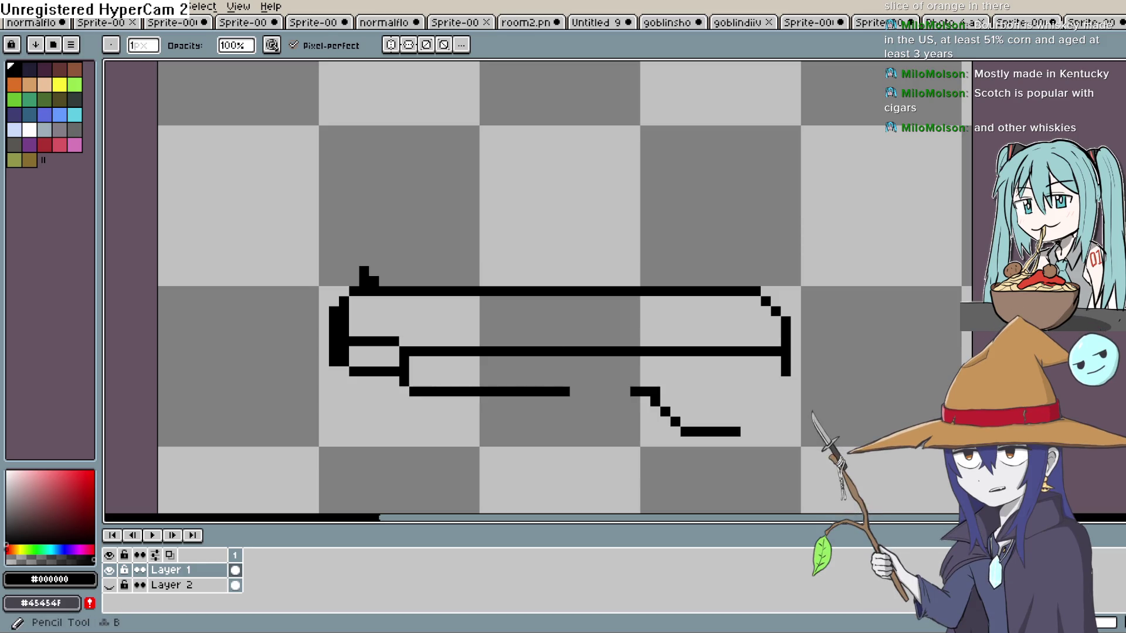
left_click_drag(574, 391, 630, 391)
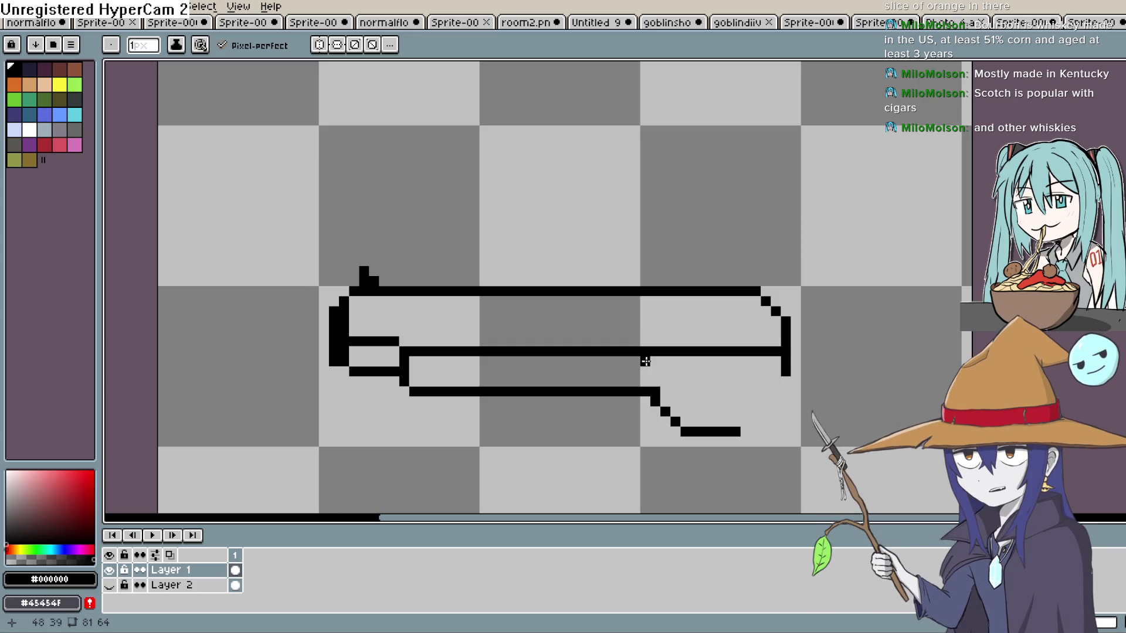
scroll(685, 384, "up", 2)
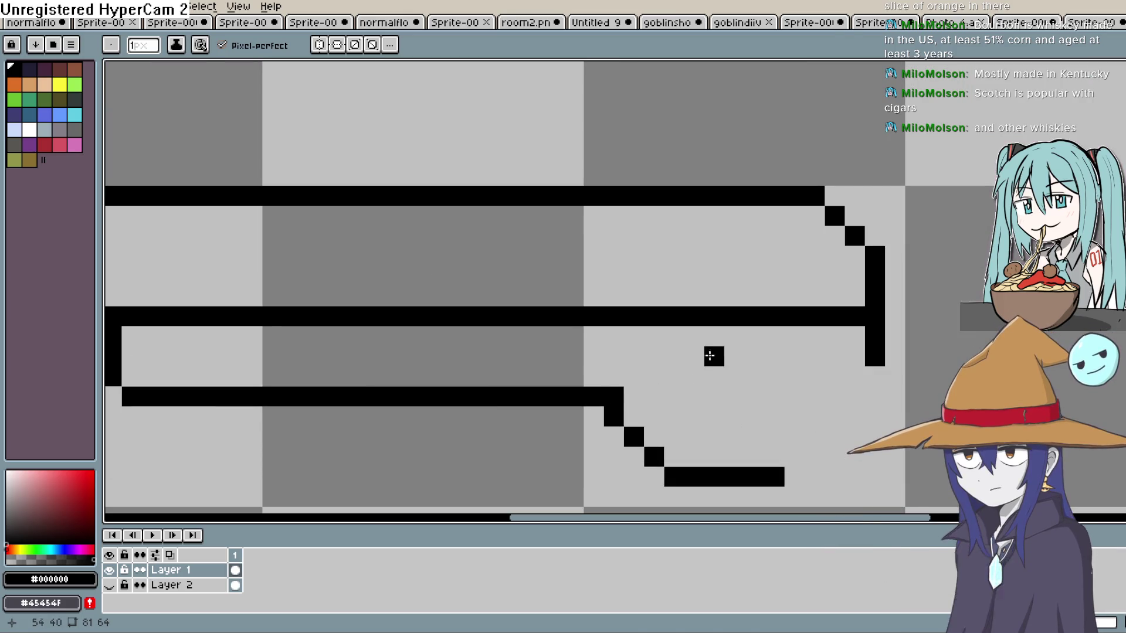
scroll(685, 360, "down", 1)
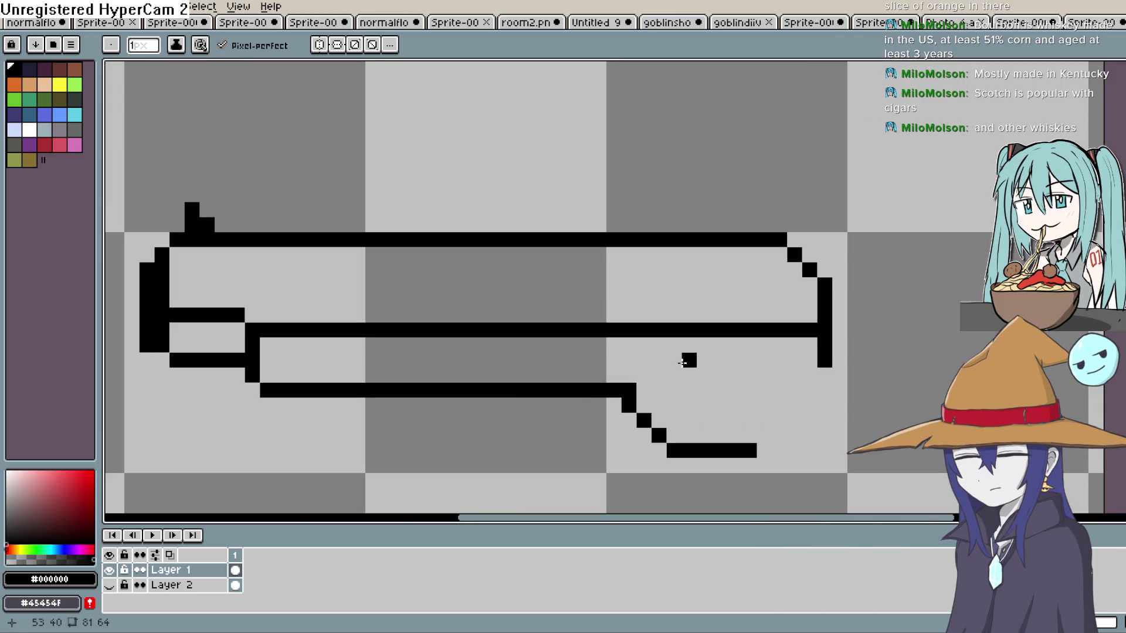
left_click_drag(704, 360, 668, 365)
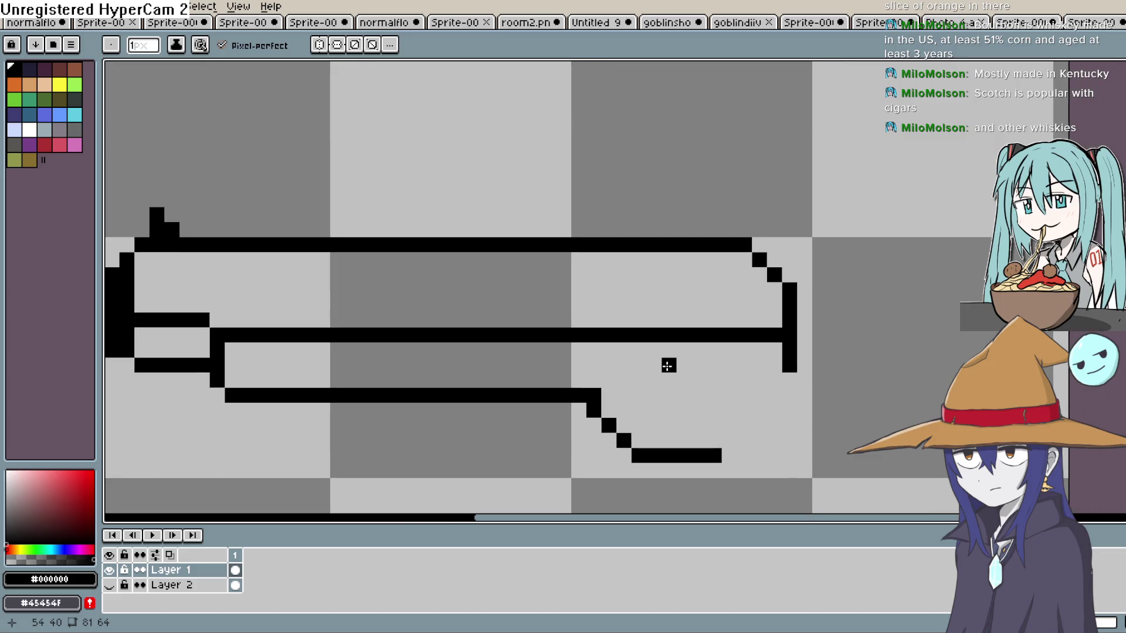
left_click_drag(609, 407, 744, 407)
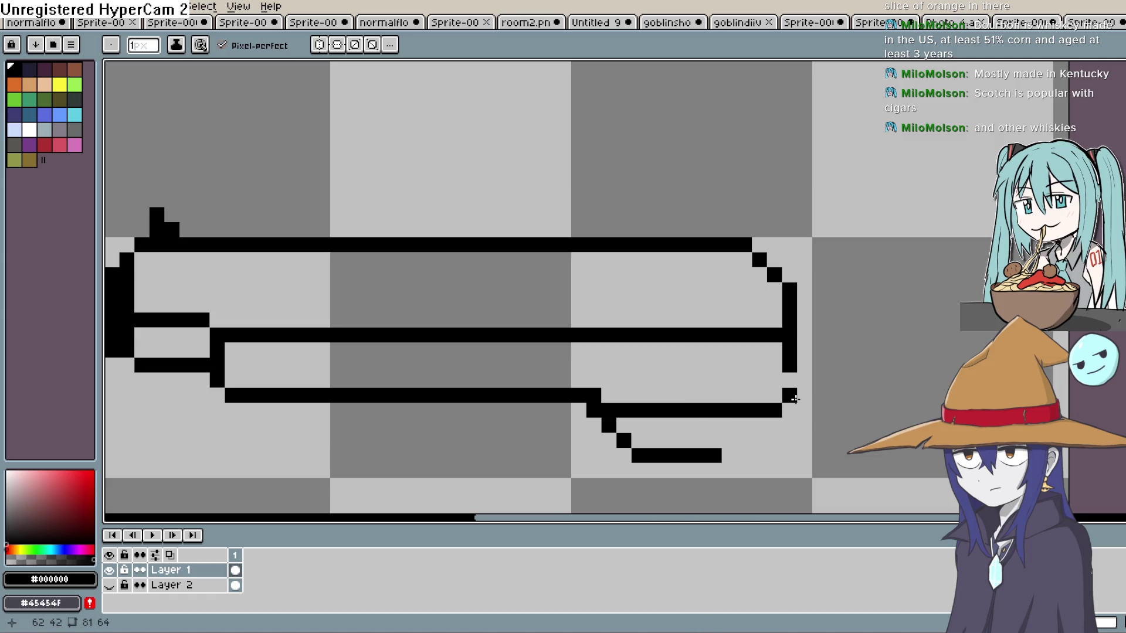
mouse_move(741, 442)
left_mouse_down()
mouse_move(698, 346)
mouse_move(739, 367)
left_mouse_up()
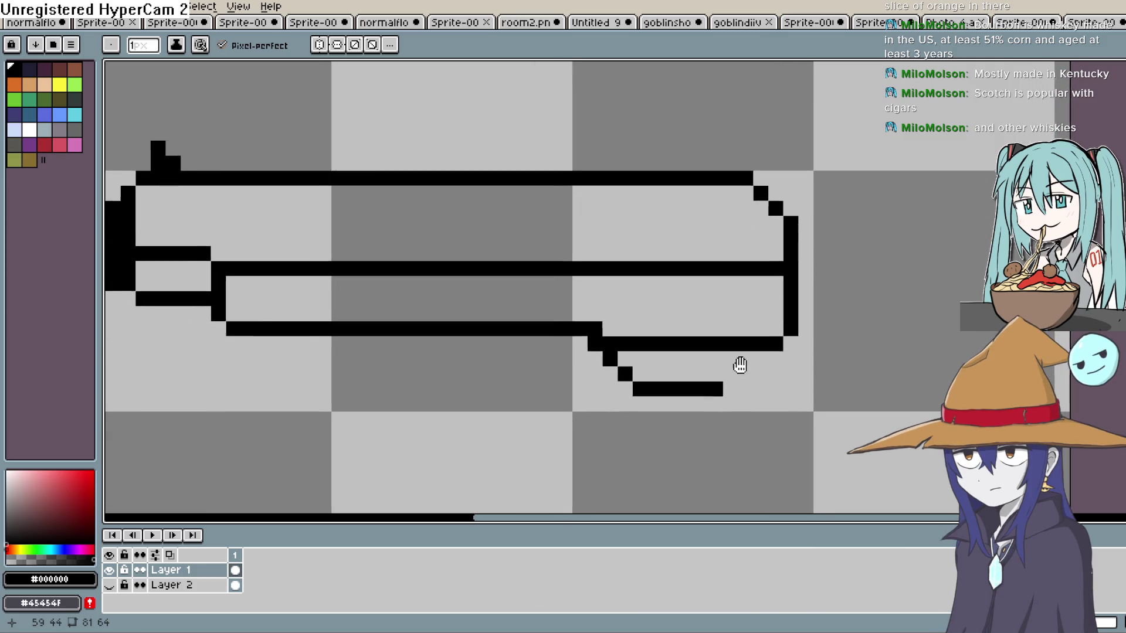
Add checker-pattern serration pixels on the slide.
mouse_move(624, 257)
left_mouse_down()
mouse_move(642, 188)
mouse_move(641, 244)
left_mouse_up()
left_click(673, 194)
left_click(688, 210)
left_click(702, 195)
left_click(673, 225)
left_click(657, 255)
Draw a diagonal edge down from the slide and a horizontal line beneath its front.
left_click_drag(733, 195, 687, 255)
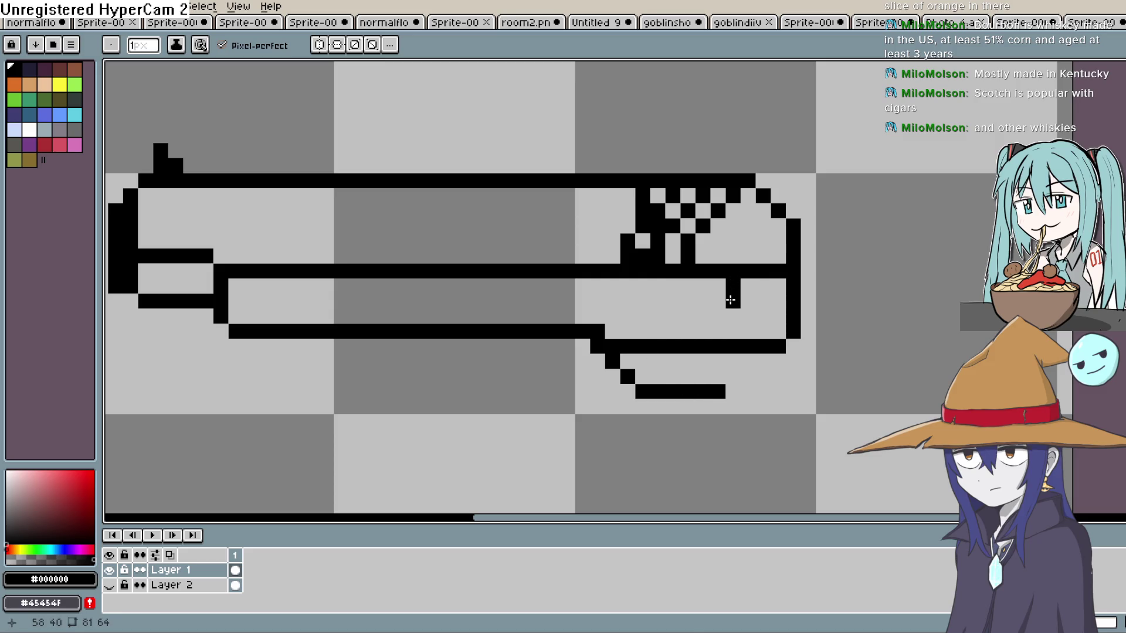
left_click_drag(683, 298, 600, 288)
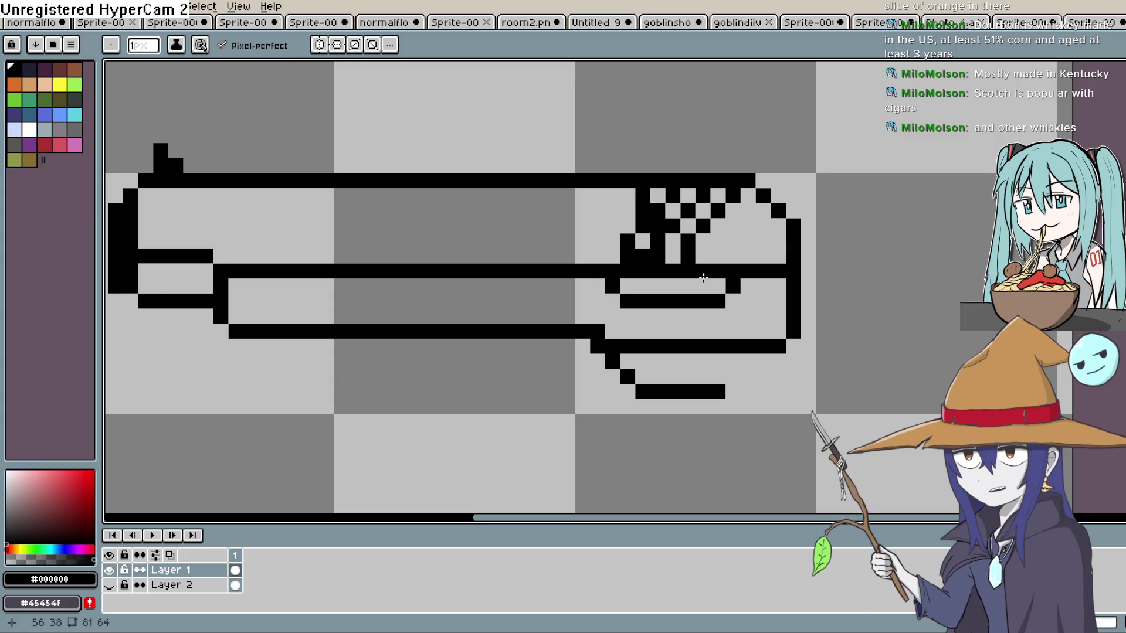
scroll(694, 280, "down", 3)
scroll(748, 262, "up", 2)
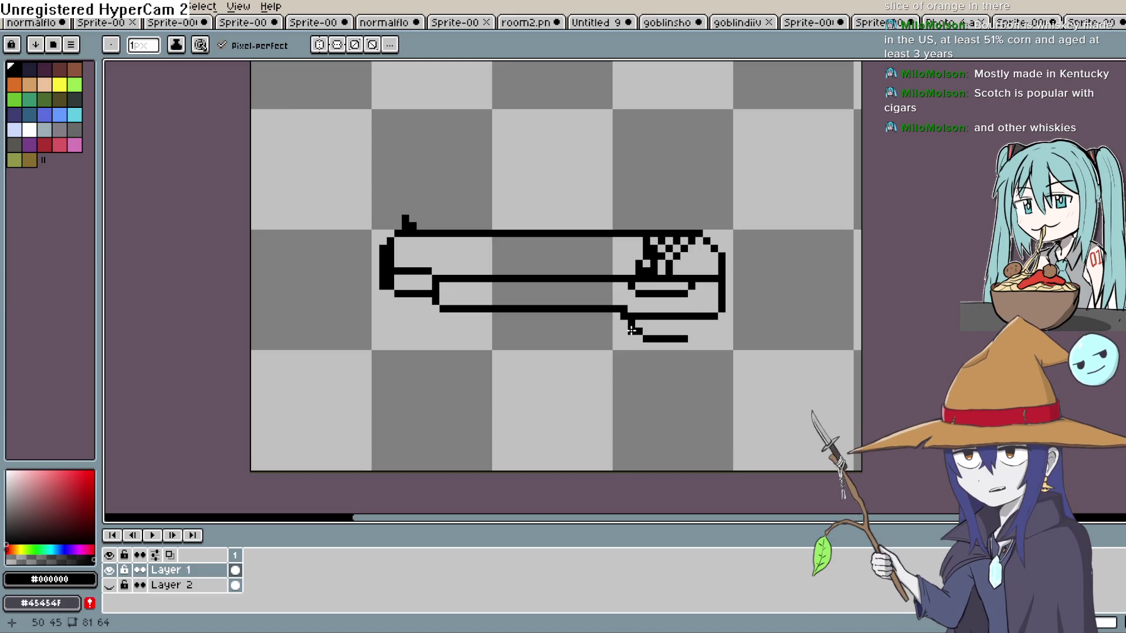
Draw the trigger guard's diagonal curve and its bottom line below the frame.
left_click_drag(639, 354, 646, 359)
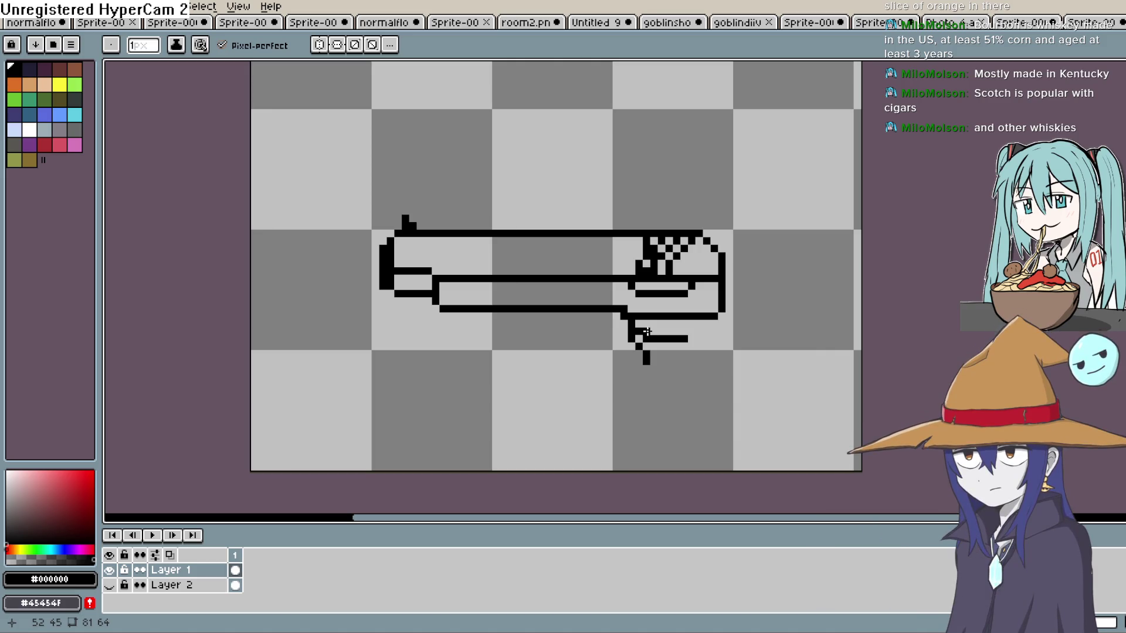
left_click_drag(629, 347, 646, 359)
left_click_drag(654, 368, 684, 368)
left_click(697, 368)
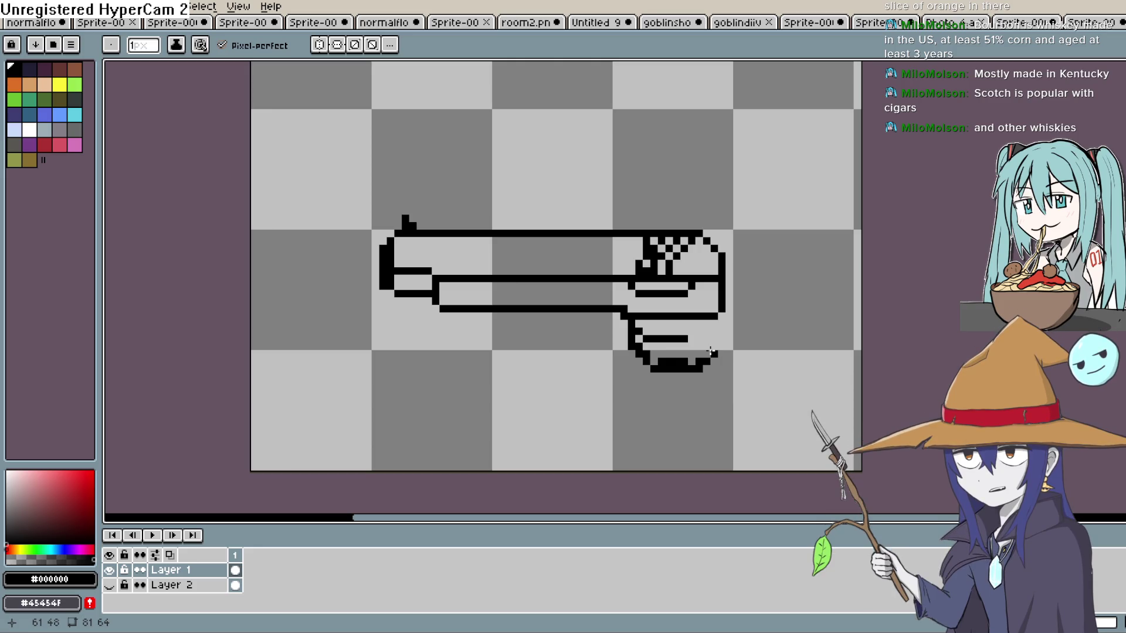
Erase the extra bar inside the trigger guard and the block above its bottom end.
scroll(674, 361, "up", 2)
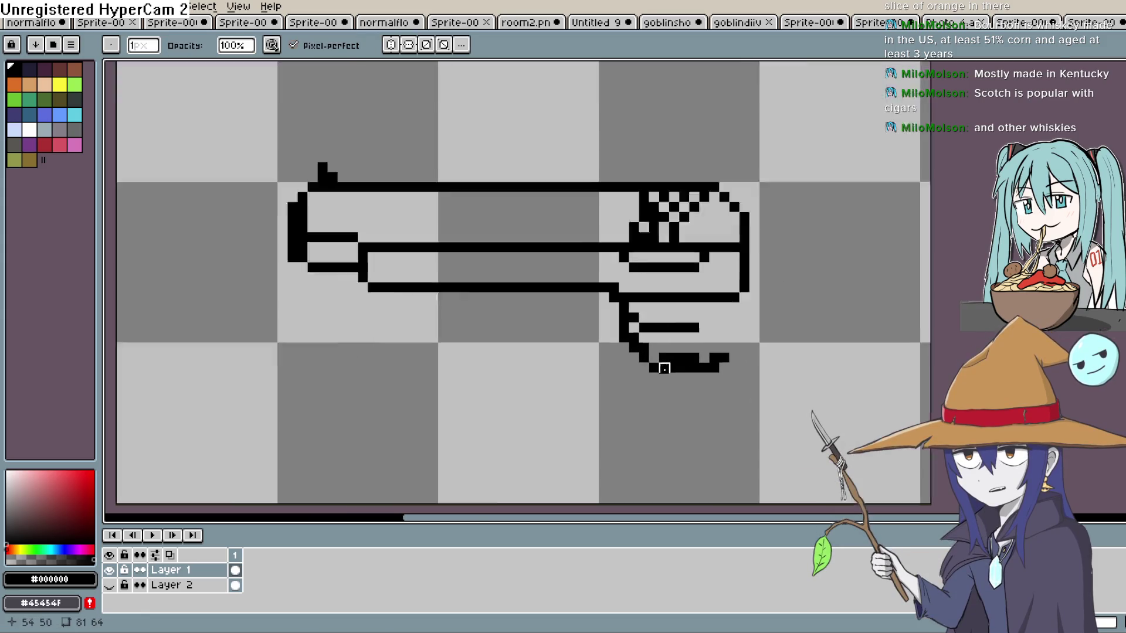
mouse_move(708, 337)
left_mouse_down()
mouse_move(708, 352)
mouse_move(661, 352)
mouse_move(618, 322)
mouse_move(736, 305)
mouse_move(634, 321)
left_mouse_up()
left_click_drag(737, 352, 767, 352)
scroll(800, 286, "down", 3)
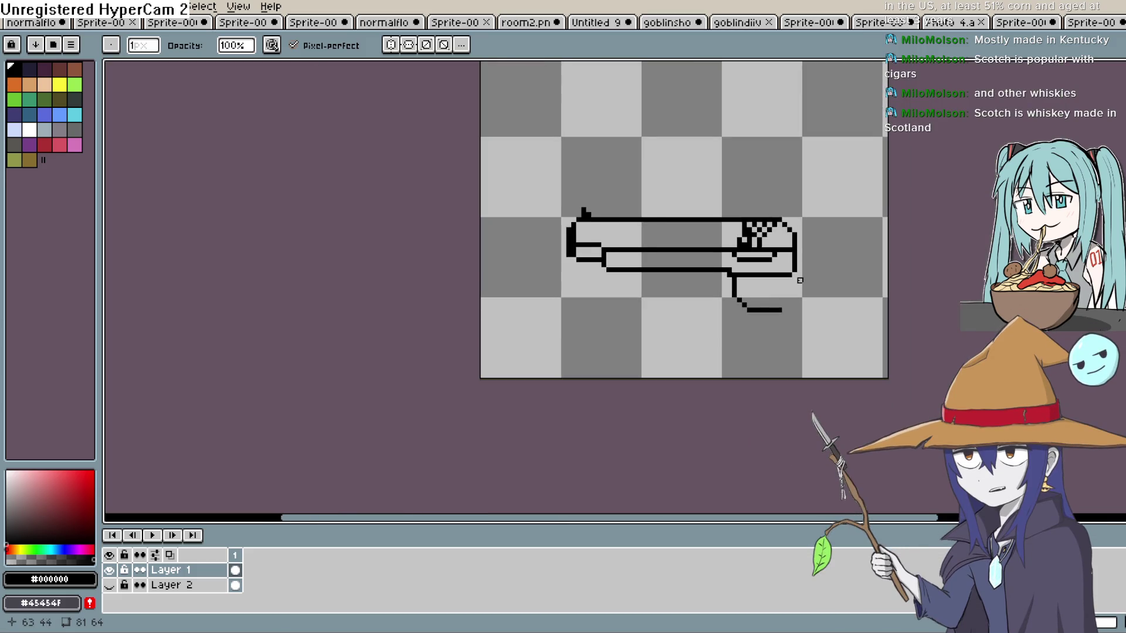
Extend the lower frame bar leftward with straight lines and add a pixel at the slide's rear corner.
scroll(794, 277, "up", 4)
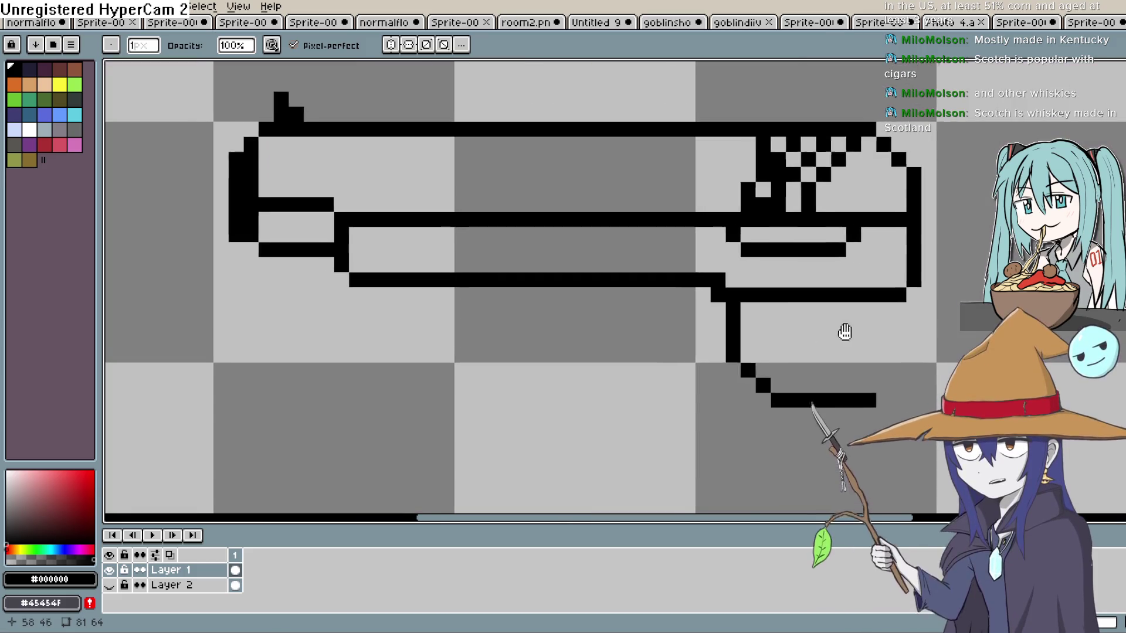
mouse_move(845, 329)
left_mouse_down()
mouse_move(811, 322)
mouse_move(820, 335)
left_mouse_up()
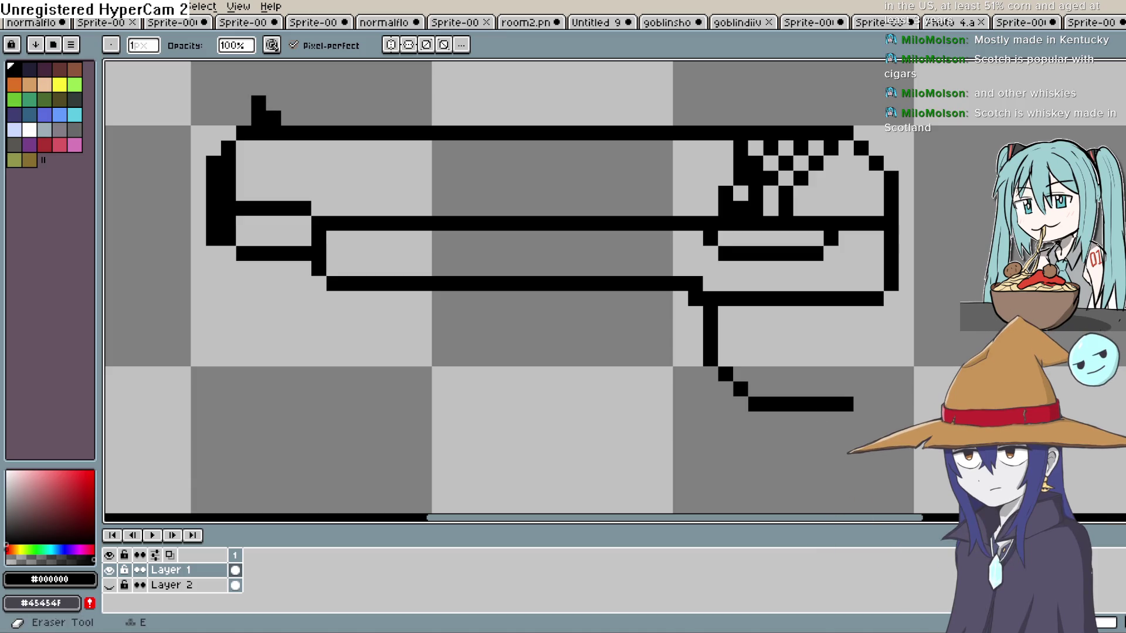
key("l")
mouse_move(674, 298)
left_mouse_down()
mouse_move(359, 297)
mouse_move(311, 277)
left_mouse_up()
left_click_drag(276, 272, 245, 272)
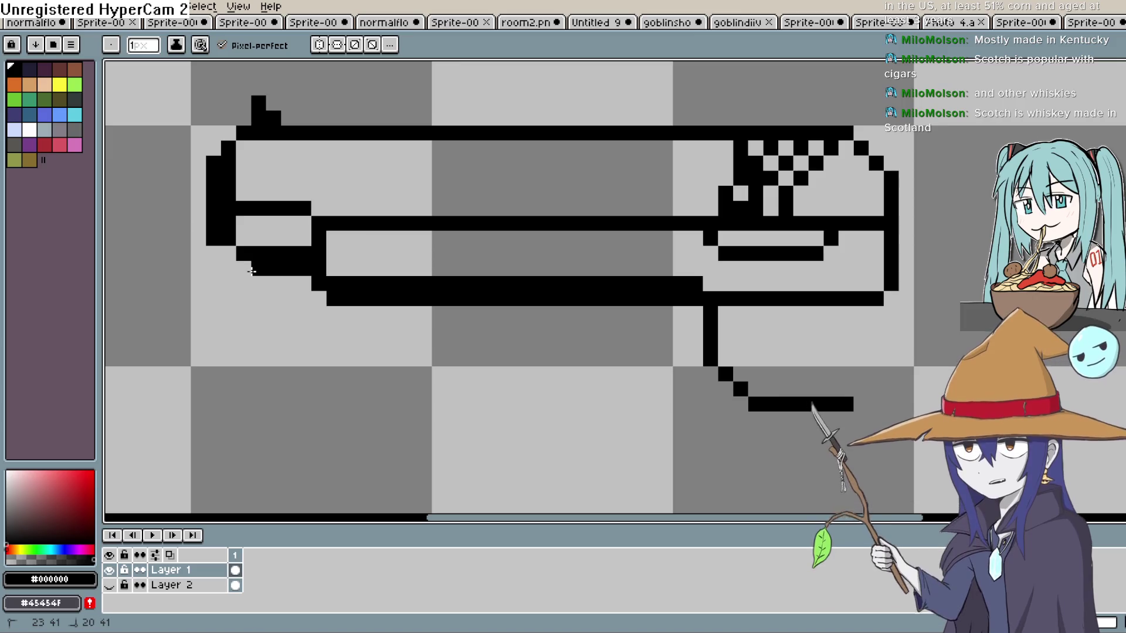
left_click(228, 257)
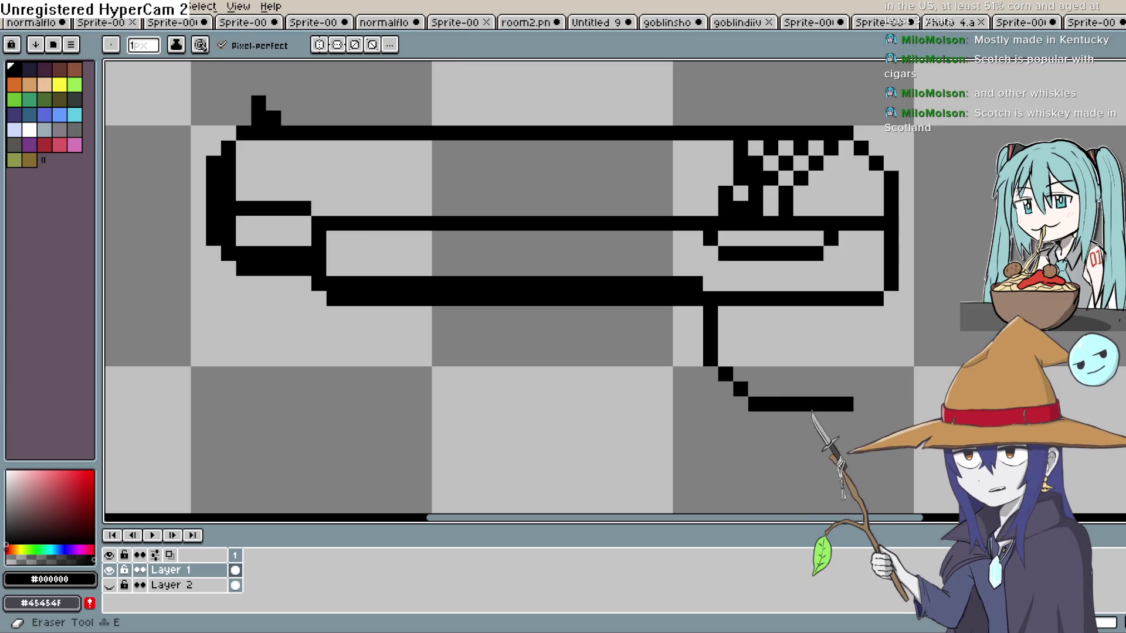
Adjust pixels along the slide's rear block, undoing the mistaken edits.
key("b")
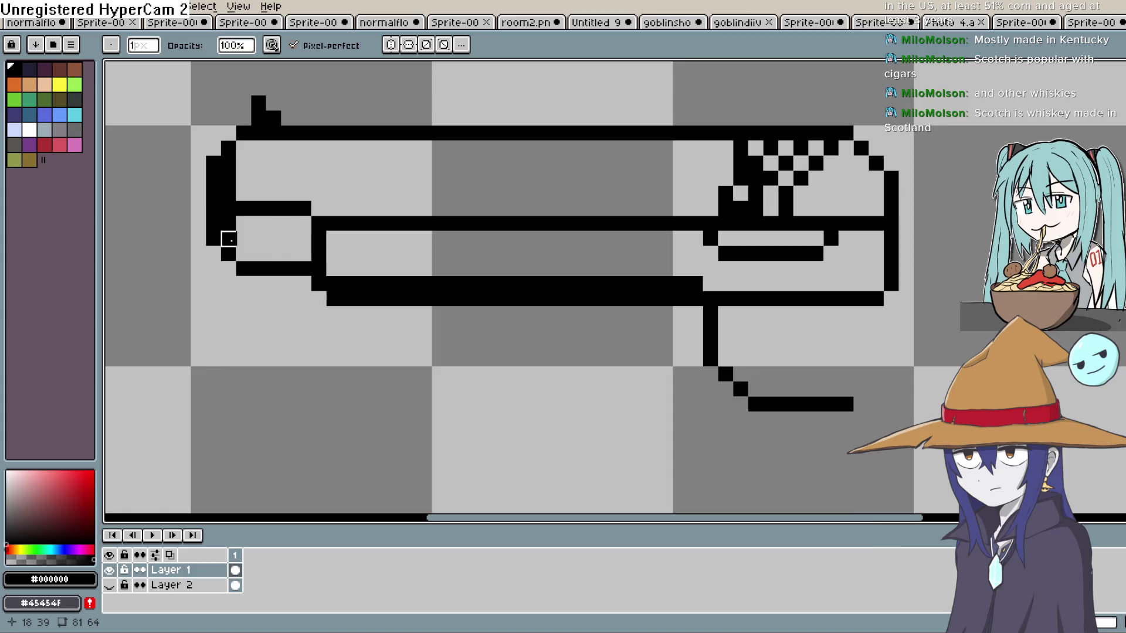
left_click(229, 223)
left_click(229, 194)
left_click_drag(229, 193, 214, 164)
key("ctrl+z")
key("ctrl+z")
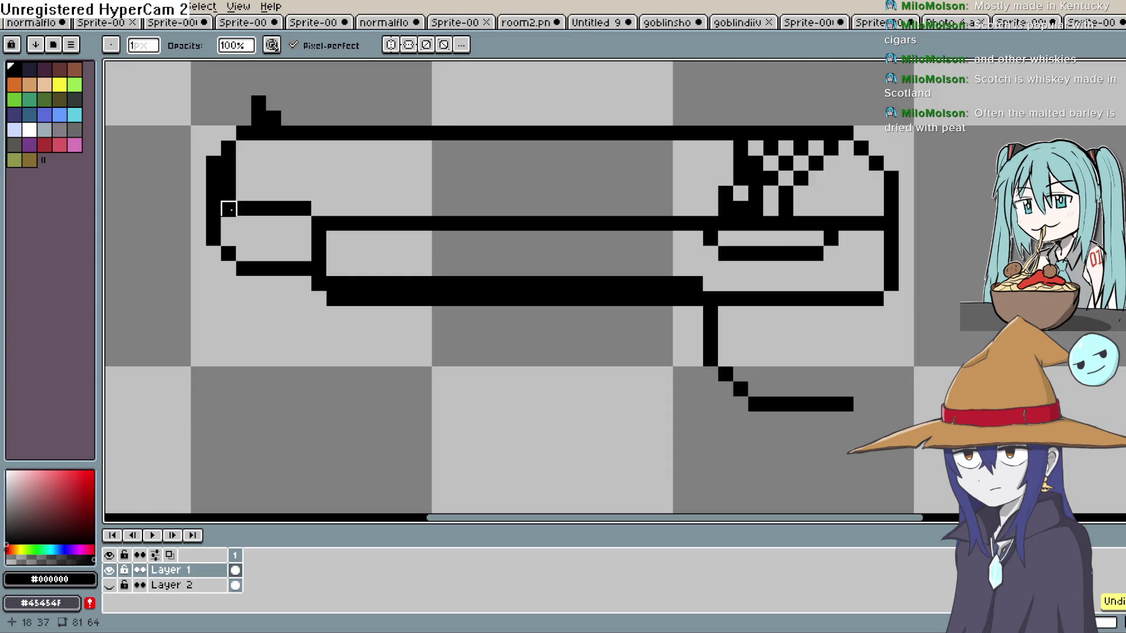
key("shift+b")
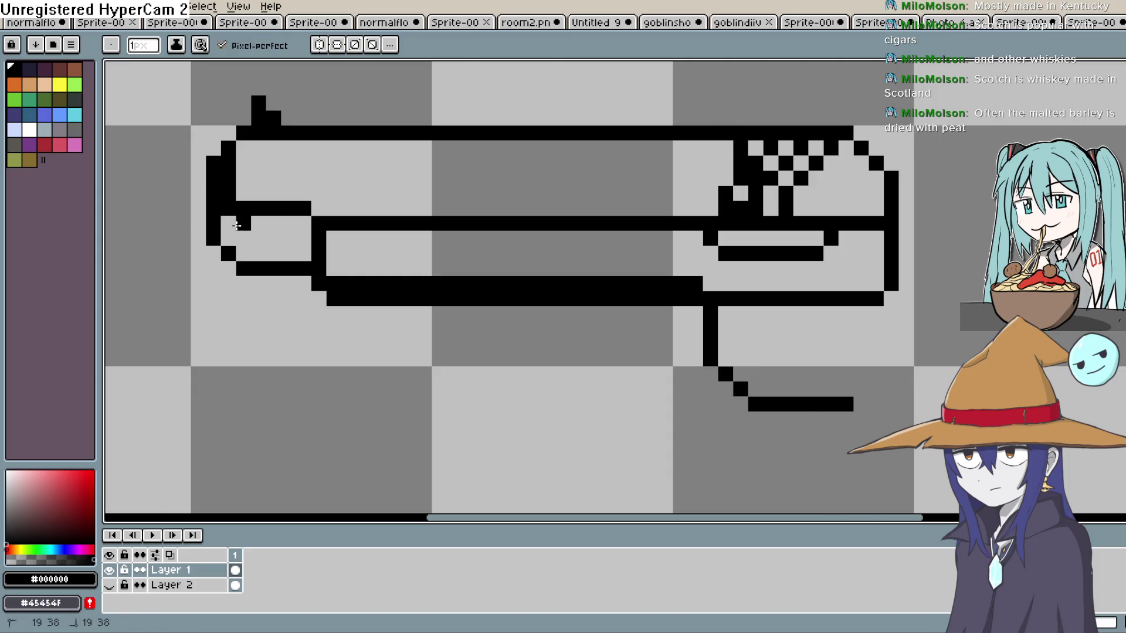
key("ctrl+z")
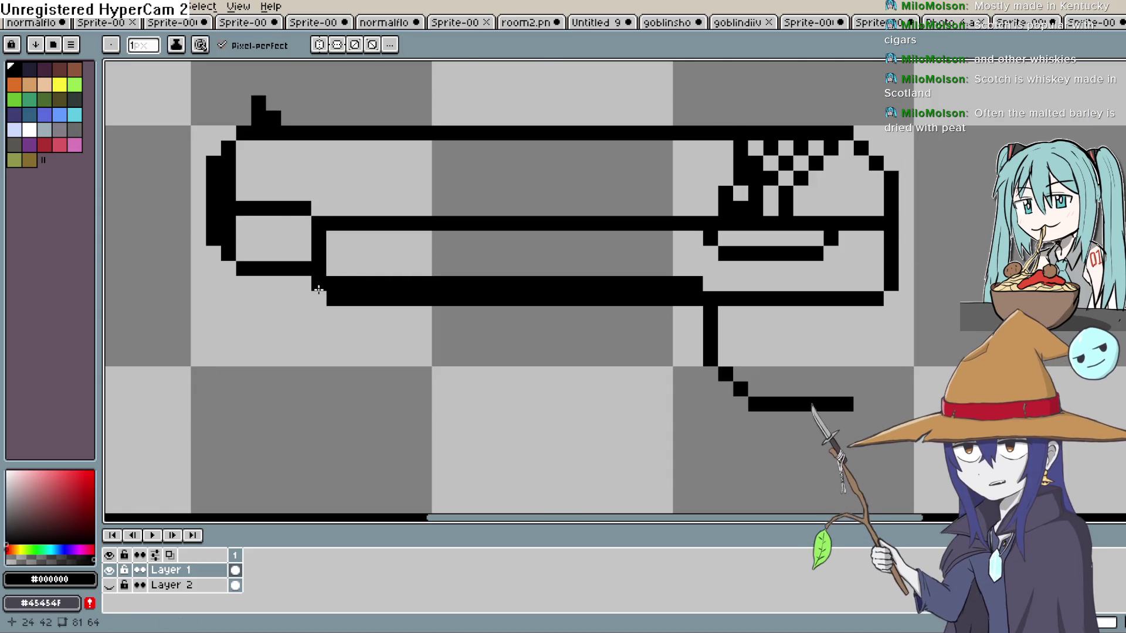
Erase the thickened lower frame line back to one pixel thick.
key("e")
left_click_drag(696, 285, 425, 284)
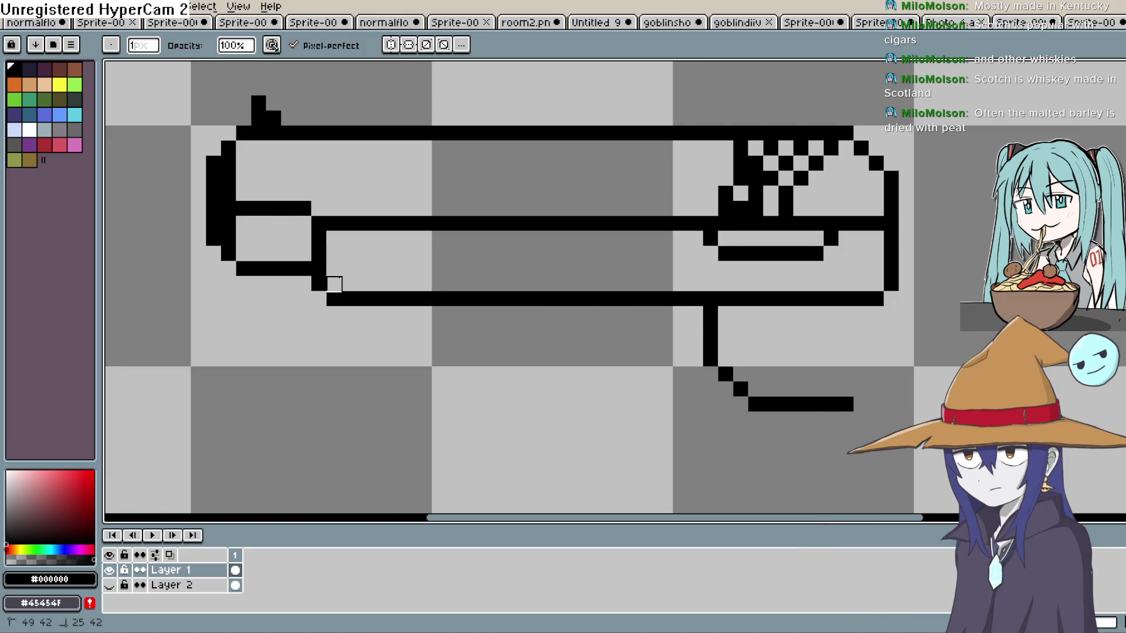
scroll(675, 254, "down", 3)
scroll(675, 253, "up", 2)
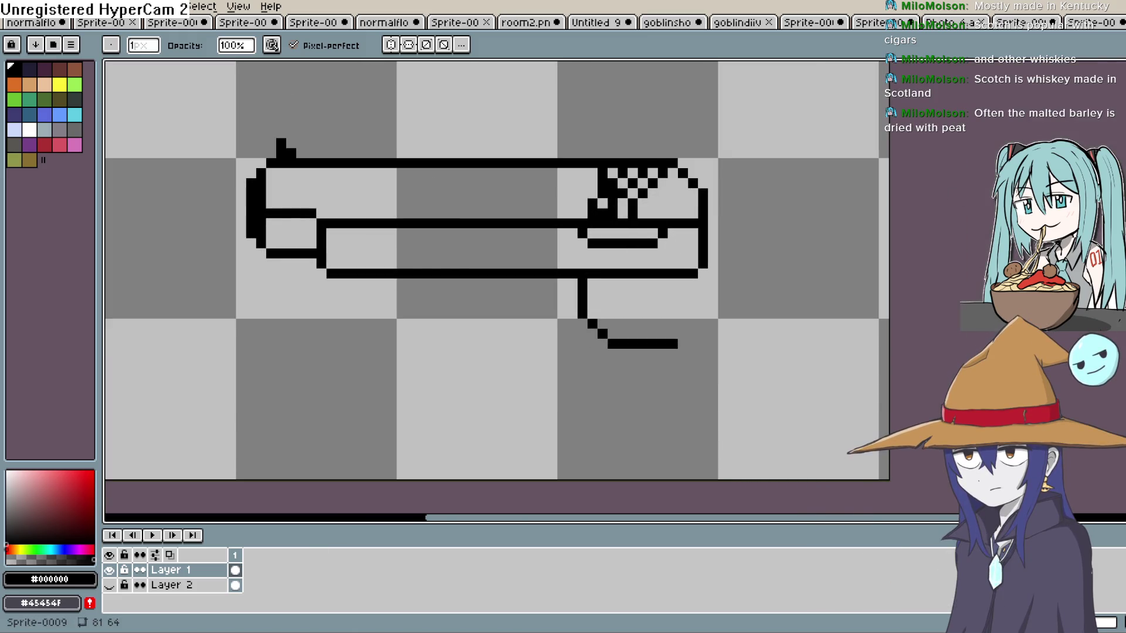
With the Pencil, outline the slanted grip below the slide's rear and add a hammer spur above it.
key("b")
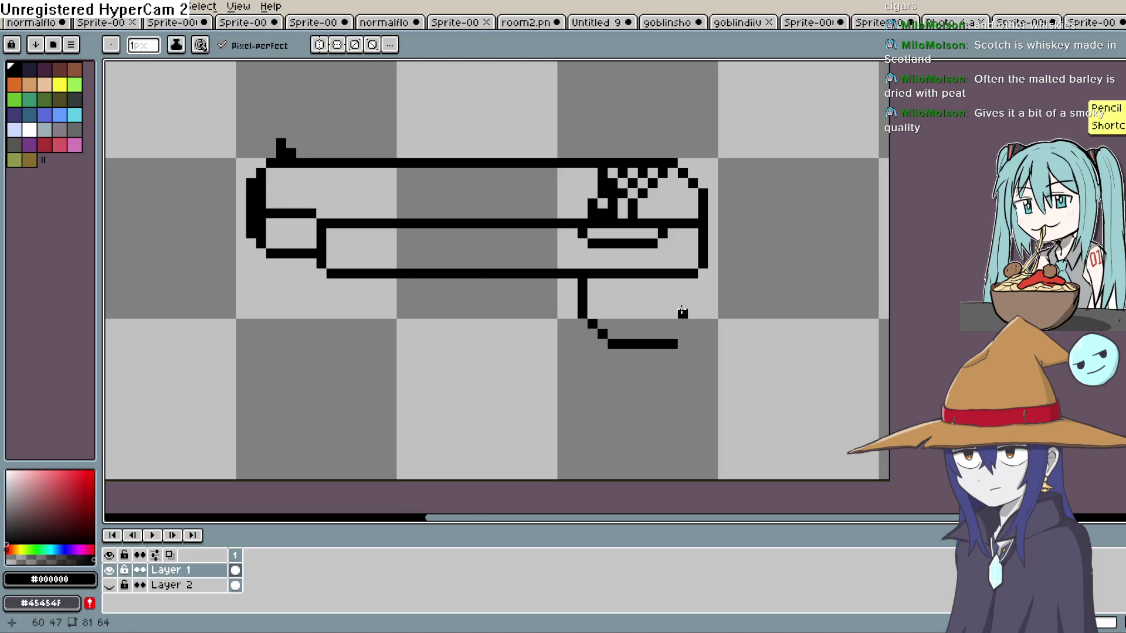
left_click_drag(682, 312, 595, 299)
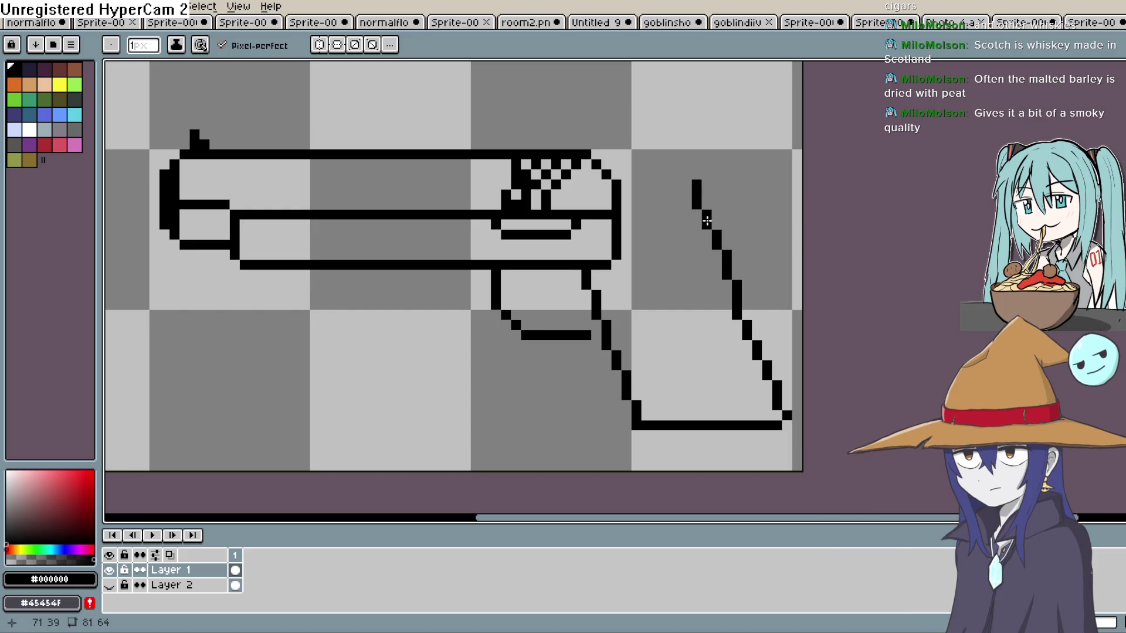
mouse_move(789, 170)
left_mouse_down()
mouse_move(773, 157)
mouse_move(725, 184)
mouse_move(695, 185)
left_mouse_up()
left_click_drag(776, 191, 740, 229)
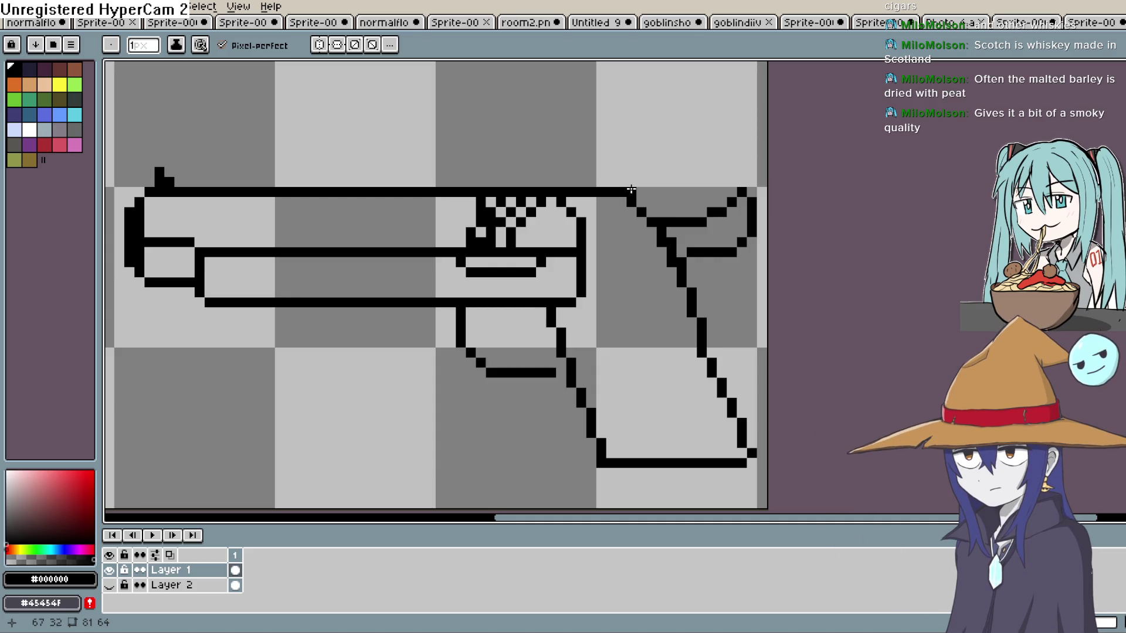
mouse_move(639, 182)
left_mouse_down()
mouse_move(683, 182)
mouse_move(716, 162)
left_mouse_up()
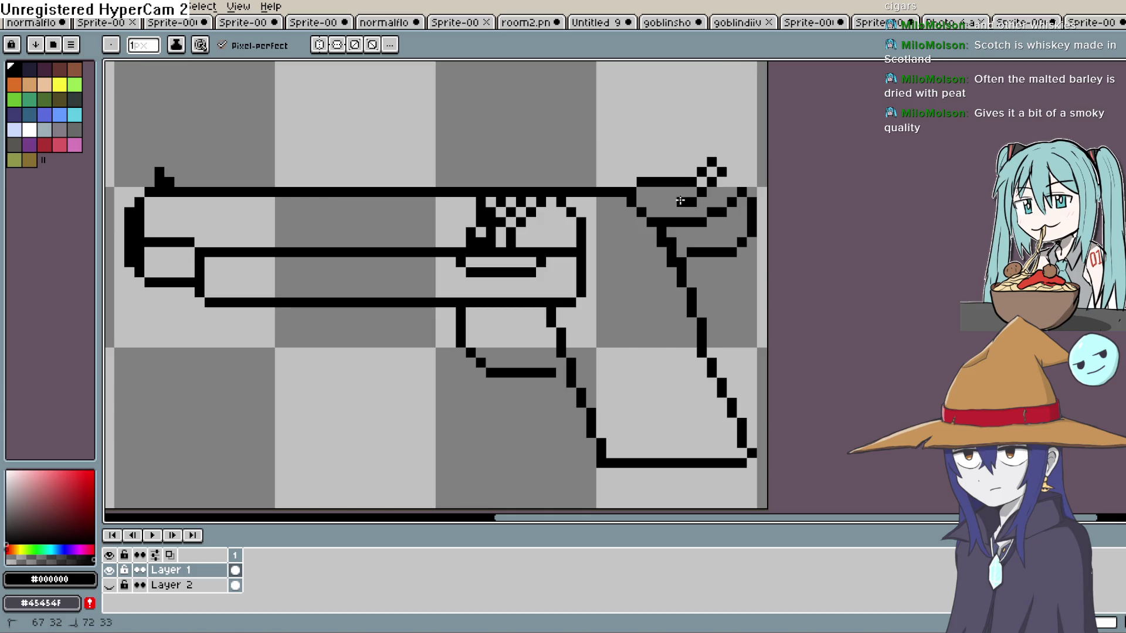
scroll(660, 212, "down", 4)
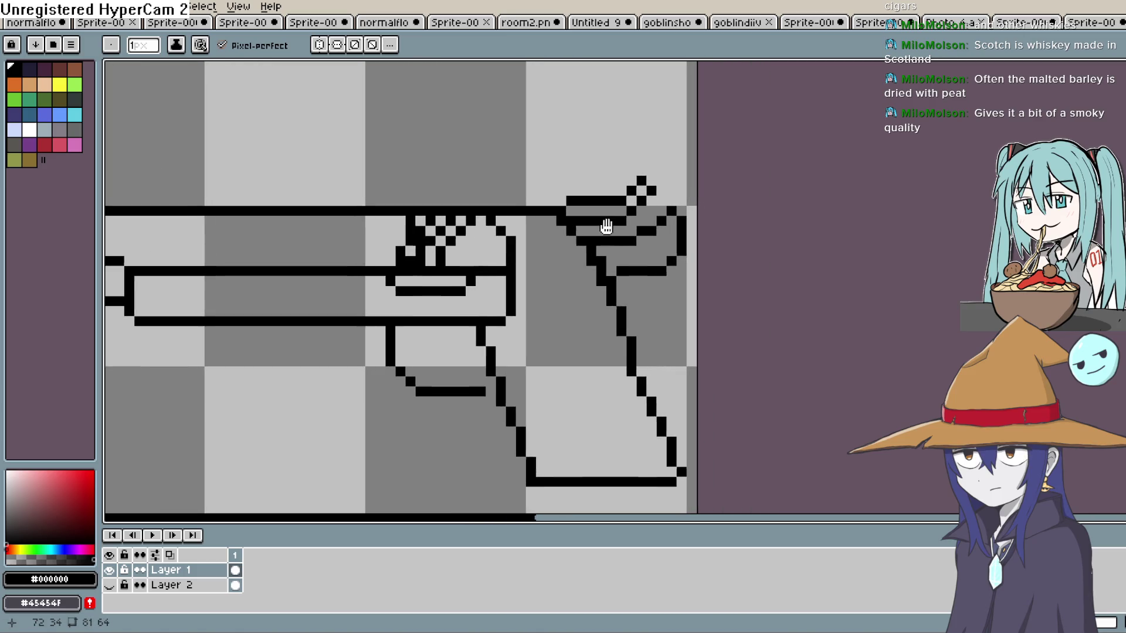
scroll(673, 218, "up", 1)
Move the whole gun up and left, and toggle the goblin layer to compare sizes.
key("v")
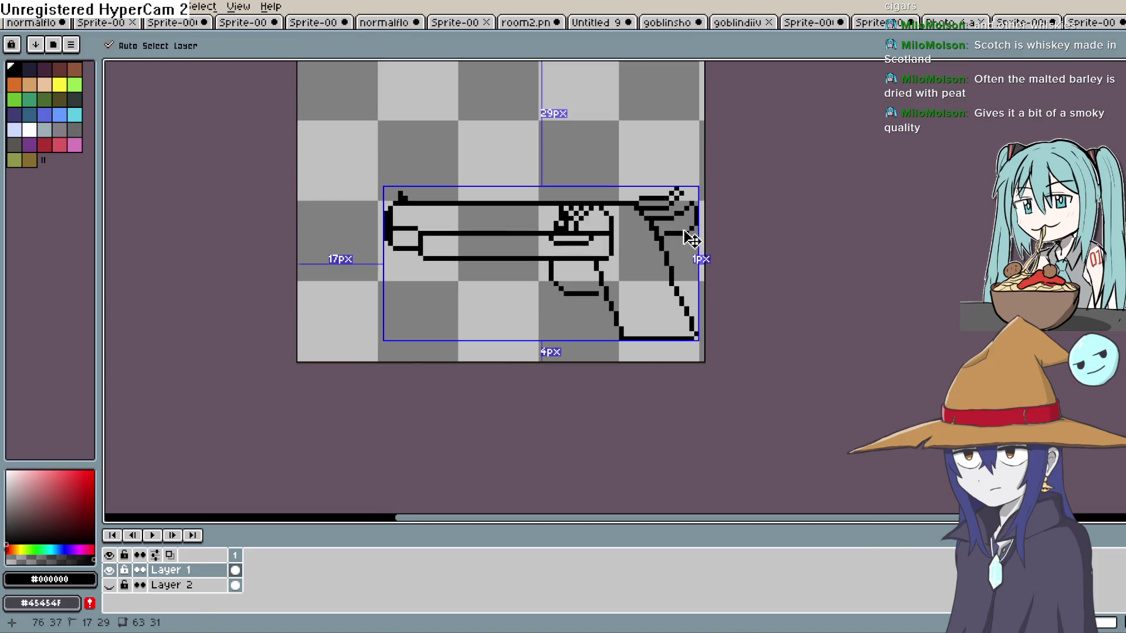
mouse_move(658, 246)
left_mouse_down()
mouse_move(627, 216)
mouse_move(610, 173)
left_mouse_up()
key("b")
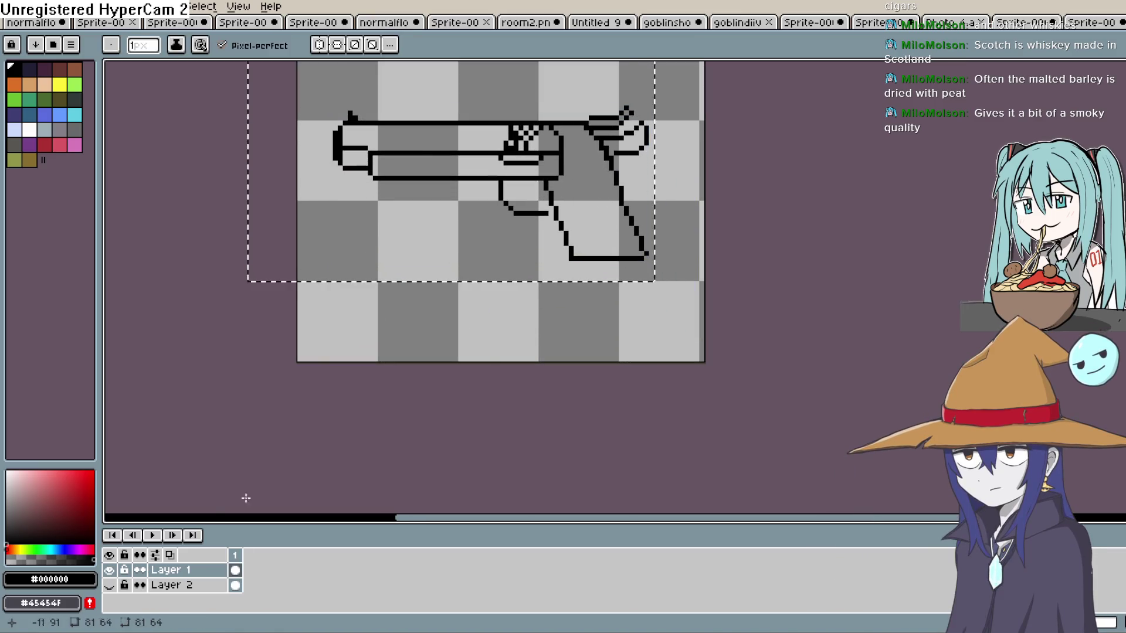
left_click(109, 586)
left_click(109, 586)
left_click(110, 586)
left_click(110, 585)
left_click(111, 585)
left_click(110, 585)
left_click(110, 586)
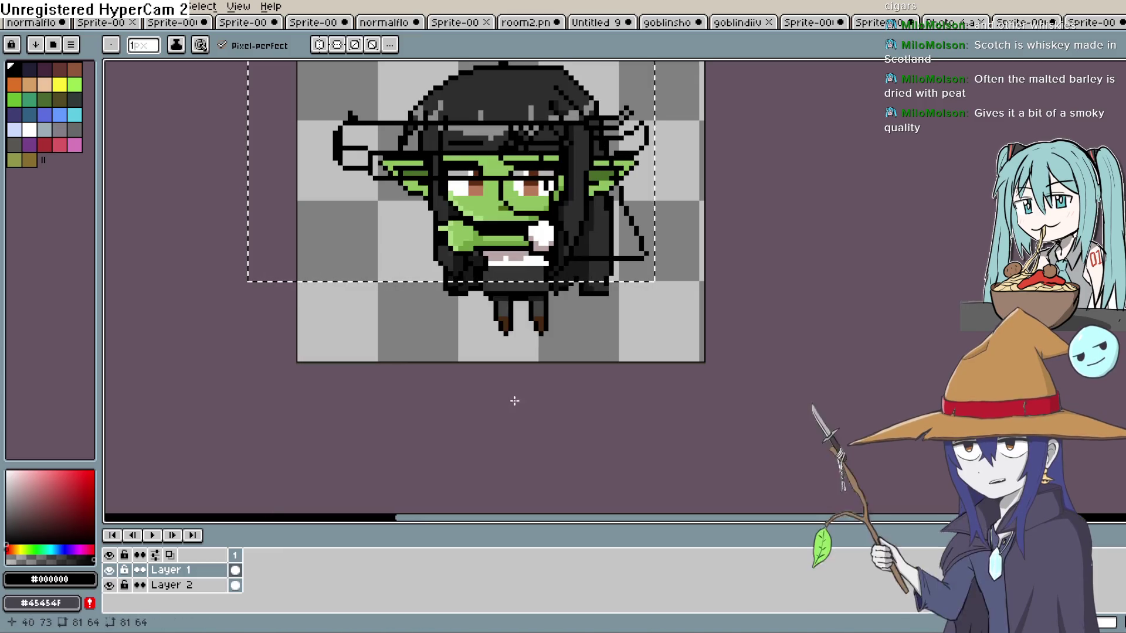
scroll(683, 188, "down", 1)
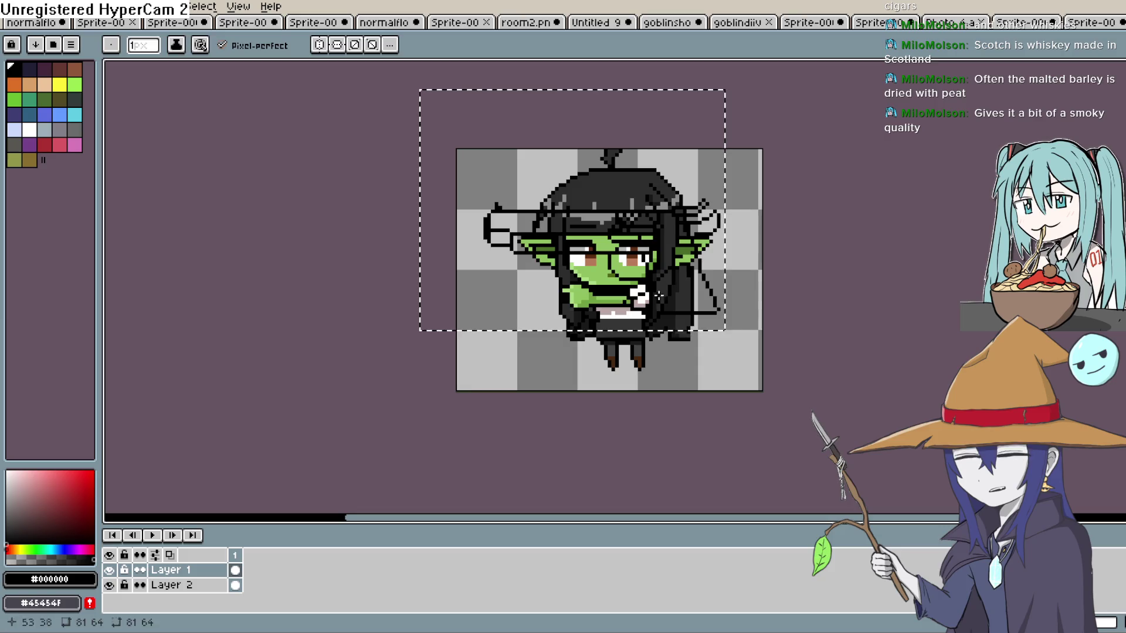
Place the gun on the goblin's hand and shrink it to about 49×42 pixels.
mouse_move(639, 261)
left_mouse_down()
mouse_move(570, 289)
mouse_move(604, 318)
mouse_move(659, 291)
mouse_move(675, 257)
mouse_move(595, 267)
mouse_move(646, 268)
mouse_move(651, 280)
left_mouse_up()
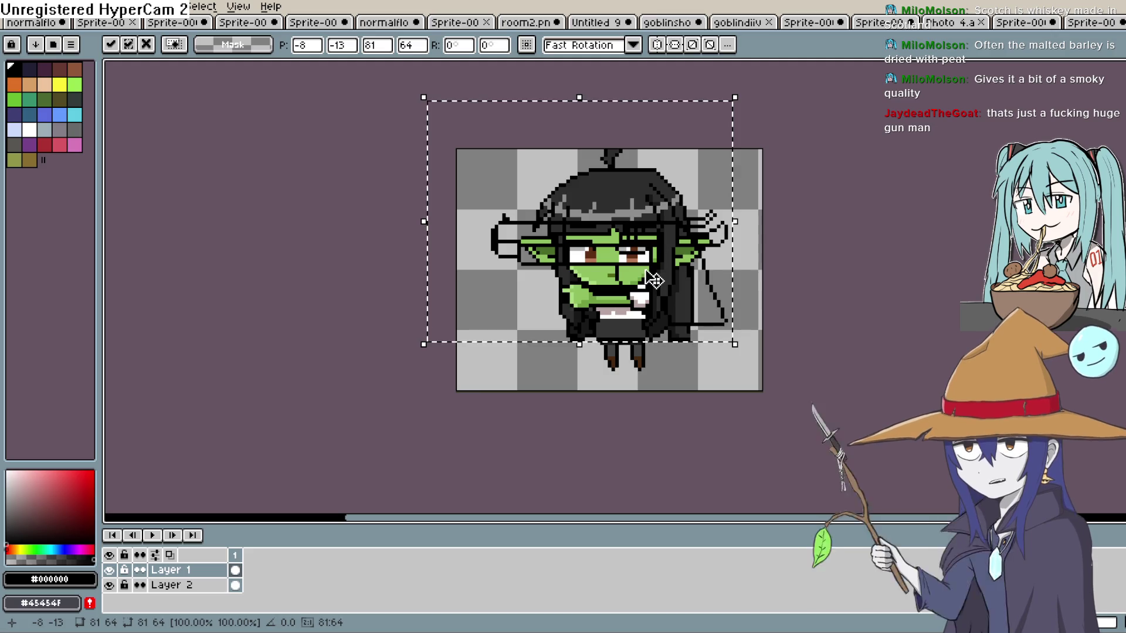
mouse_move(736, 98)
left_mouse_down()
mouse_move(604, 167)
mouse_move(616, 204)
mouse_move(615, 177)
left_mouse_up()
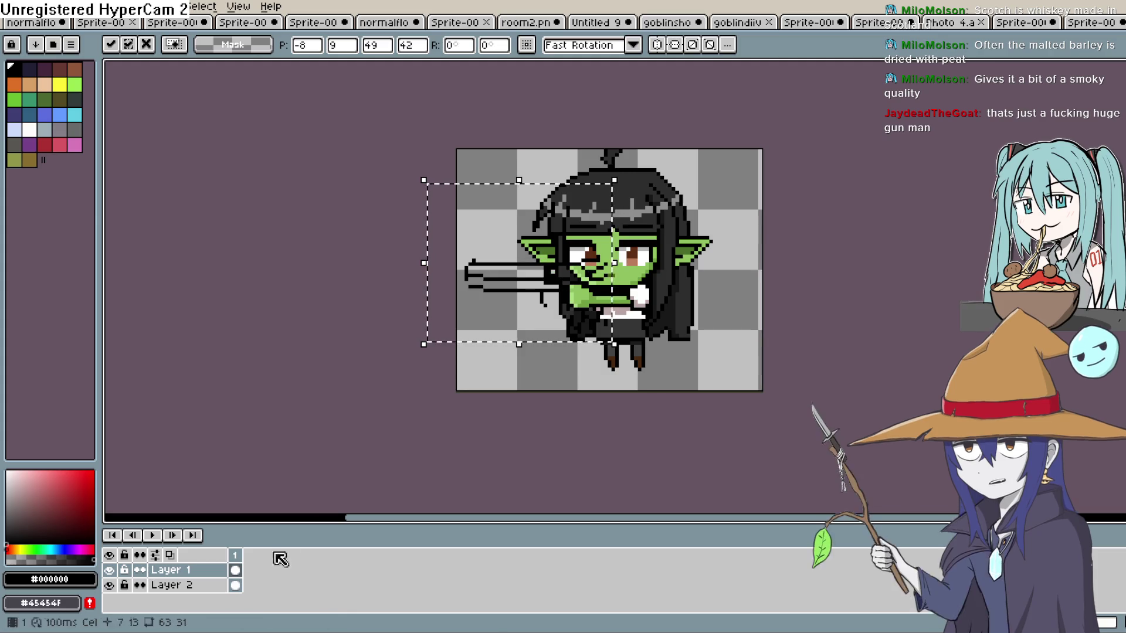
left_click(109, 585)
scroll(535, 328, "up", 2)
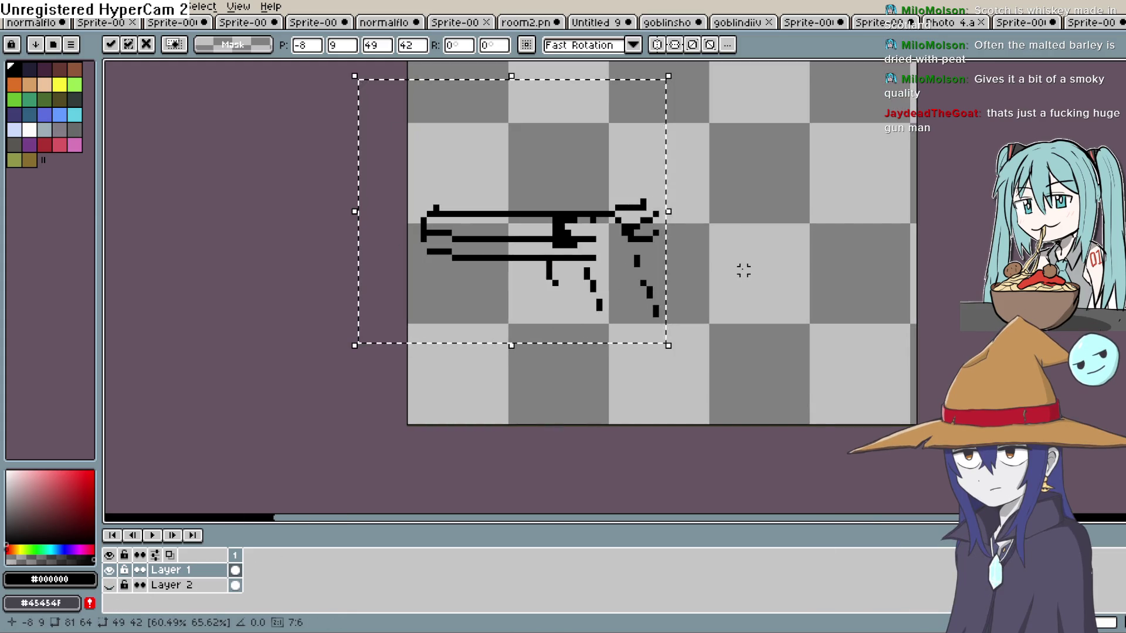
scroll(830, 276, "up", 2)
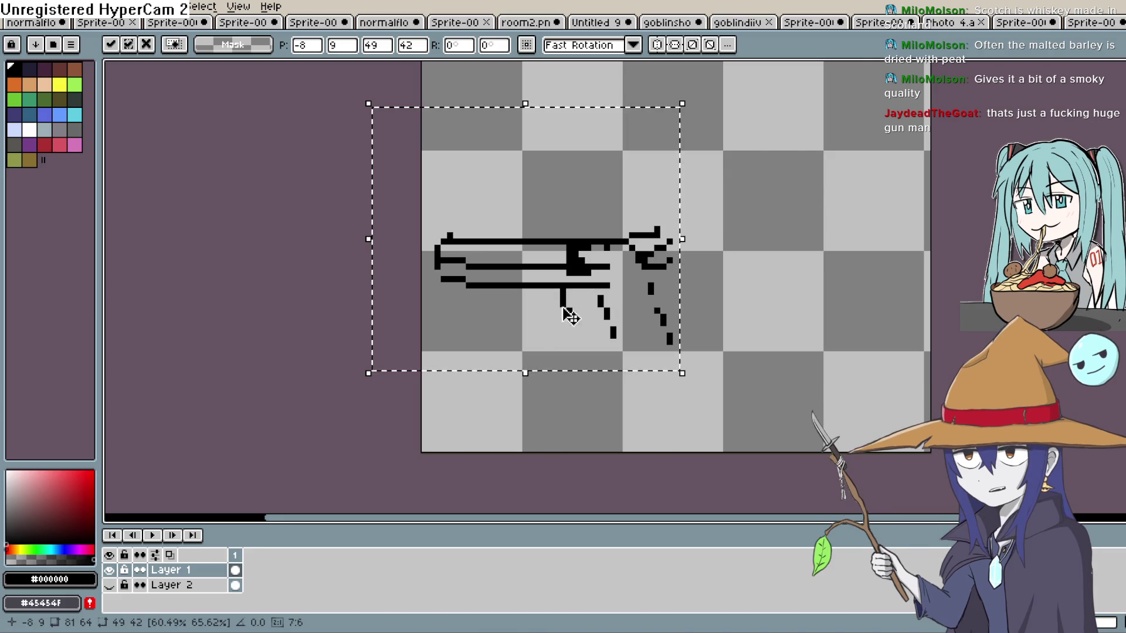
key("Return")
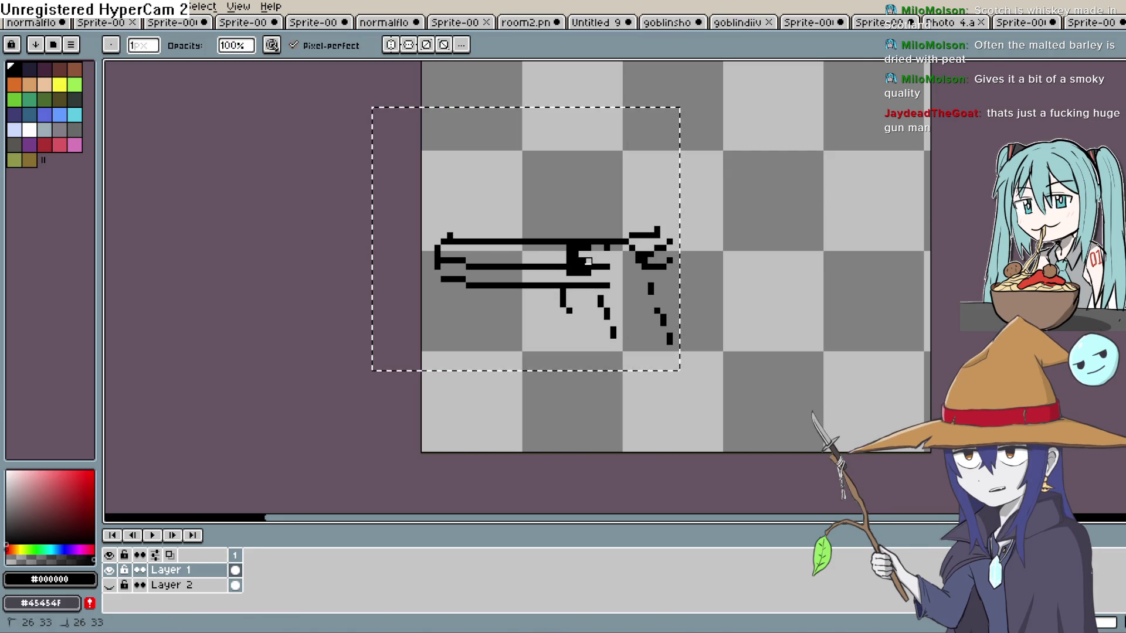
Undo the two stray barrel blobs, draw the grip outline freehand, and deselect.
key("ctrl+z")
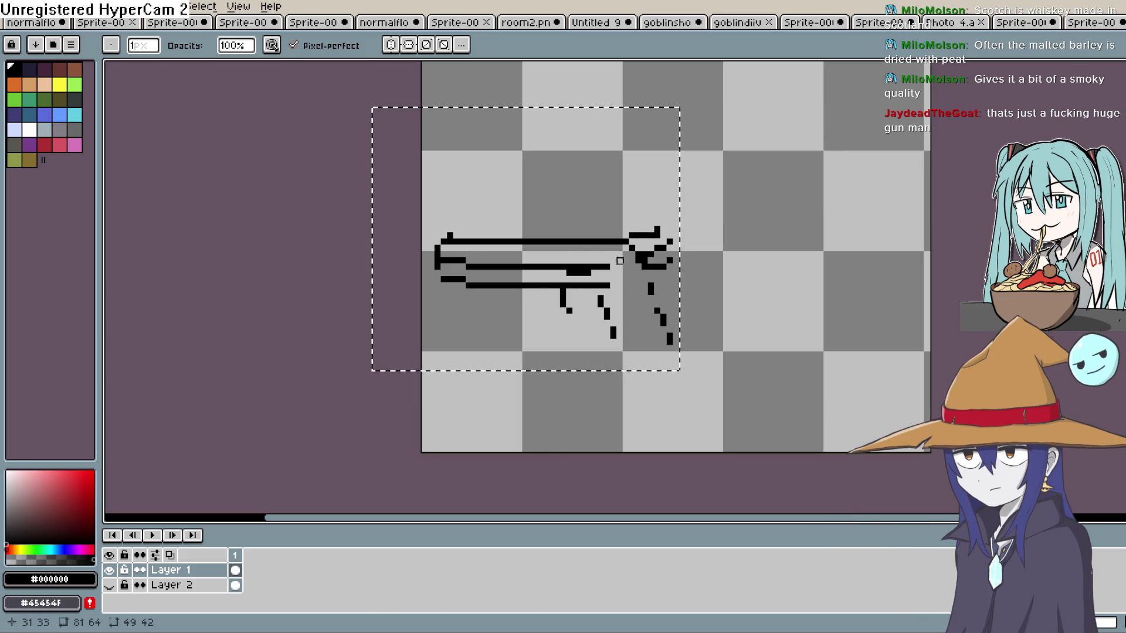
key("ctrl+z")
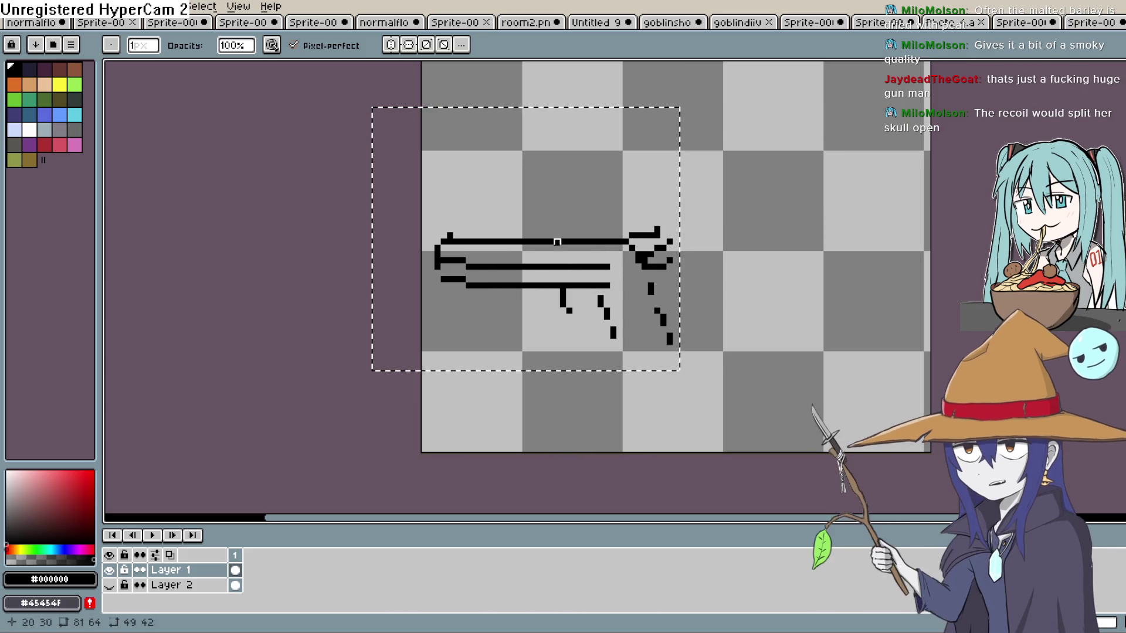
key("shift+b")
scroll(570, 317, "up", 1)
mouse_move(587, 272)
left_mouse_down()
mouse_move(636, 377)
mouse_move(713, 366)
mouse_move(661, 235)
left_mouse_up()
left_click_drag(691, 285, 708, 337)
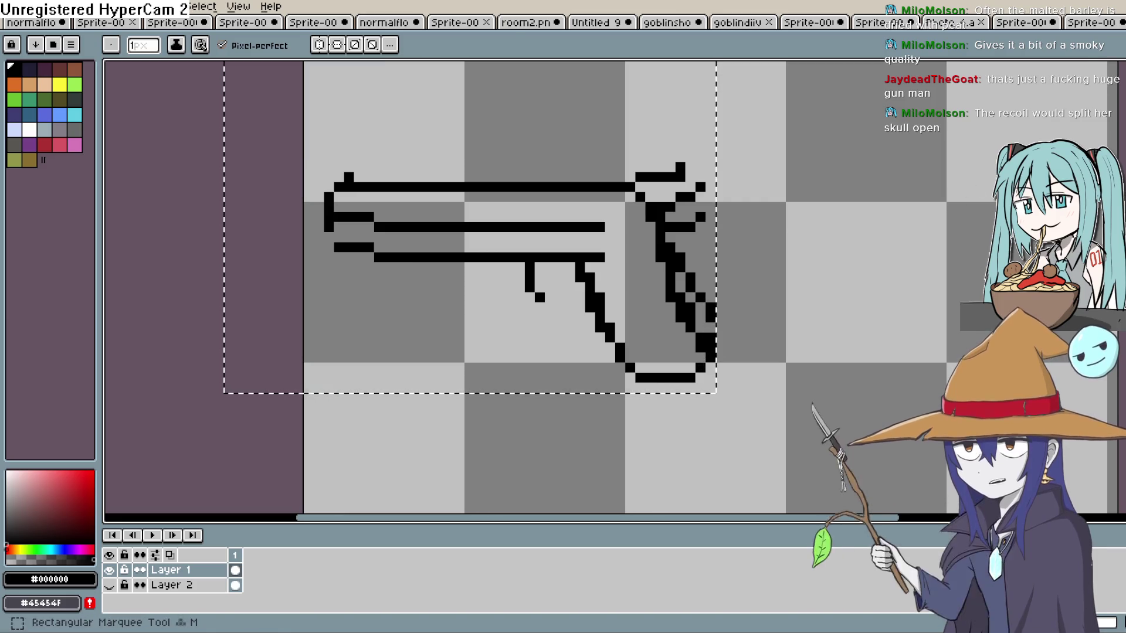
key("ctrl+d")
Draw the trigger guard's bottom edge with the one-pixel pencil, then switch to Construct 3.
left_click(1117, 112)
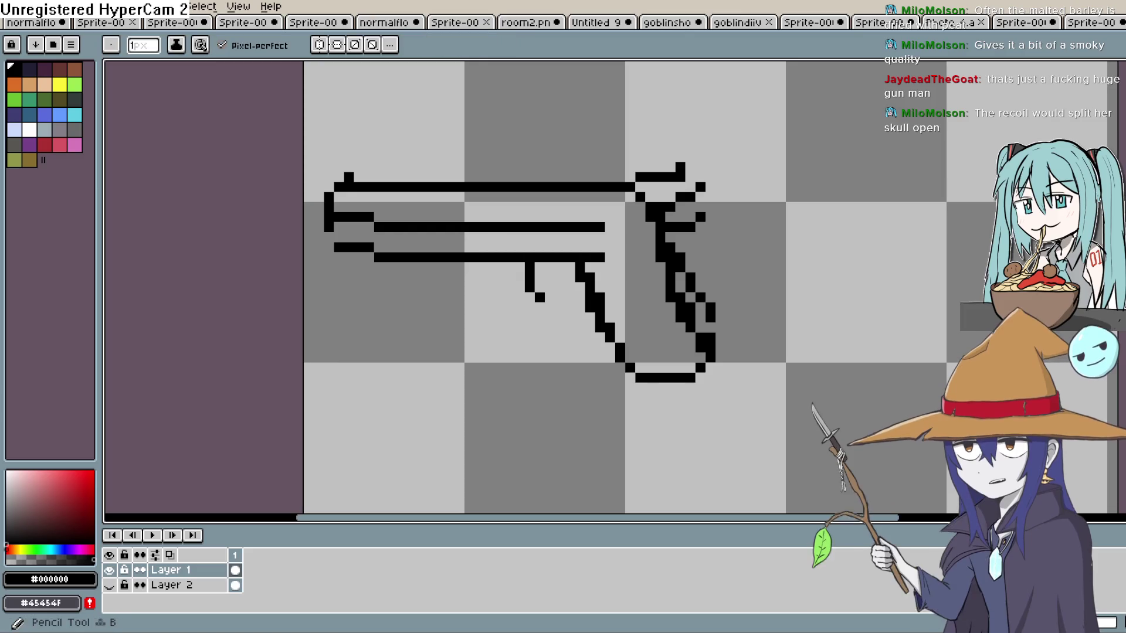
left_click_drag(538, 309, 584, 316)
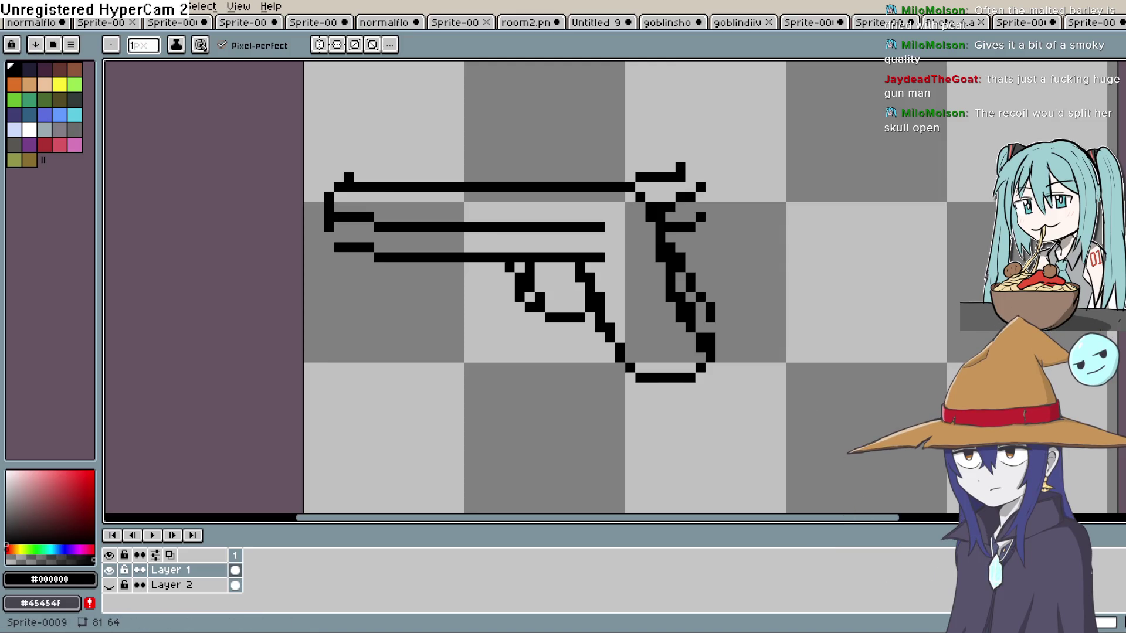
key("alt+Tab")
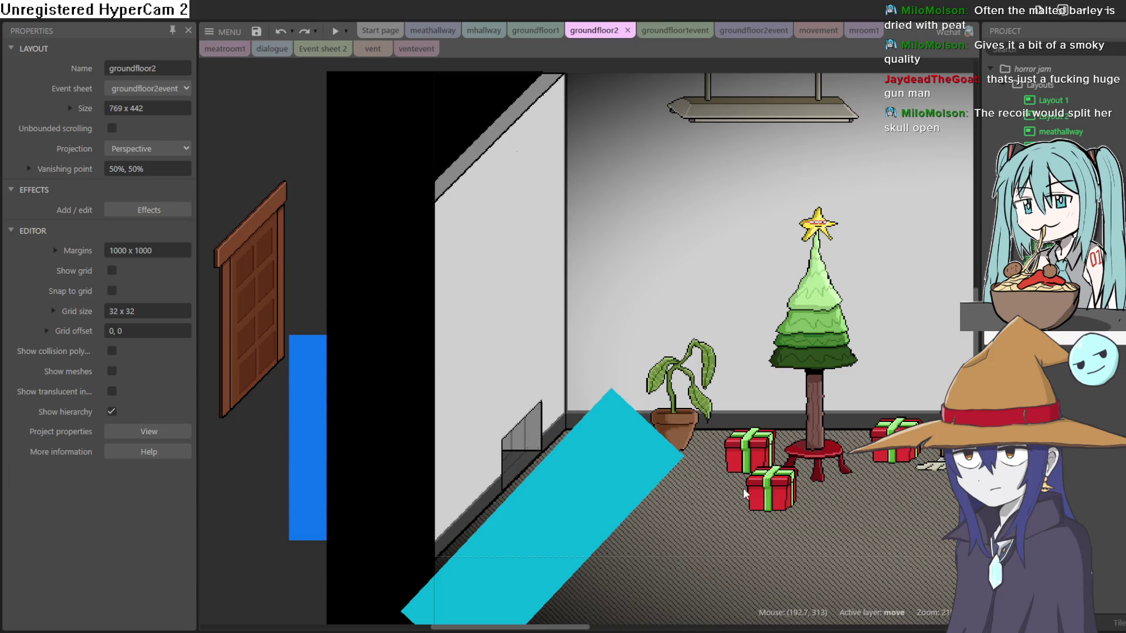
Open the groundfloor1 layout and deselect the office lobby background.
scroll(744, 495, "right", 10)
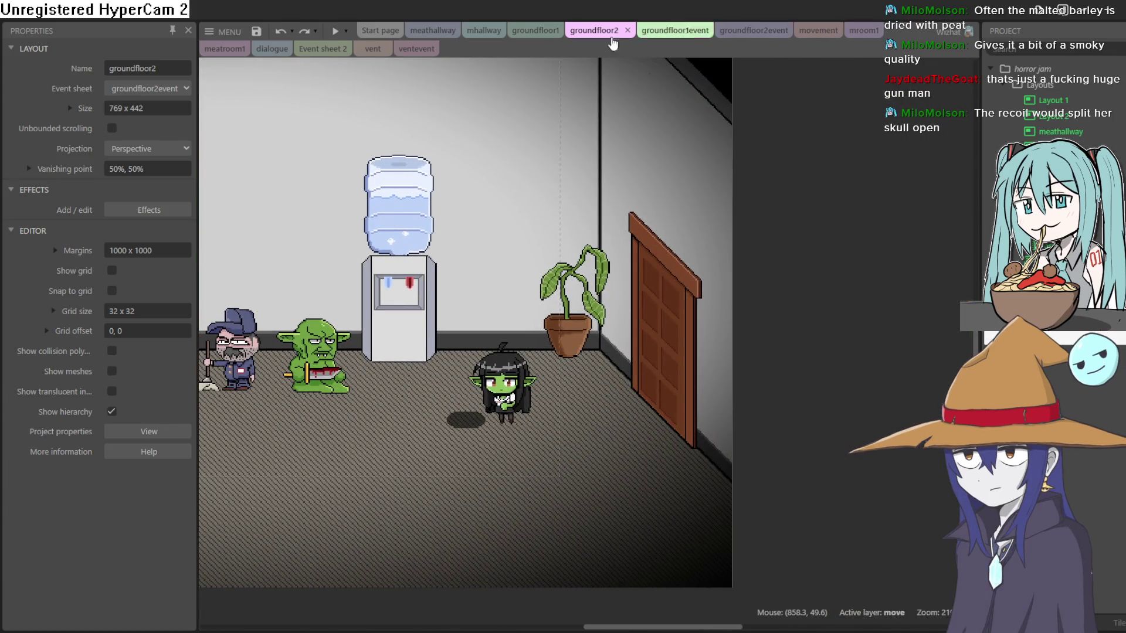
left_click(535, 31)
scroll(645, 261, "right", 10)
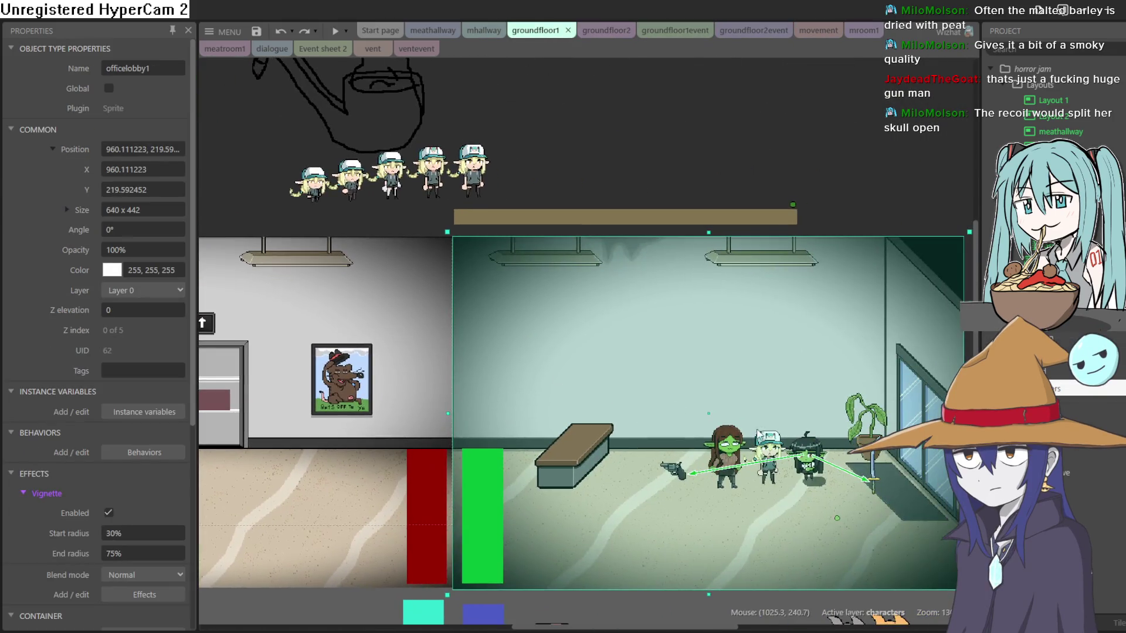
scroll(645, 261, "down", 3)
left_click(646, 261)
scroll(640, 381, "up", 5)
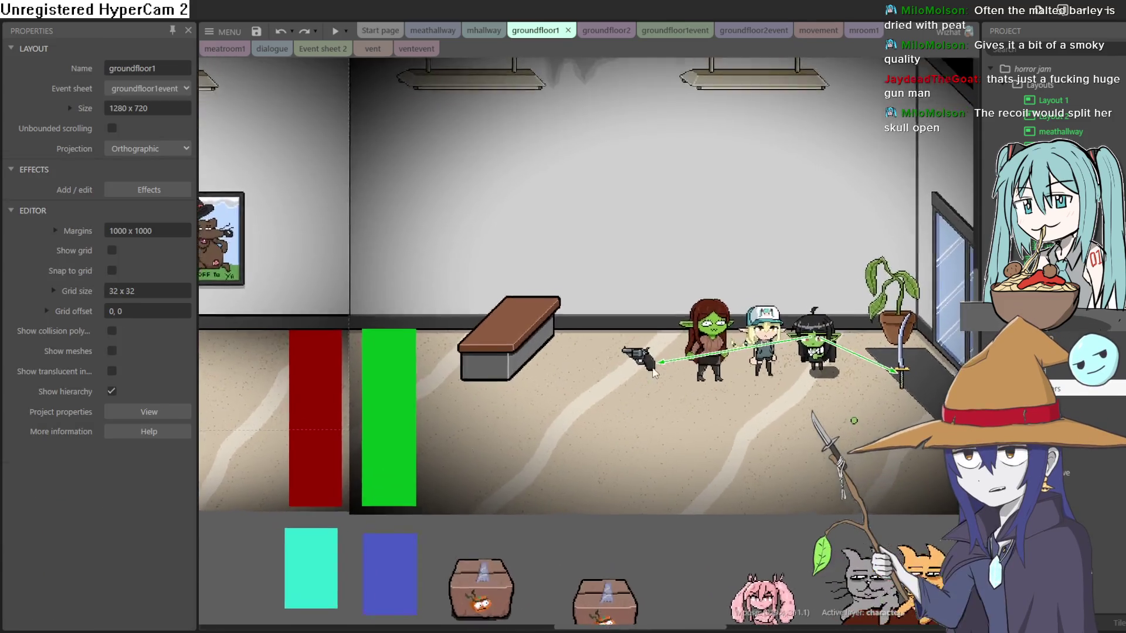
scroll(671, 354, "up", 3)
Place the gun sprite beside the long-haired goblin girl and pan around the scene.
left_click_drag(596, 347, 800, 340)
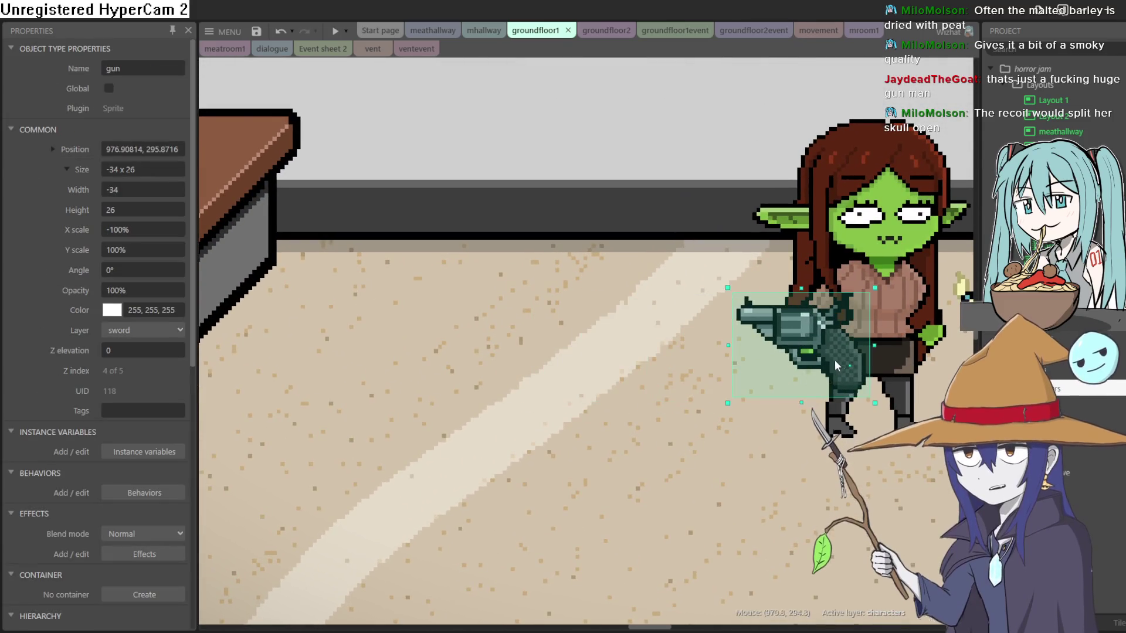
scroll(516, 344, "up", 3)
scroll(516, 344, "right", 2)
mouse_move(332, 323)
left_mouse_down()
mouse_move(657, 320)
mouse_move(819, 291)
mouse_move(425, 393)
mouse_move(255, 319)
mouse_move(251, 290)
mouse_move(245, 308)
mouse_move(325, 328)
left_mouse_up()
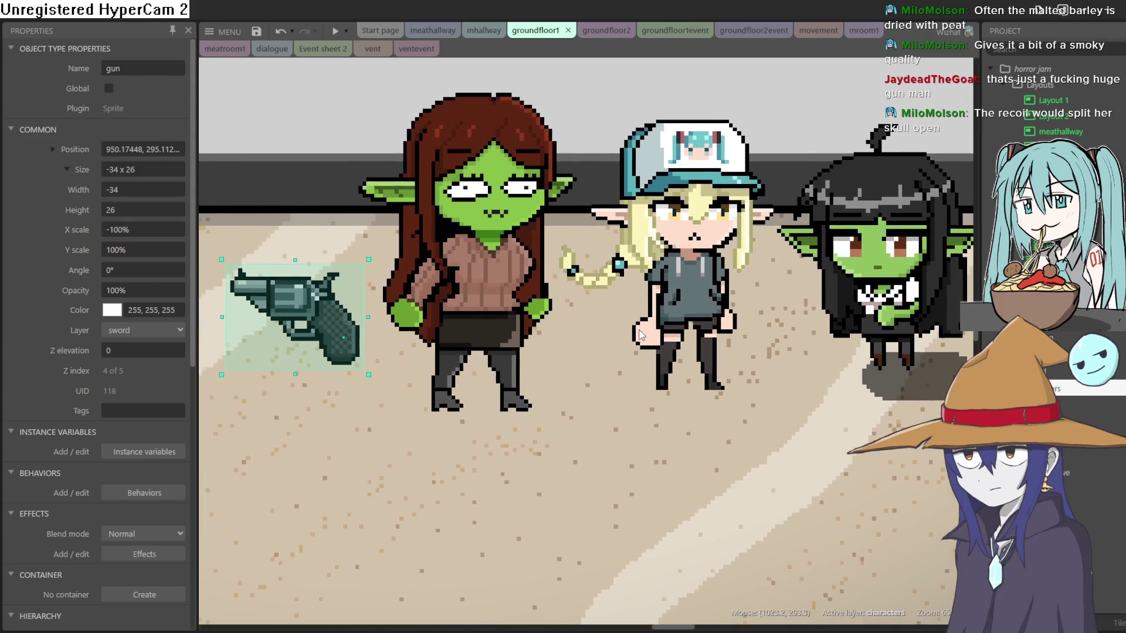
scroll(575, 354, "down", 5, "ctrl")
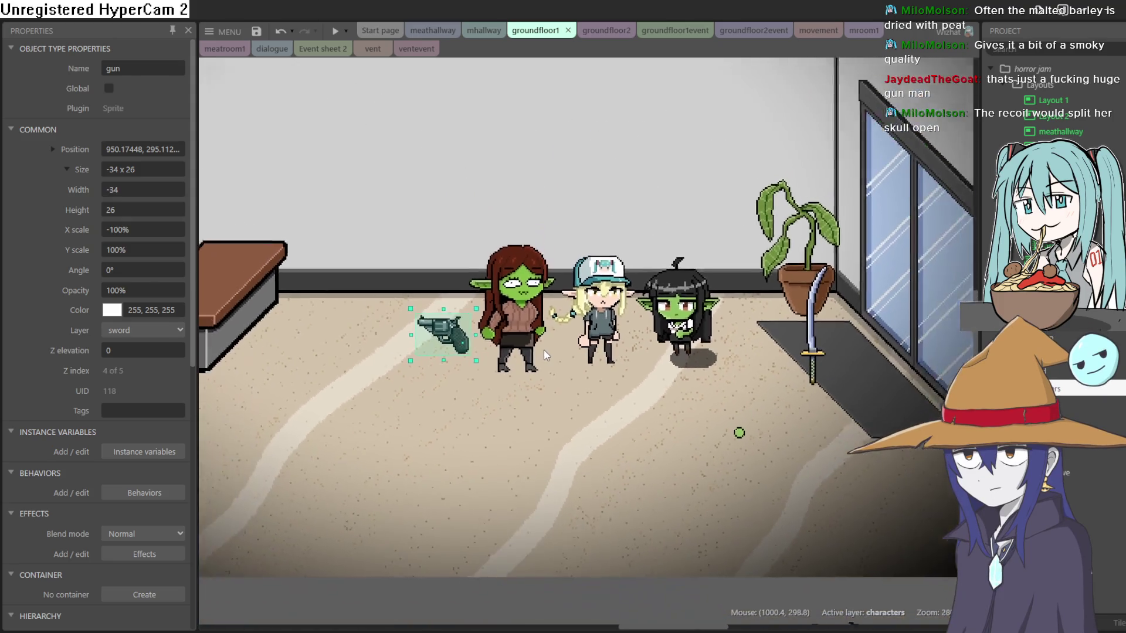
scroll(537, 373, "left", 15)
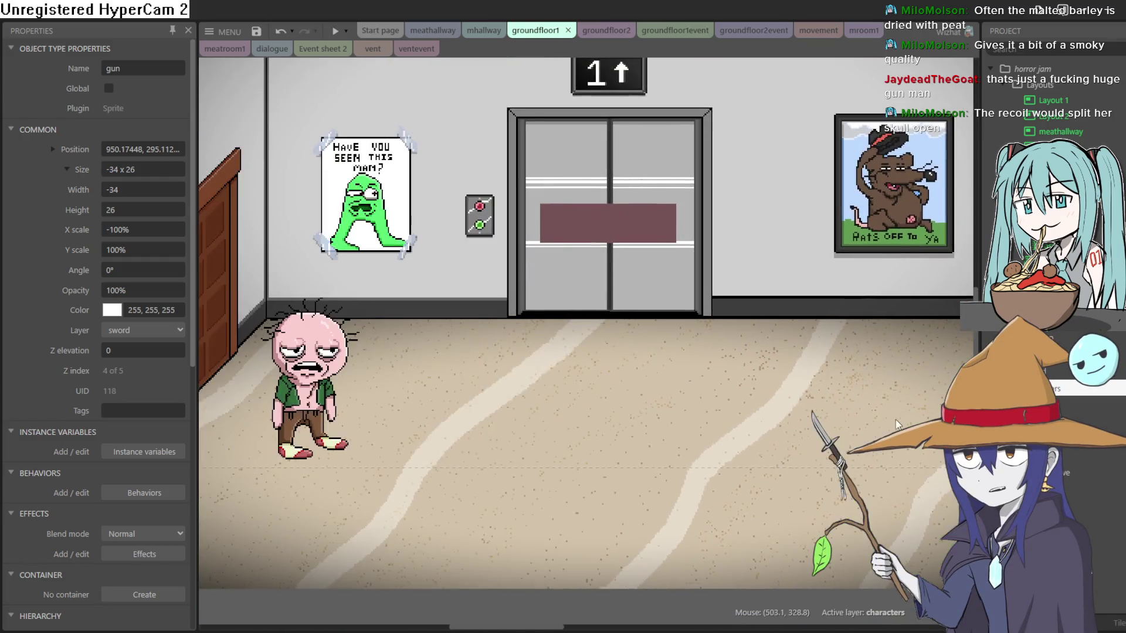
scroll(746, 427, "left", 8)
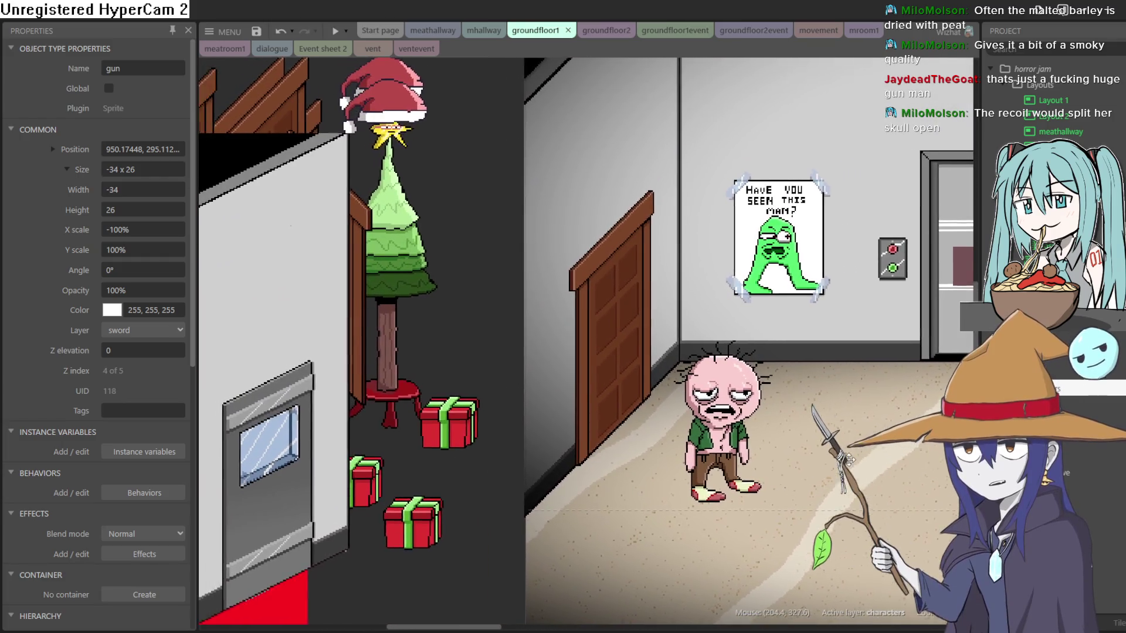
scroll(867, 459, "right", 15)
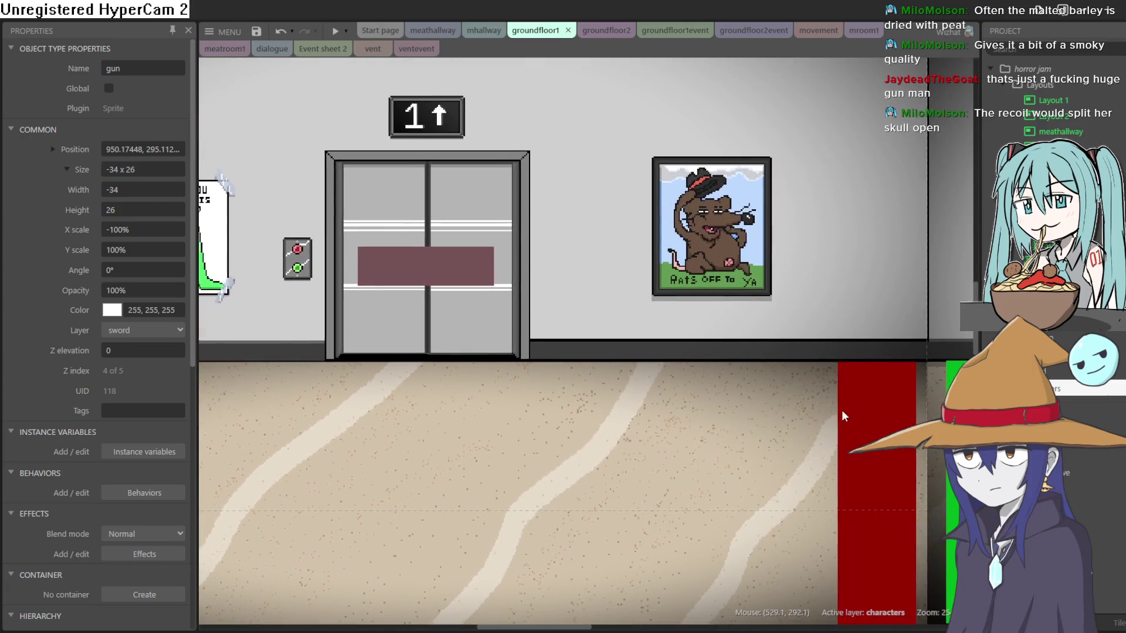
scroll(598, 394, "right", 10)
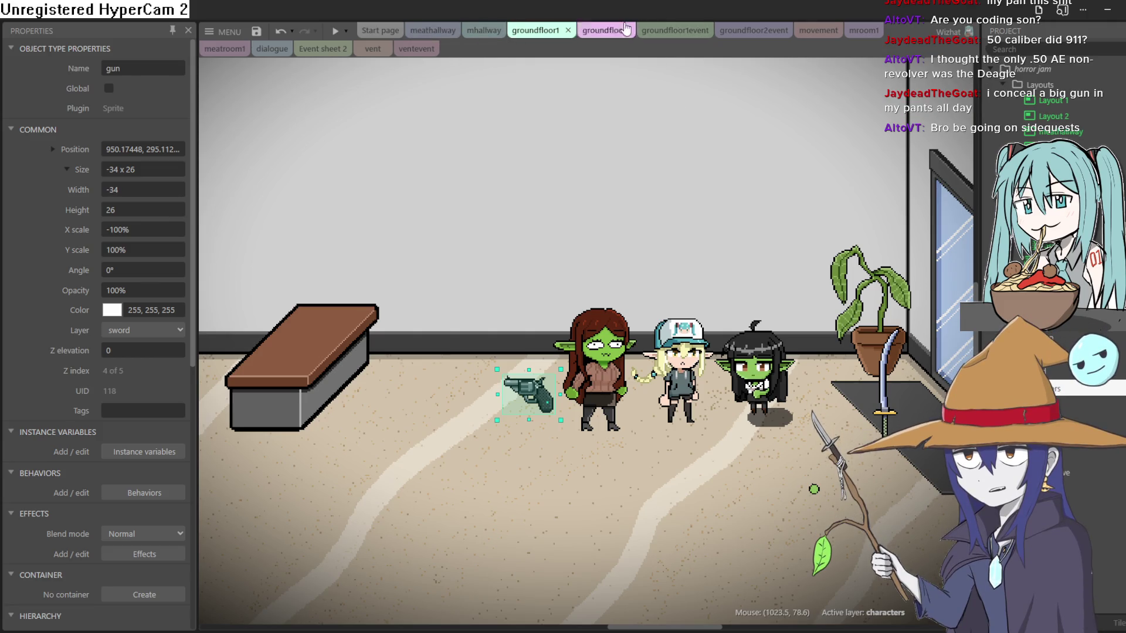
left_click(669, 30)
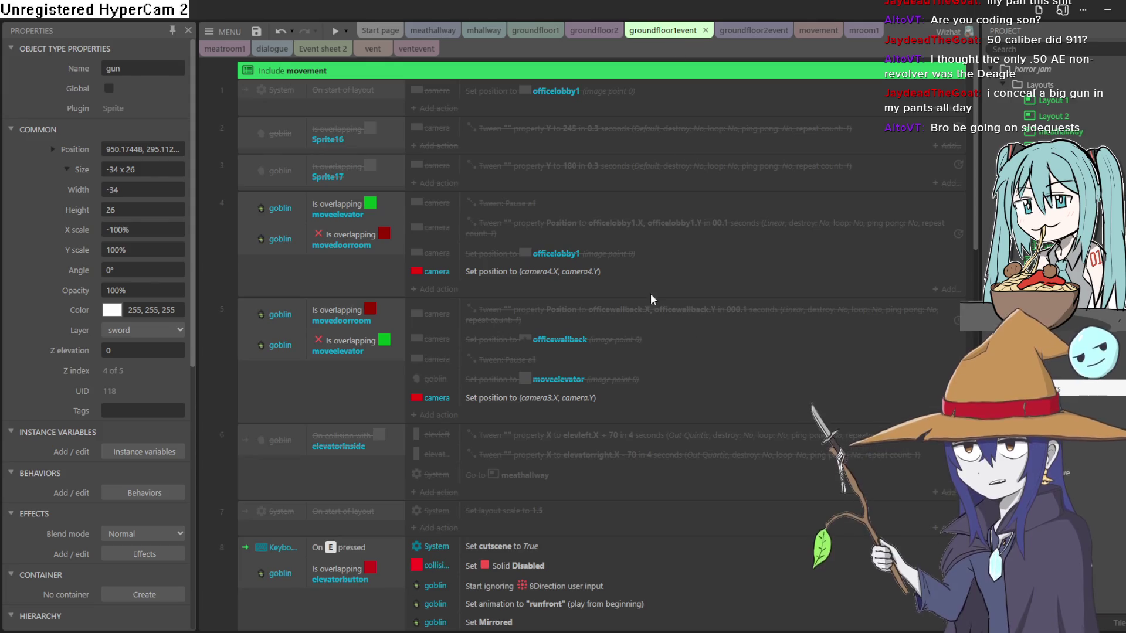
Scroll through the groundfloor1event sheet, then show the groundfloor2 layout panned left.
scroll(651, 299, "down", 10)
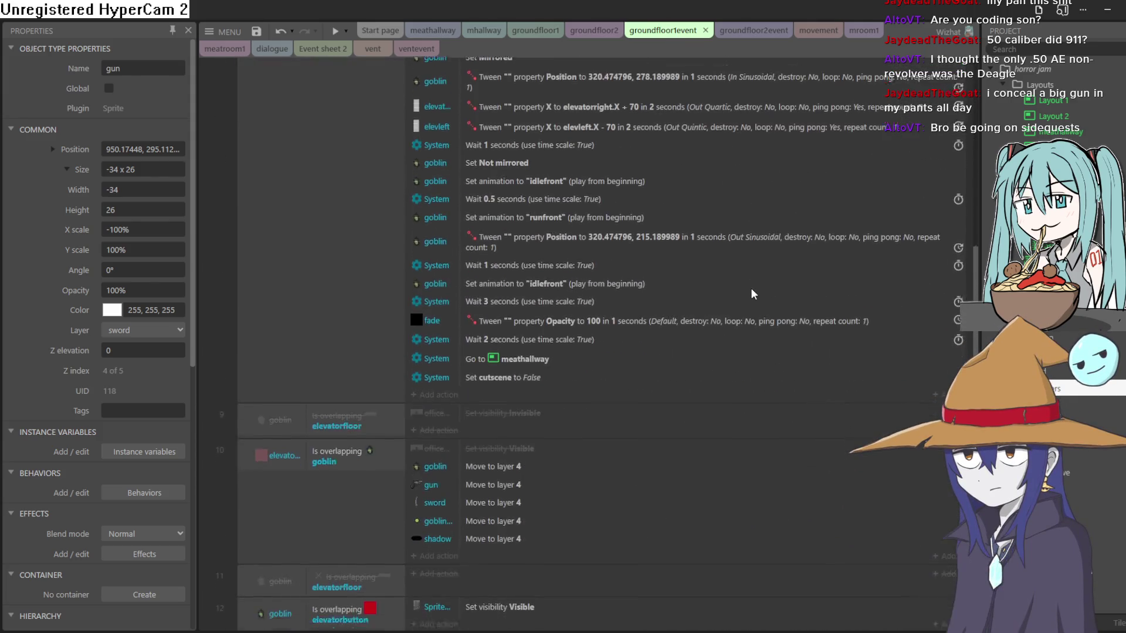
scroll(756, 299, "down", 9)
middle_click(772, 355)
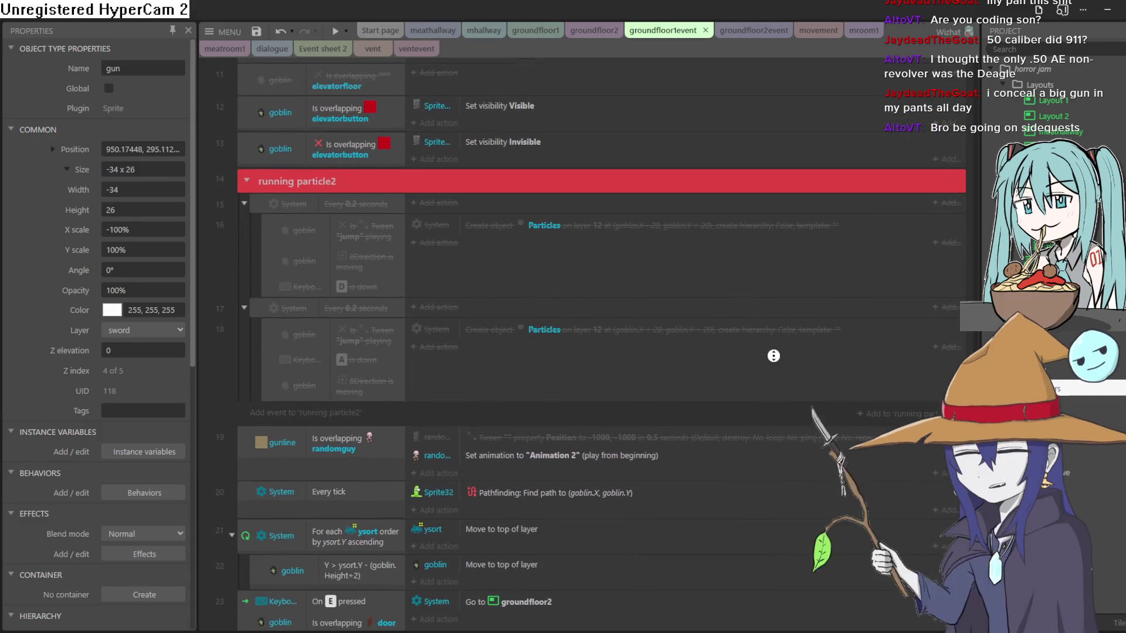
scroll(773, 356, "down", 1)
scroll(770, 366, "up", 10)
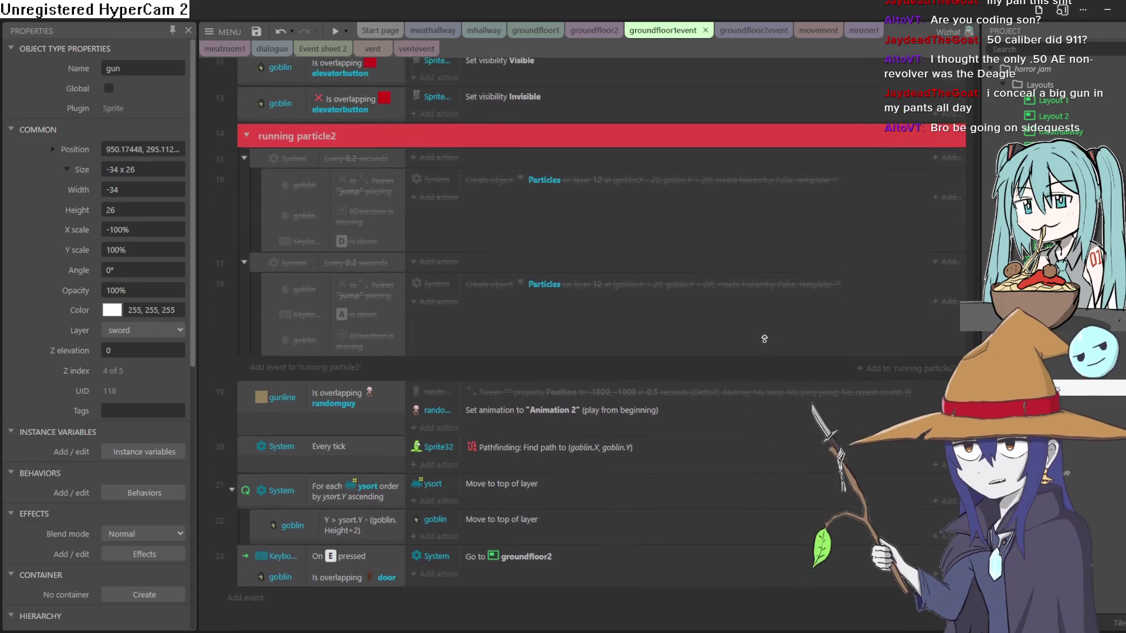
scroll(767, 323, "up", 2)
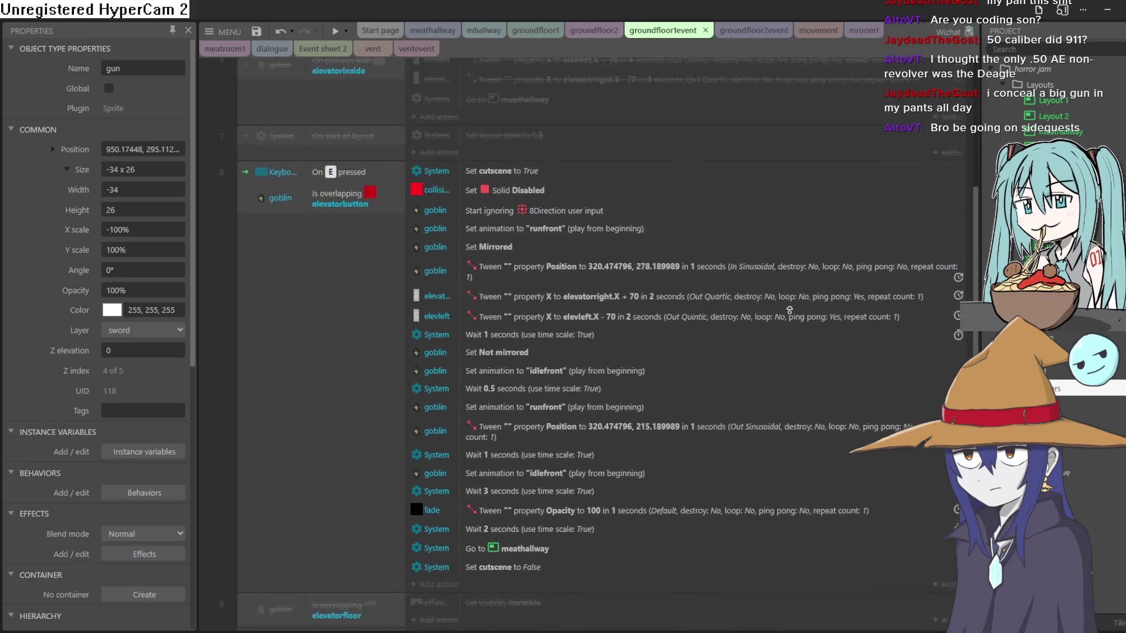
scroll(751, 375, "down", 1)
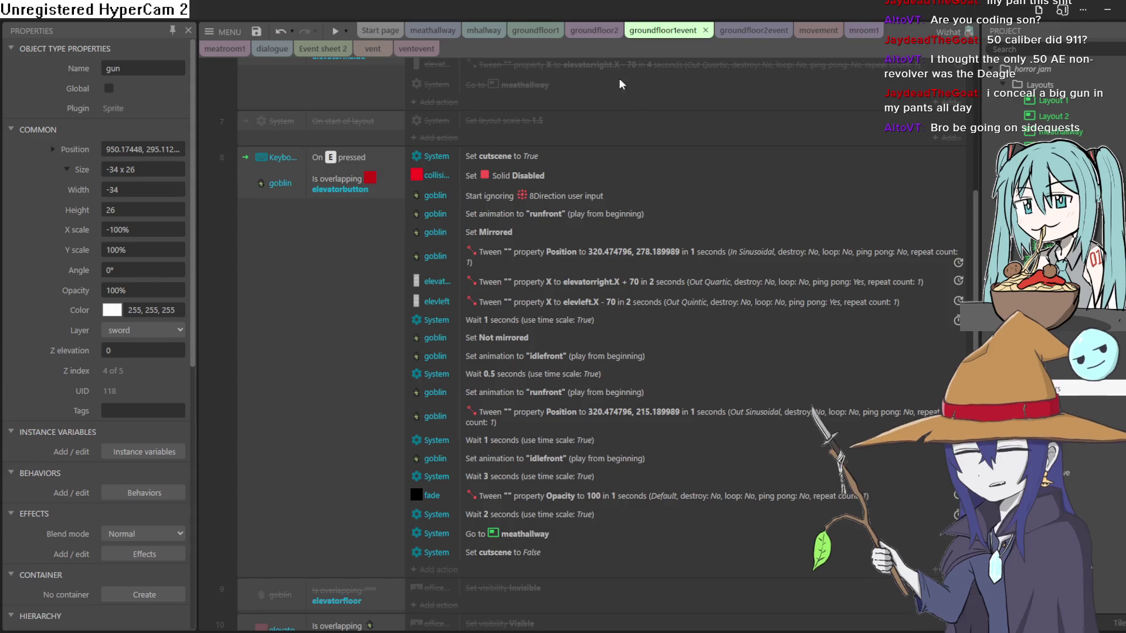
left_click(594, 30)
scroll(575, 80, "left", 10)
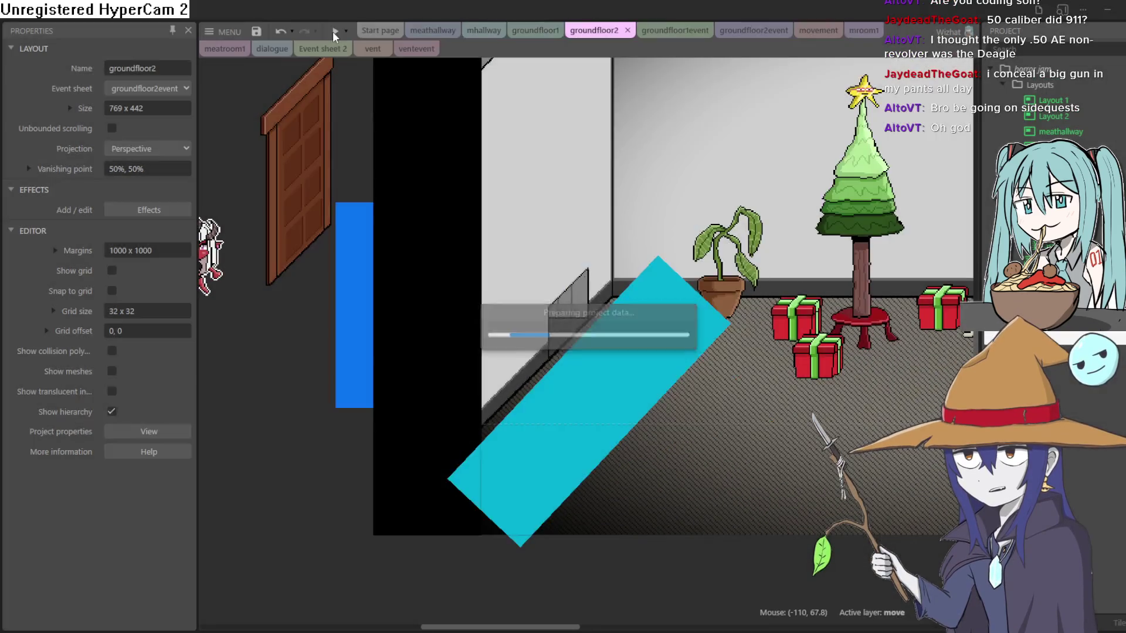
Run the groundfloor2 preview and walk the goblin girl around toward the left-wall doorway.
left_click(335, 32)
key("Left")
key("Left")
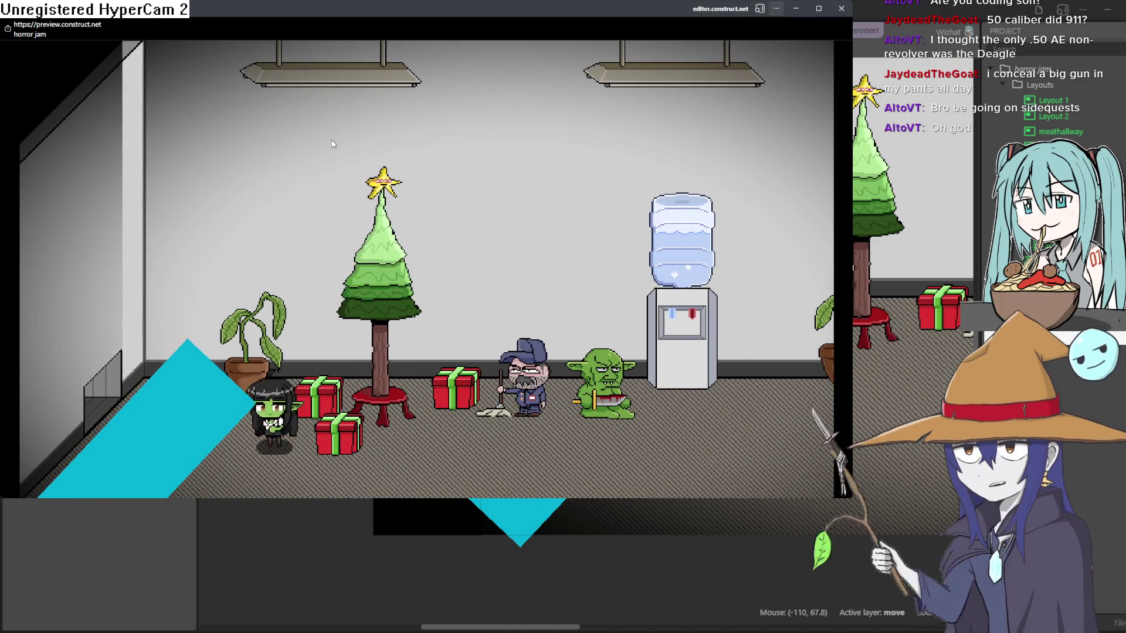
key("Right")
key("Left")
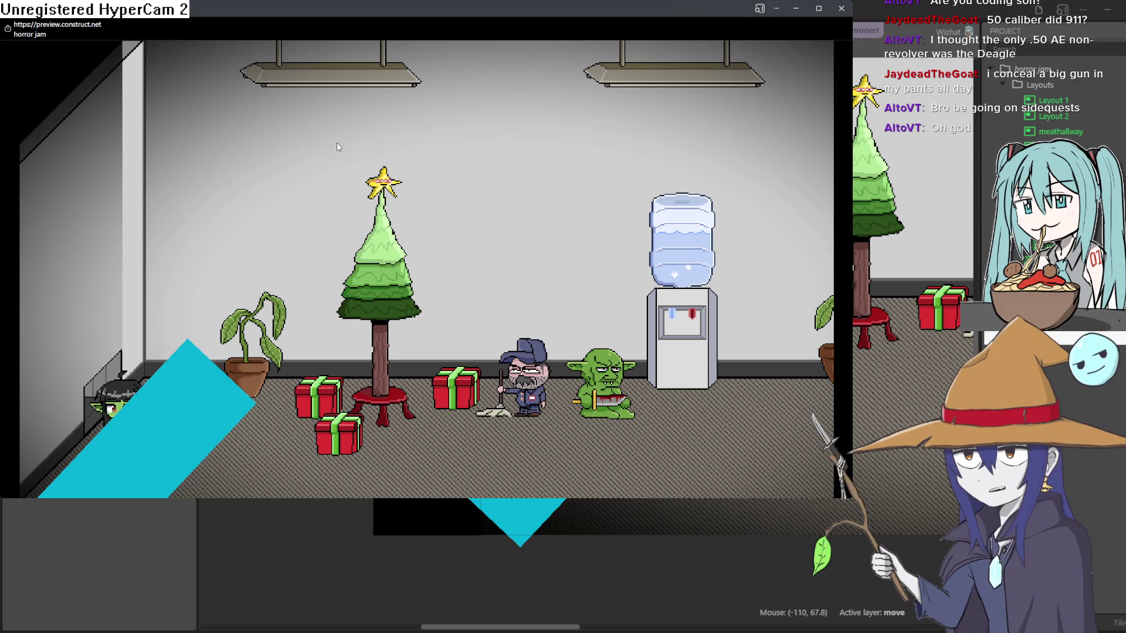
key("Up")
key("Right")
key("Left")
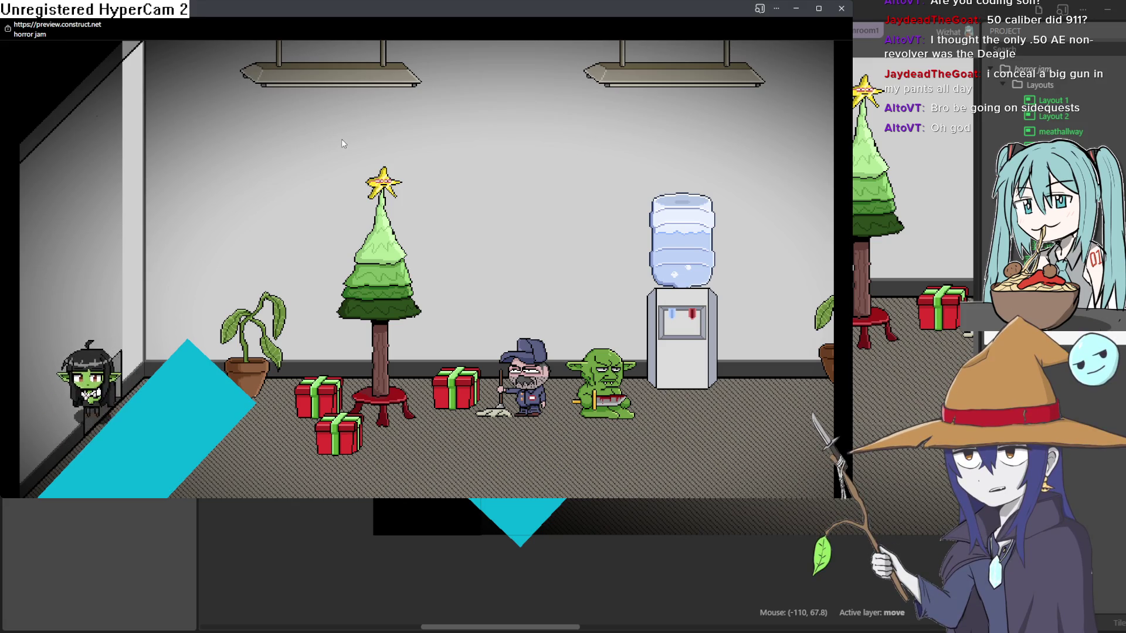
key("Up")
key("Down")
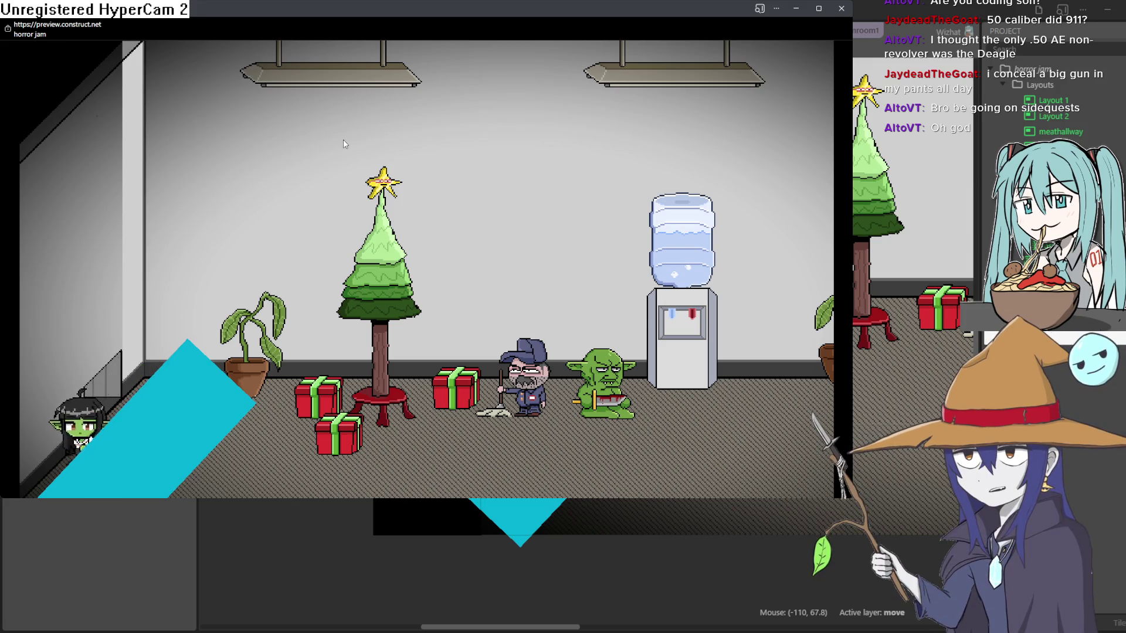
key("Up")
key("Left")
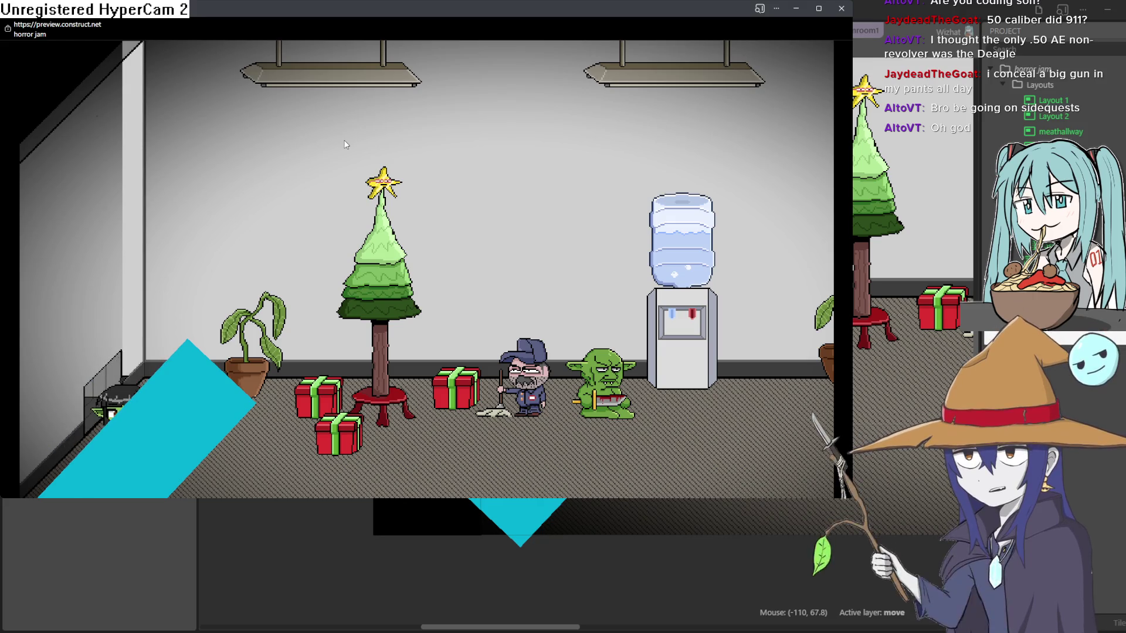
Walk the goblin girl in and out of the left-wall doorway several times.
key("Right")
key("Up")
key("Down")
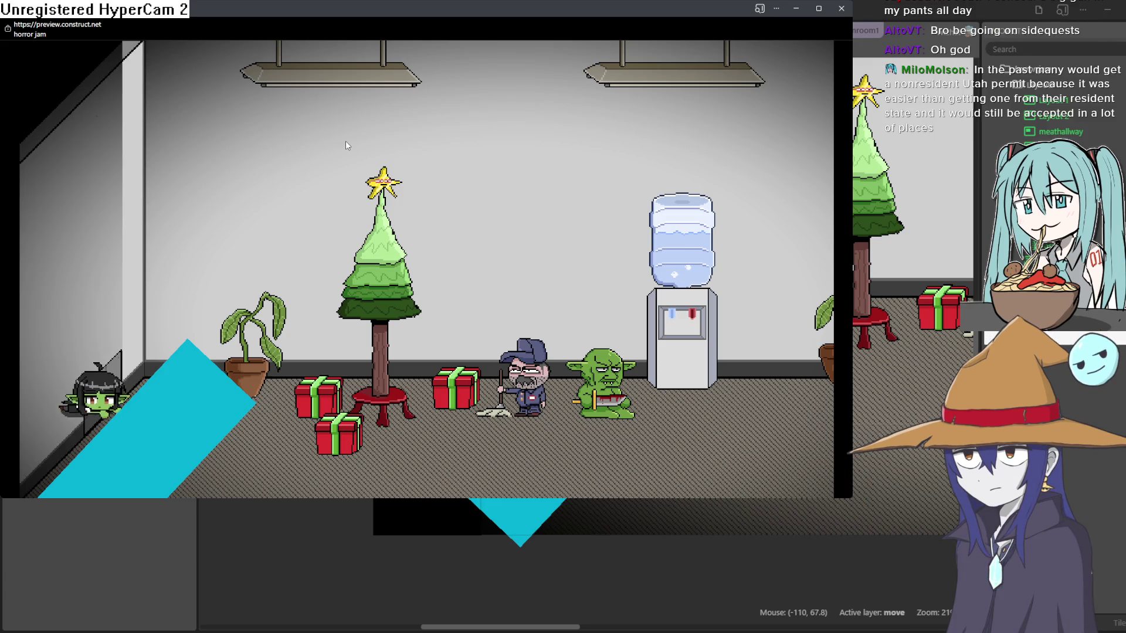
key("Down")
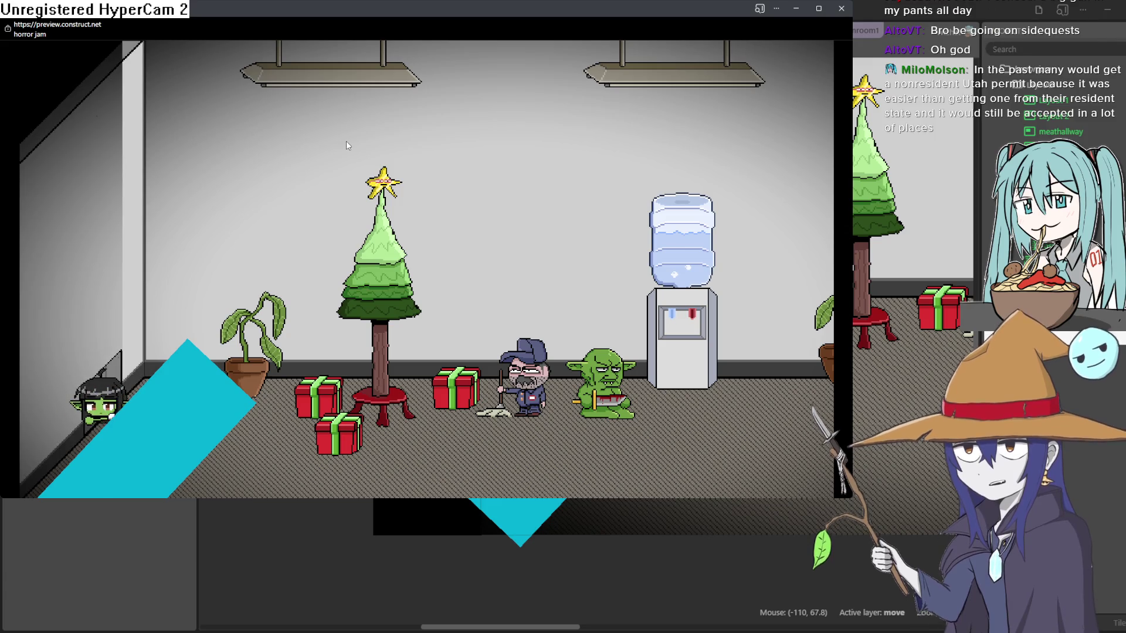
key("Left")
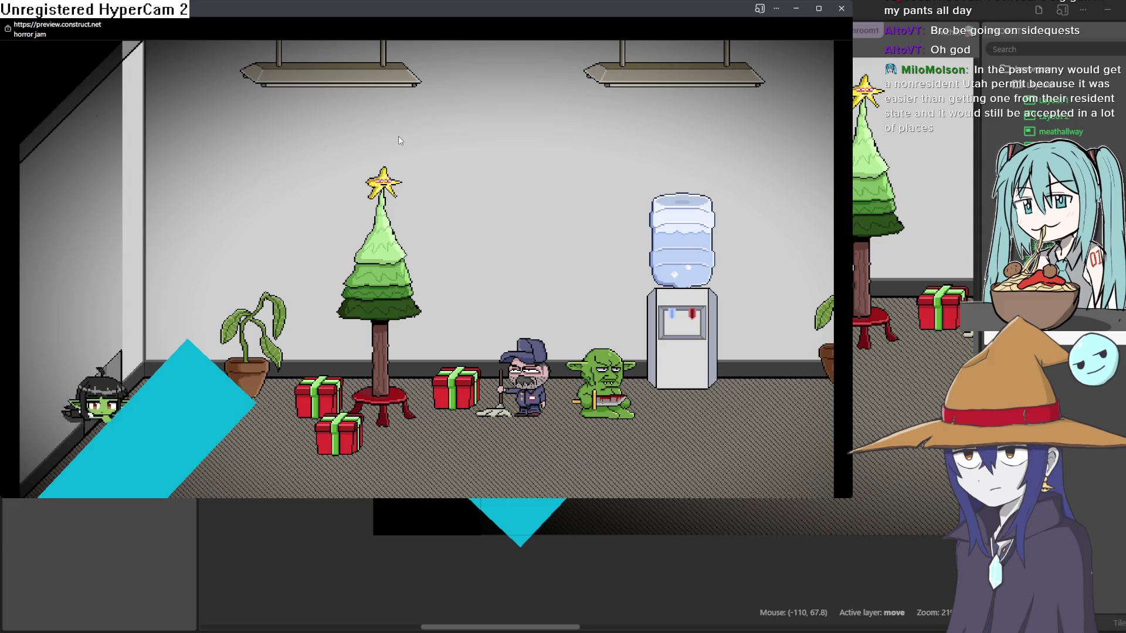
key("Up")
key("Down")
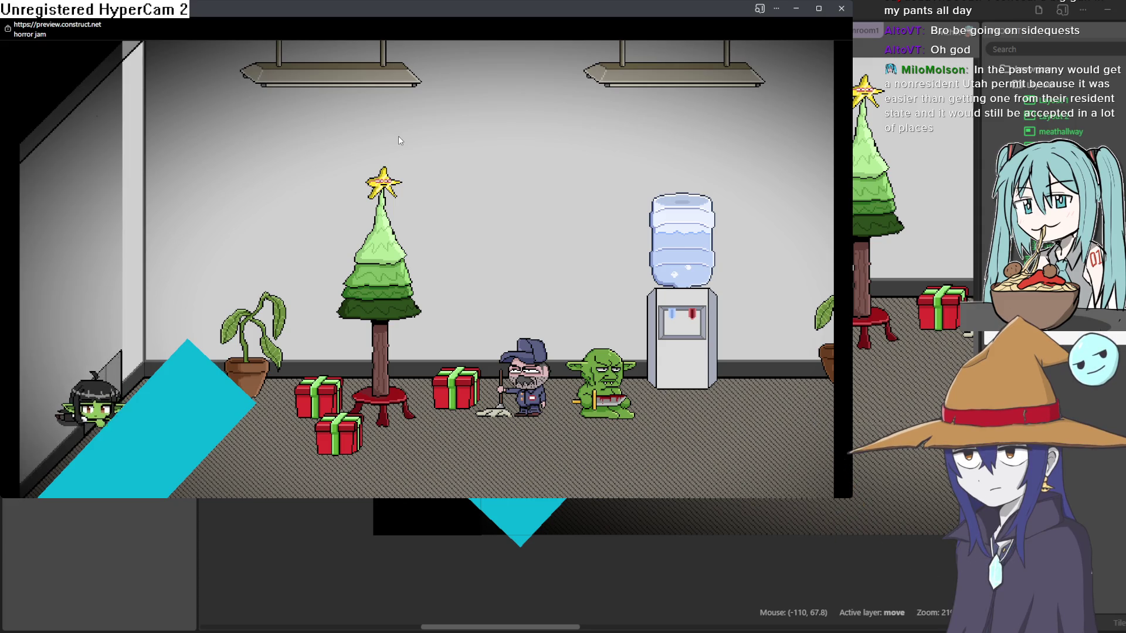
key("Up")
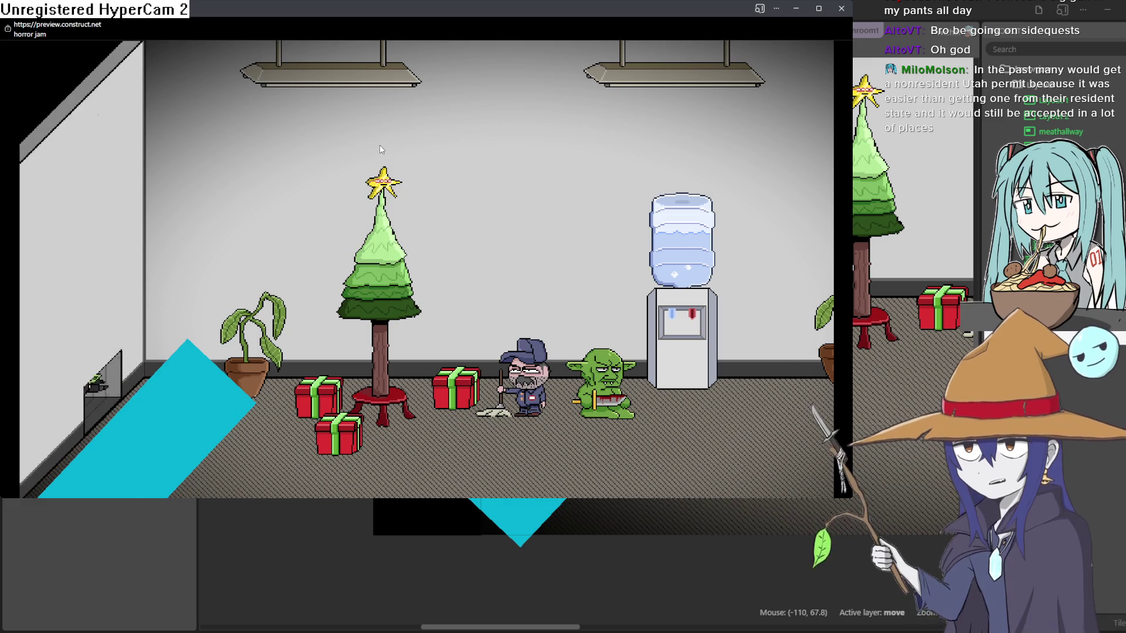
key("Down")
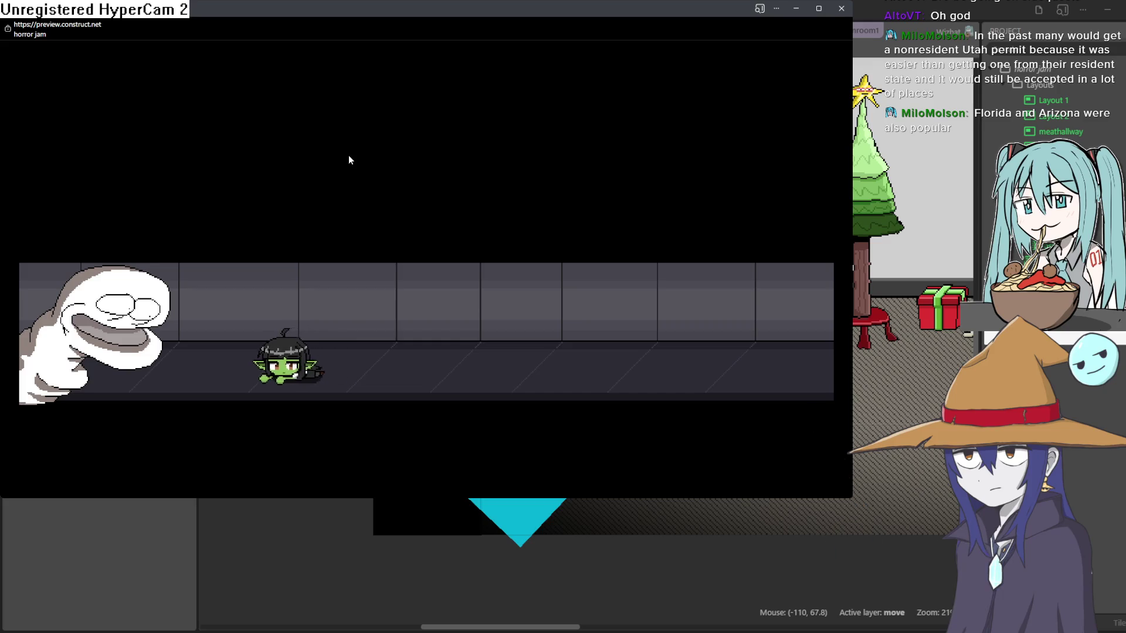
Close the game preview and pan the groundfloor2 layout view.
left_click(1114, 27)
left_click_drag(801, 382, 708, 397)
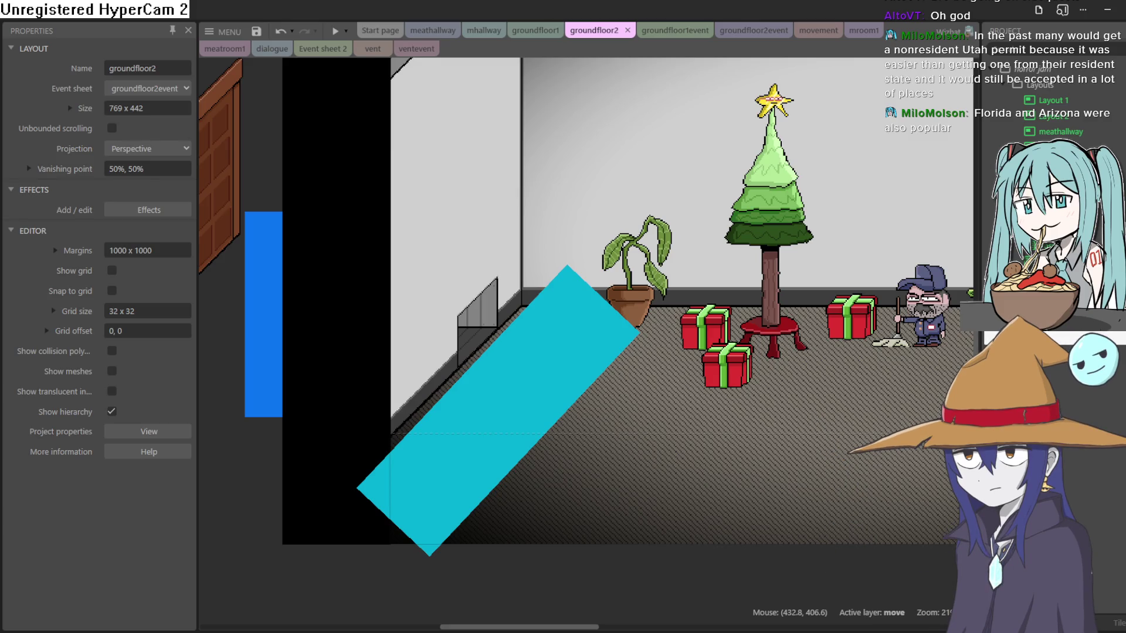
Back in Aseprite, erase the slide's thick rear block and redraw it as a stepped corner.
key("alt+Tab")
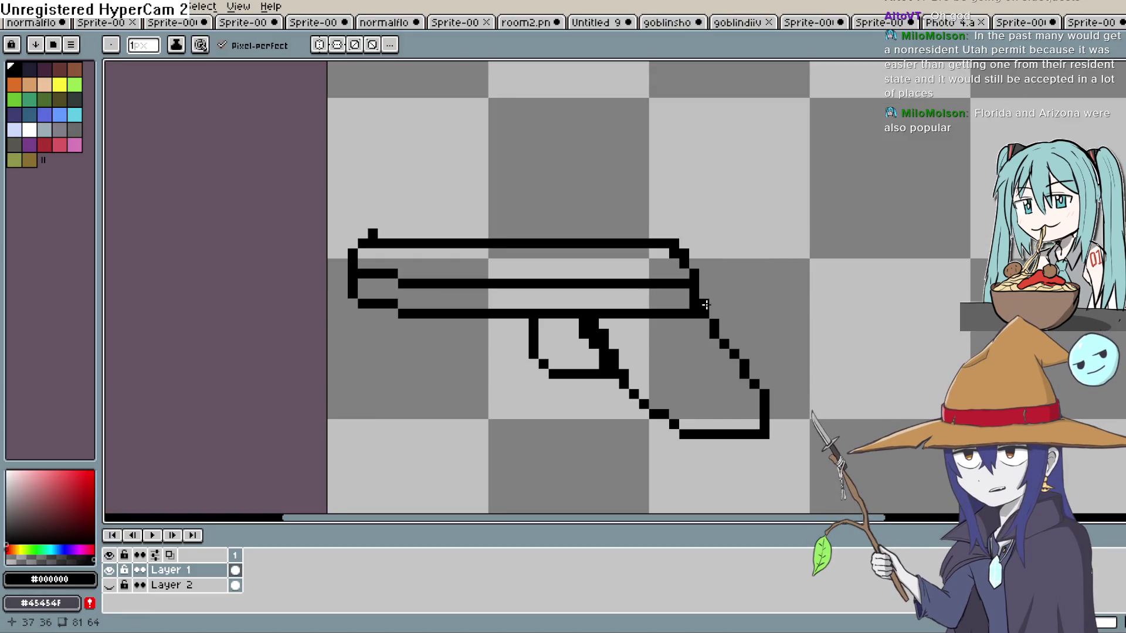
left_click_drag(704, 306, 704, 285)
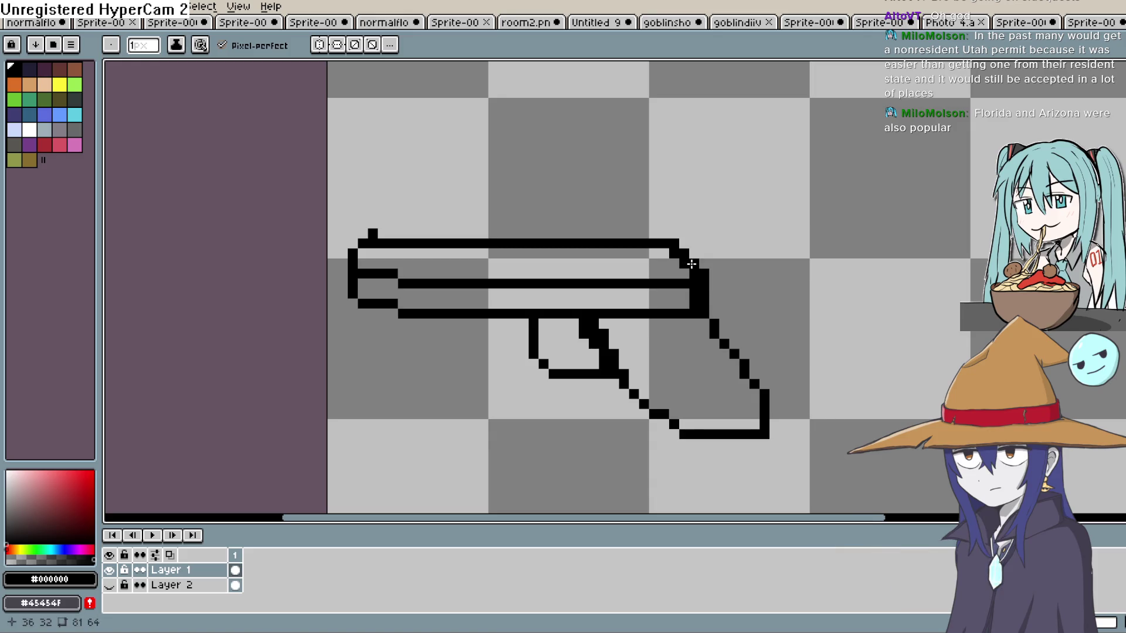
left_click(694, 263)
key("e")
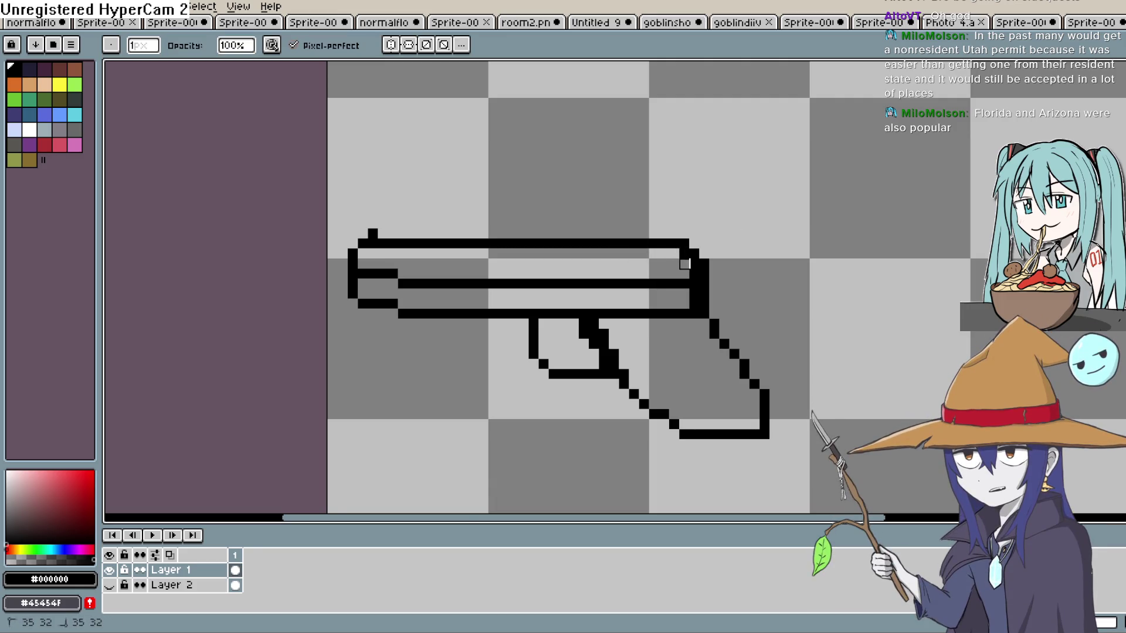
left_click(685, 264)
mouse_move(694, 275)
left_mouse_down()
mouse_move(694, 304)
mouse_move(704, 264)
left_mouse_up()
left_click(695, 254)
left_click(685, 244)
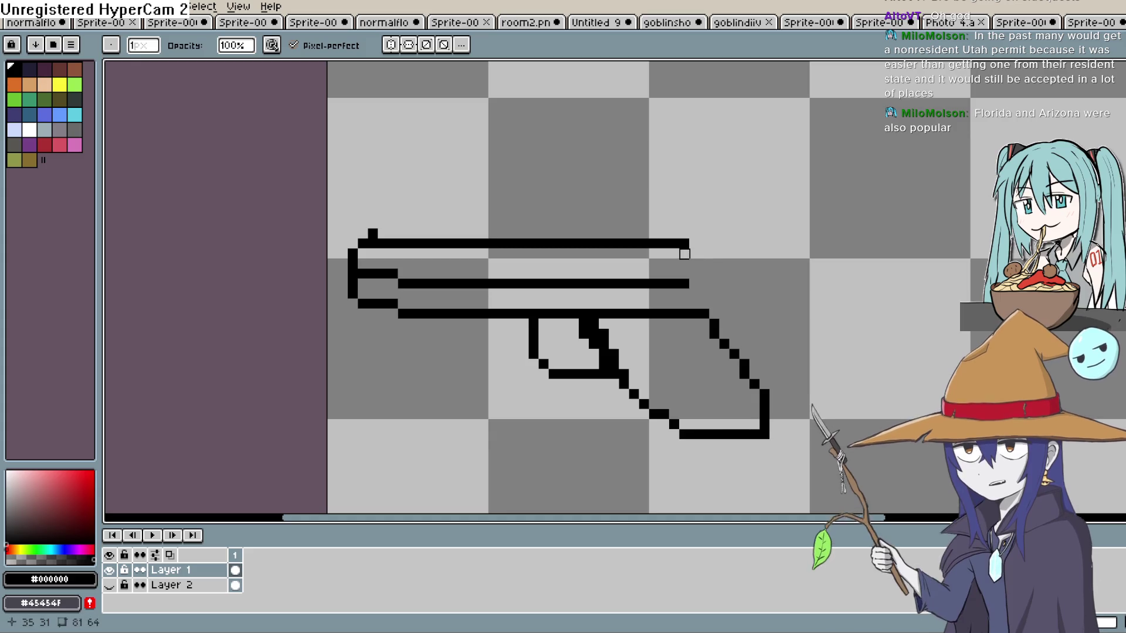
key("b")
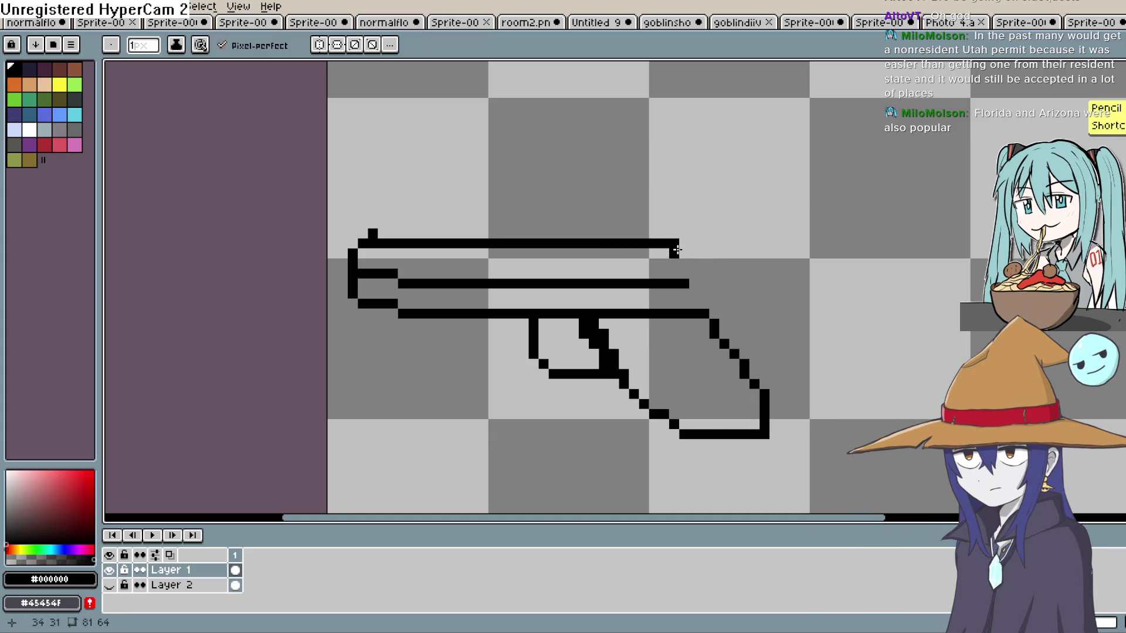
left_click_drag(693, 264, 691, 270)
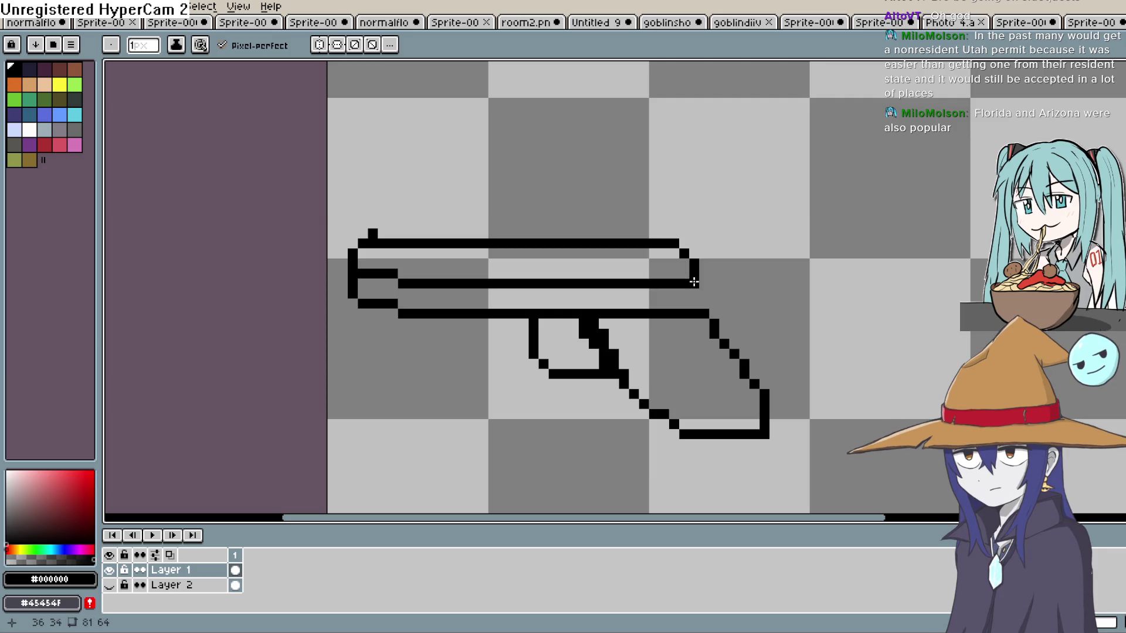
left_click(696, 301)
Thicken the grip's back diagonal edge, lower back edge, and lower front diagonal.
left_click_drag(704, 324, 713, 343)
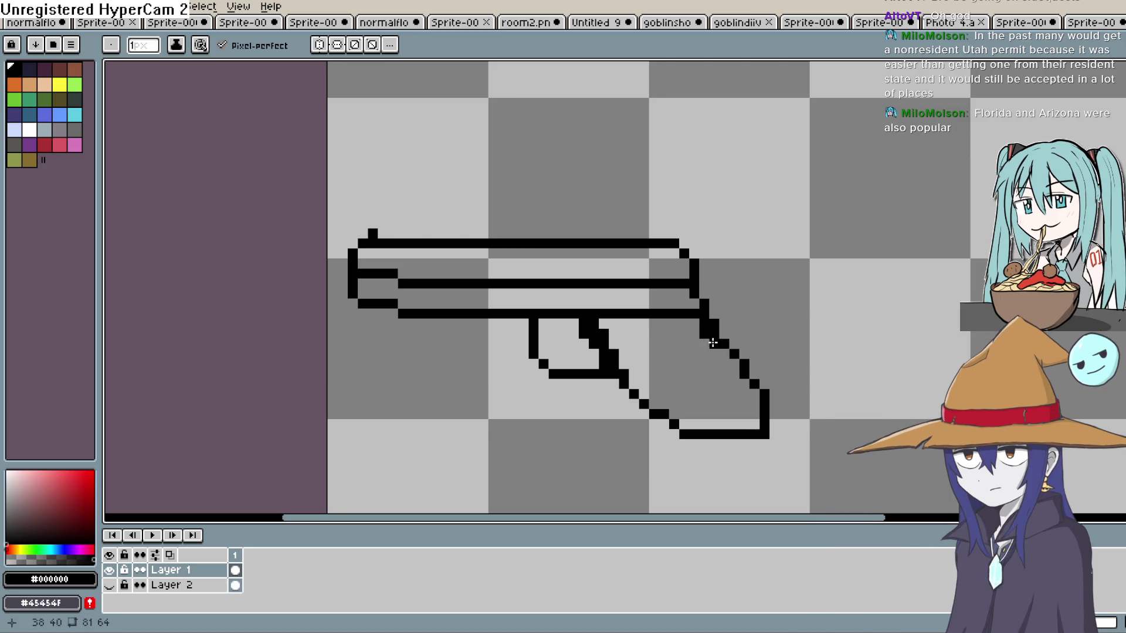
left_click(735, 364)
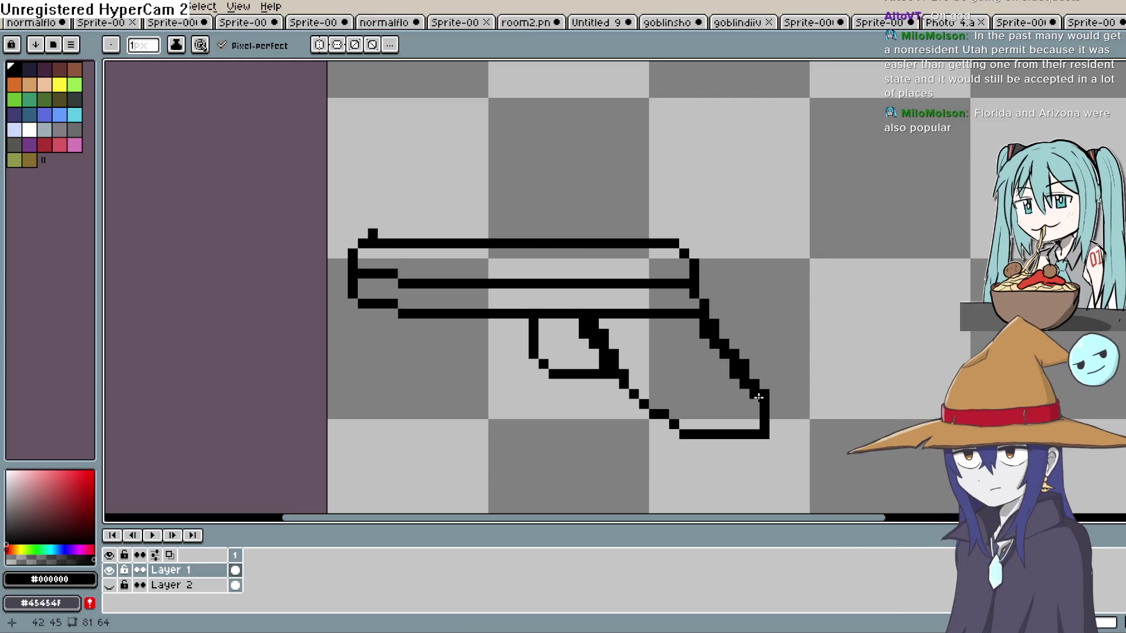
left_click_drag(743, 387, 756, 424)
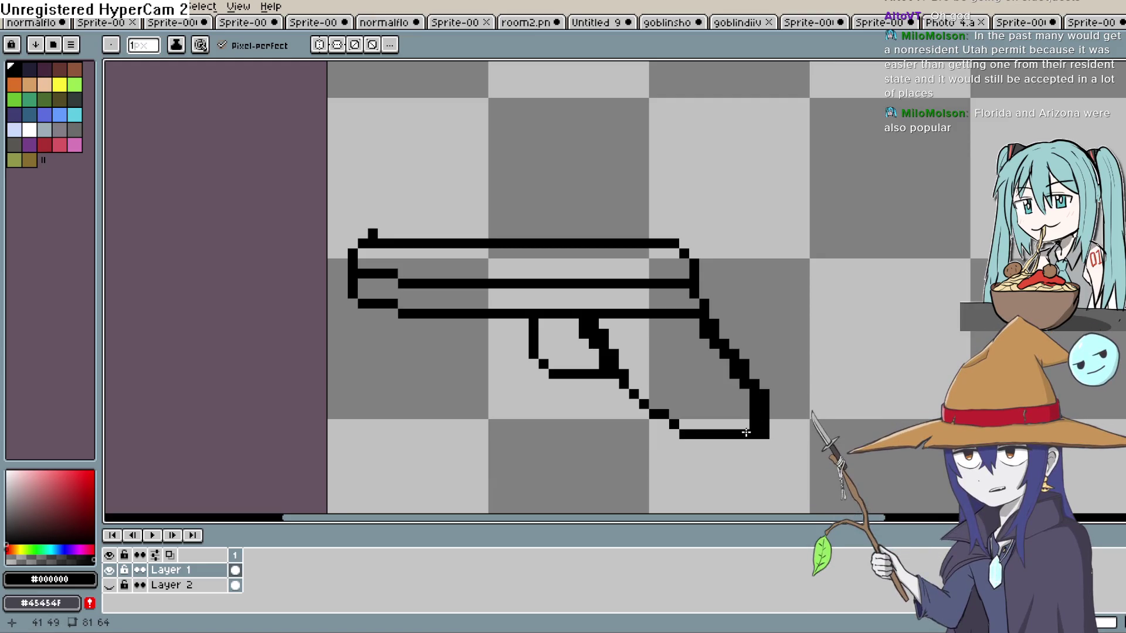
left_click(673, 432)
left_click_drag(670, 429, 641, 404)
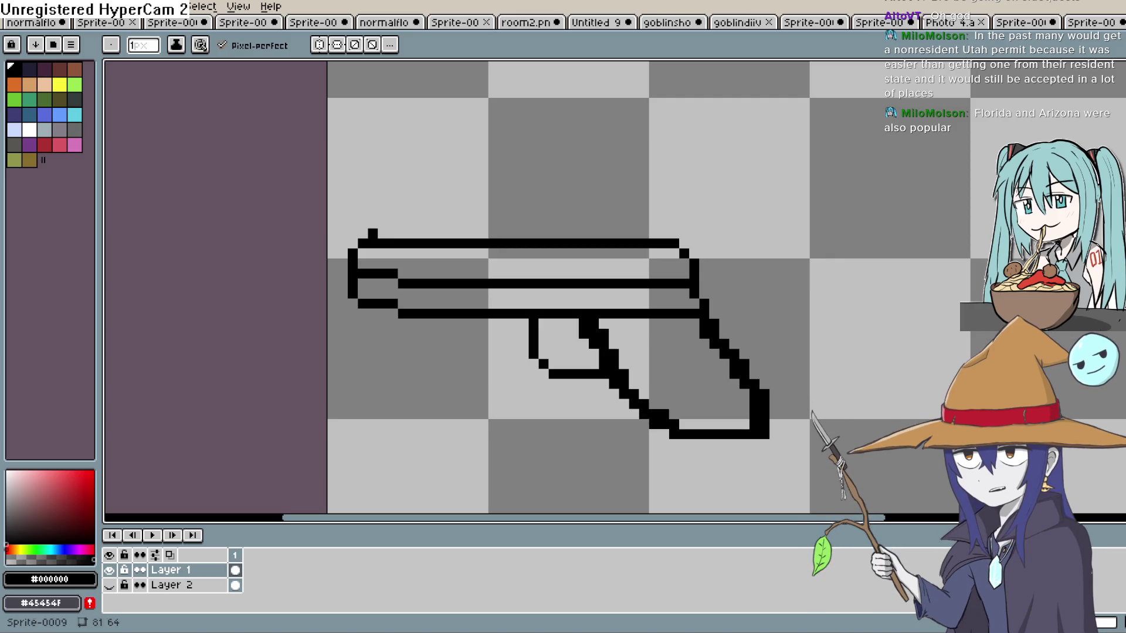
Erase the grip's front diagonal line and stray pixels along its back edge.
key("e")
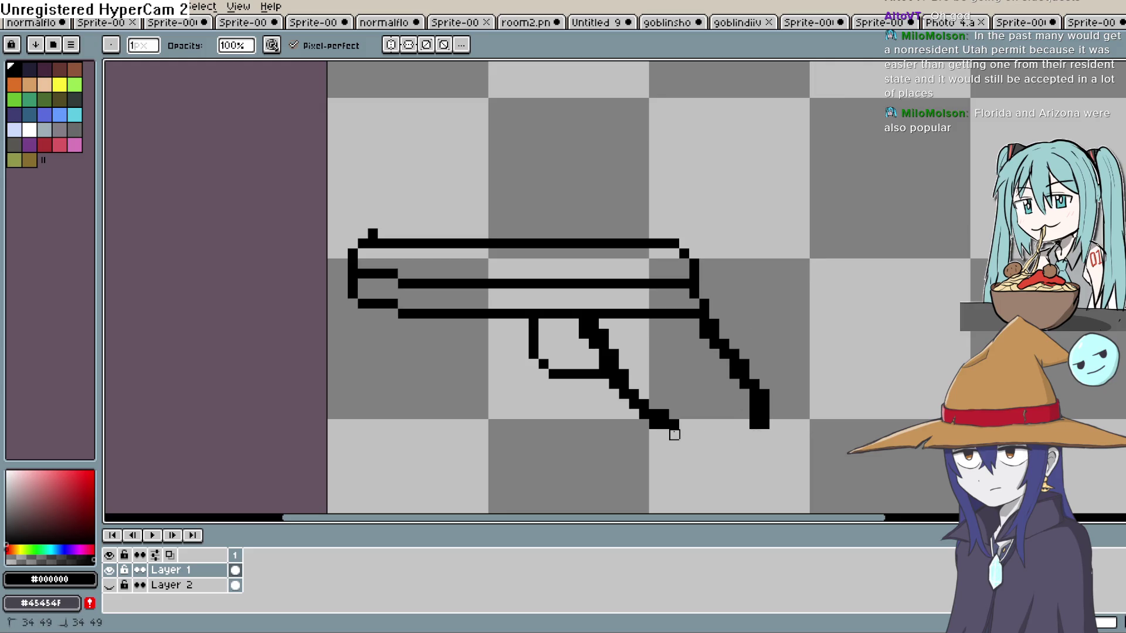
mouse_move(630, 390)
left_mouse_down()
mouse_move(585, 322)
mouse_move(604, 345)
left_mouse_up()
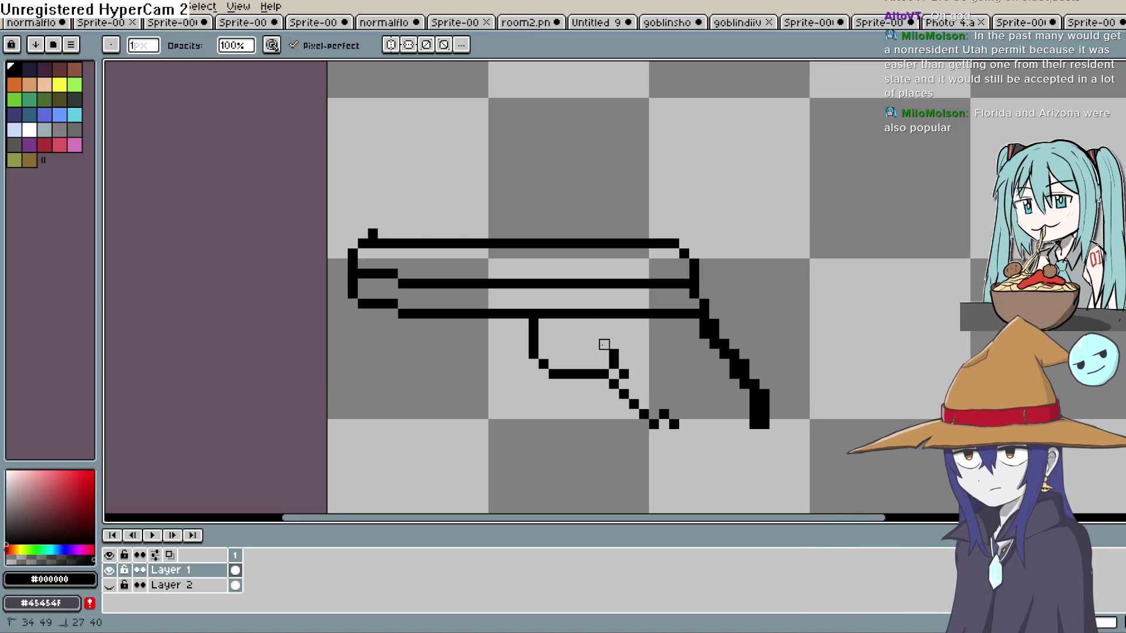
left_click(614, 364)
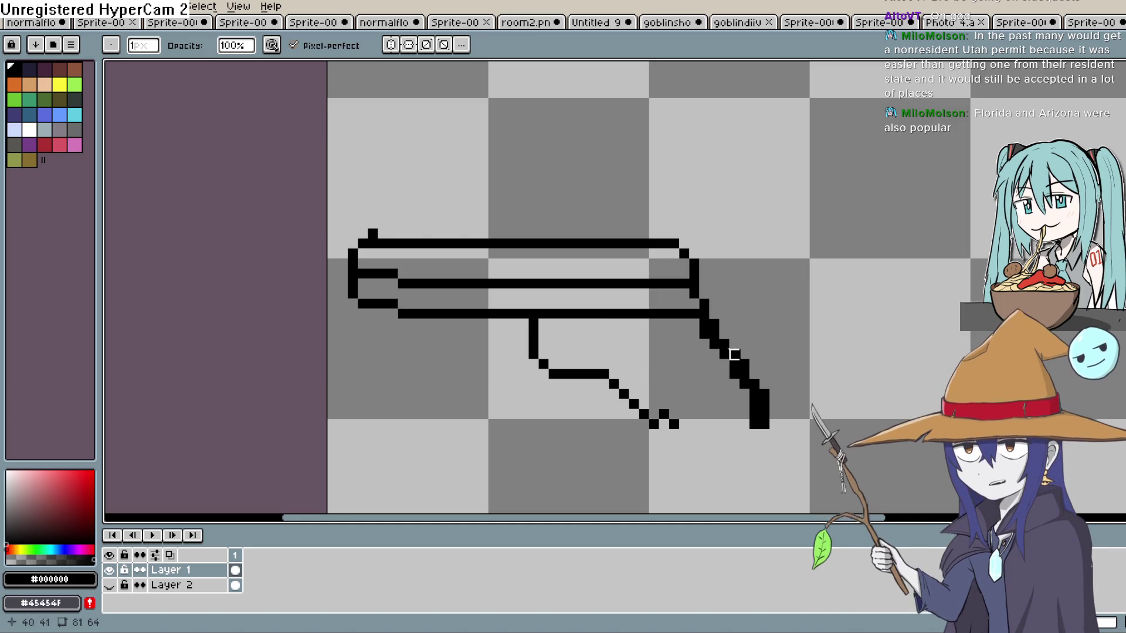
left_click_drag(724, 345, 714, 324)
left_click(704, 304)
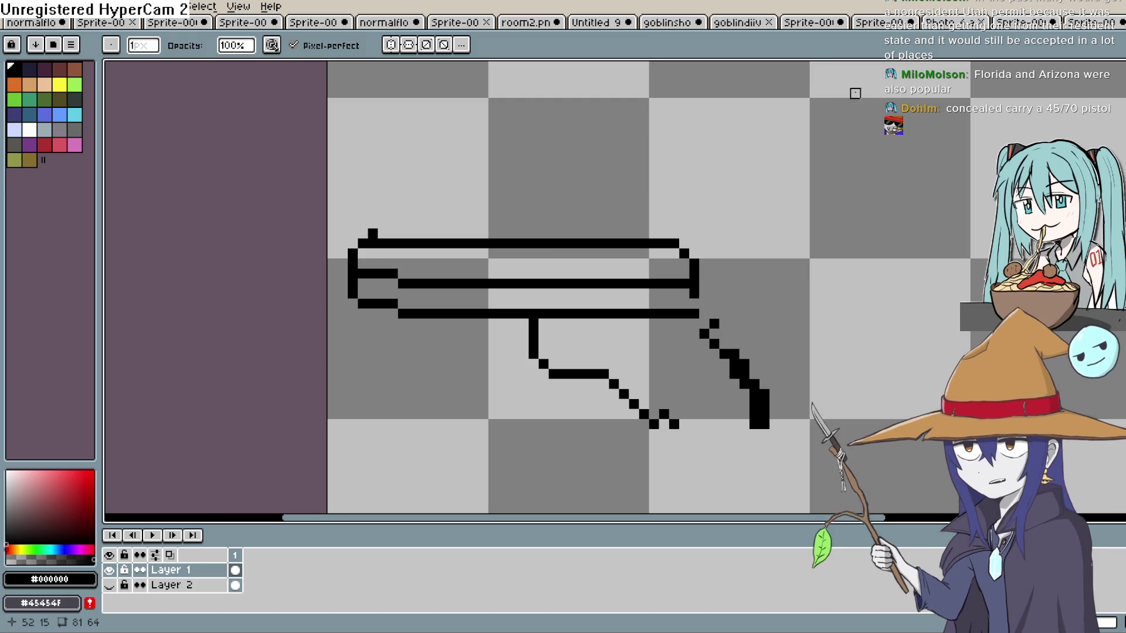
scroll(683, 305, "up", 1)
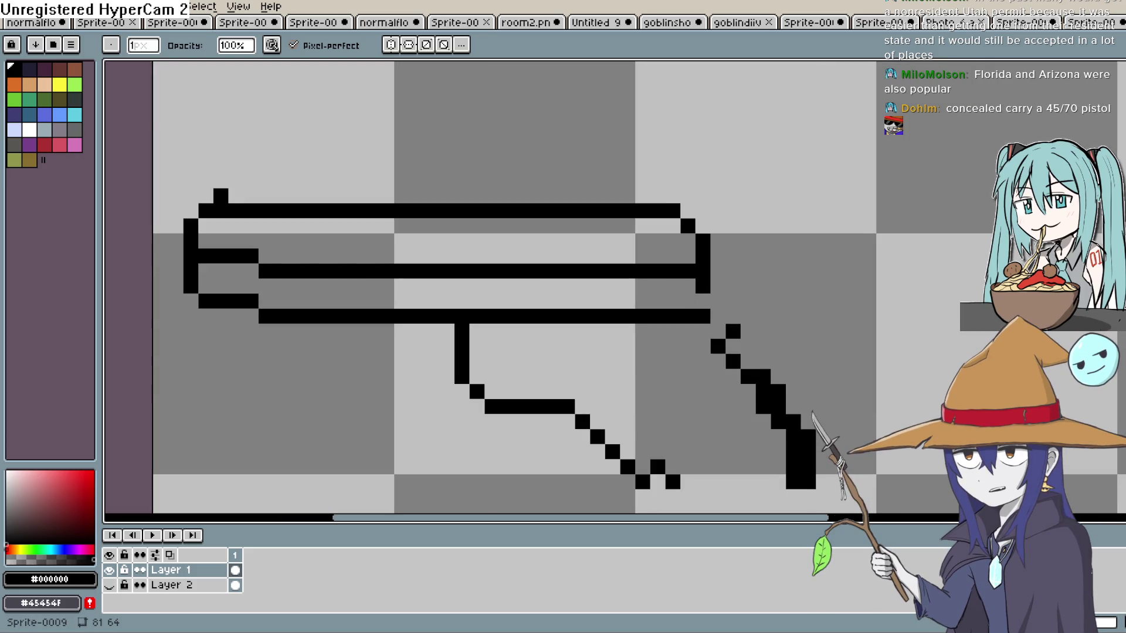
Extend the grip's back edge, then erase its front column and pixels through the trigger area.
key("h")
left_click_drag(836, 239, 1110, 182)
left_click_drag(861, 202, 848, 203)
left_click(770, 244)
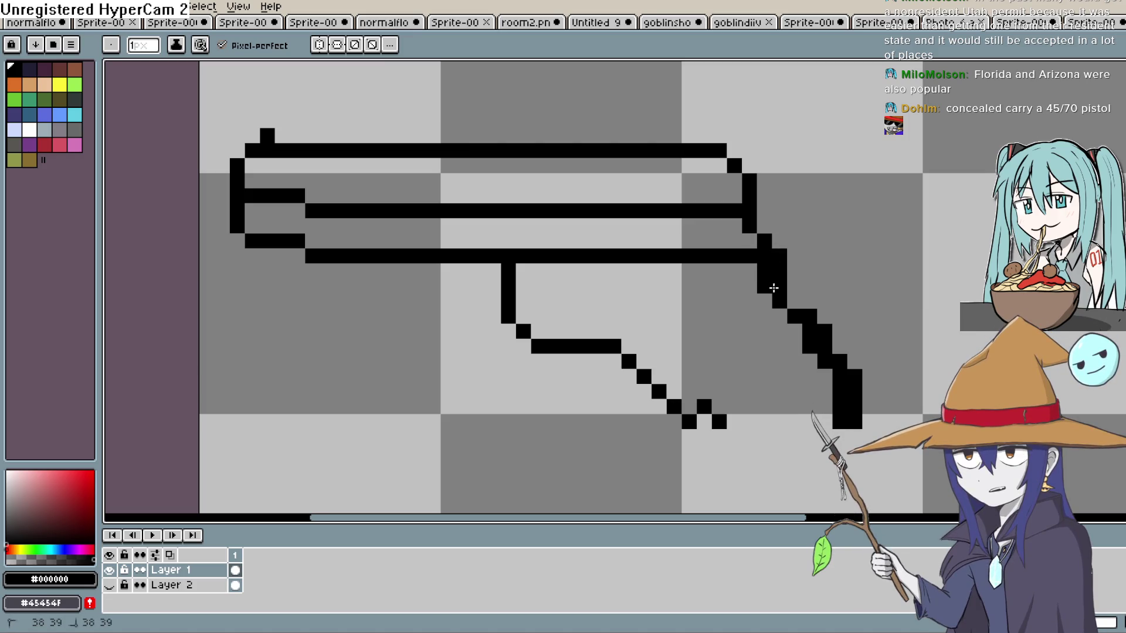
mouse_move(765, 300)
left_mouse_down()
mouse_move(840, 446)
mouse_move(687, 456)
mouse_move(690, 396)
mouse_move(641, 264)
mouse_move(674, 414)
left_mouse_up()
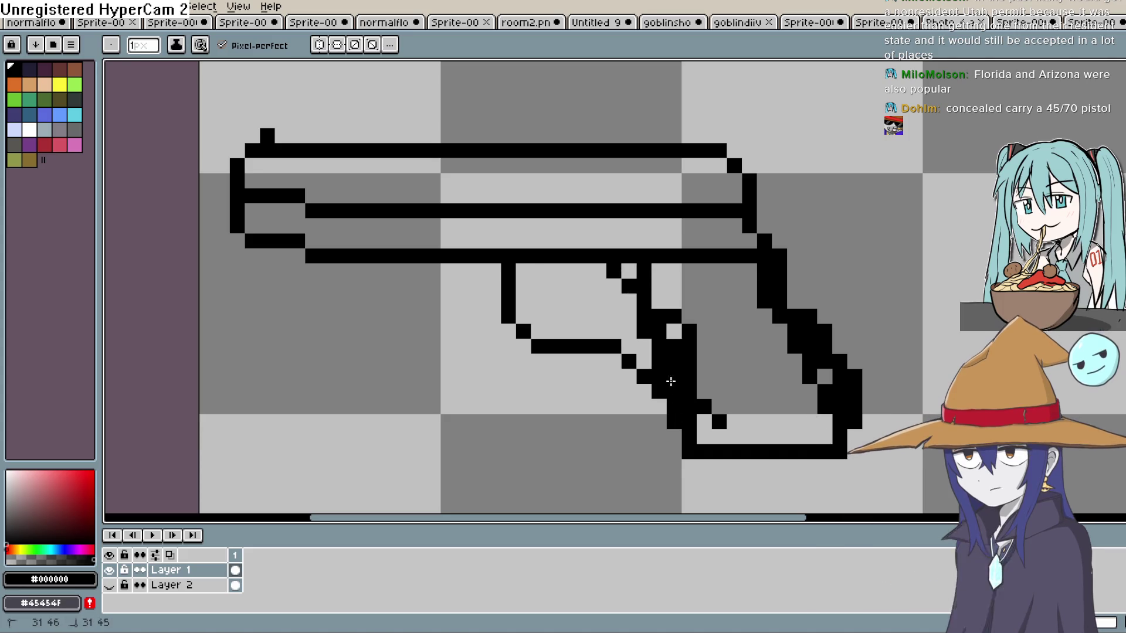
key("e")
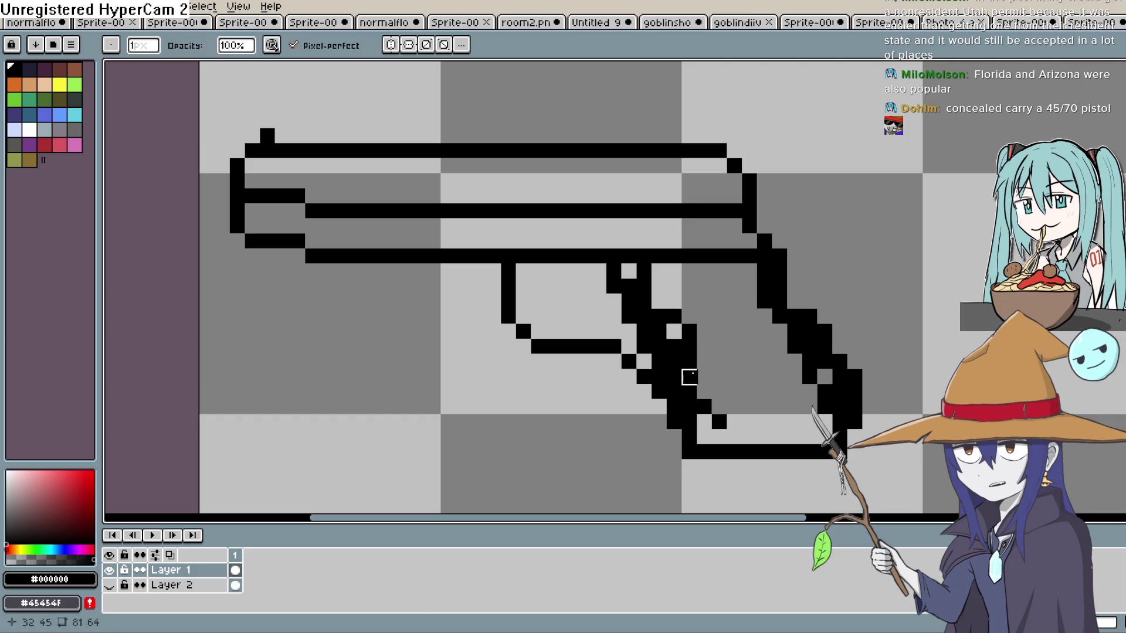
mouse_move(689, 421)
left_mouse_down()
mouse_move(689, 332)
mouse_move(673, 392)
mouse_move(720, 422)
left_mouse_up()
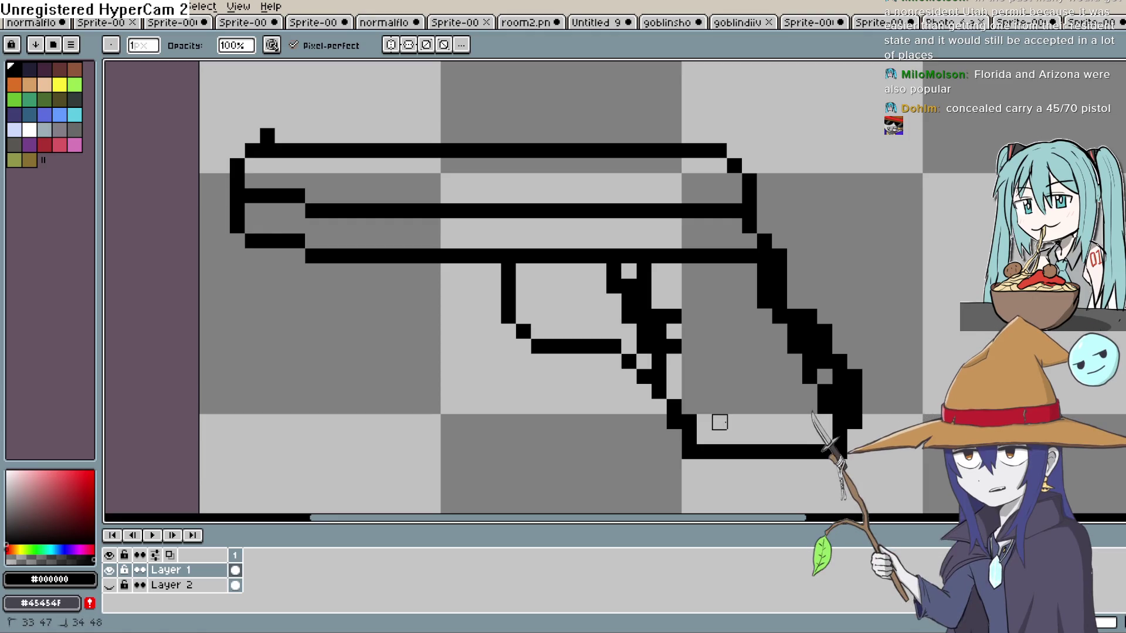
mouse_move(675, 332)
left_mouse_down()
mouse_move(659, 334)
mouse_move(644, 316)
mouse_move(630, 271)
mouse_move(644, 339)
left_mouse_up()
Reshape the trigger guard, close the diagonal below it, and add a second outer front line.
key("b")
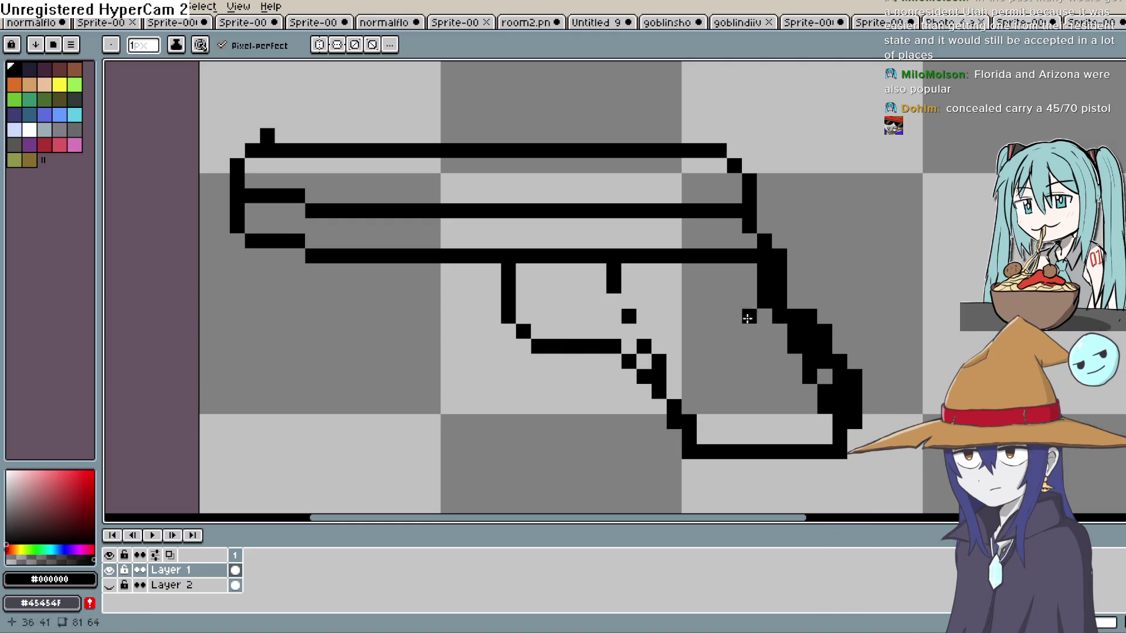
left_click(633, 328)
left_click(614, 301)
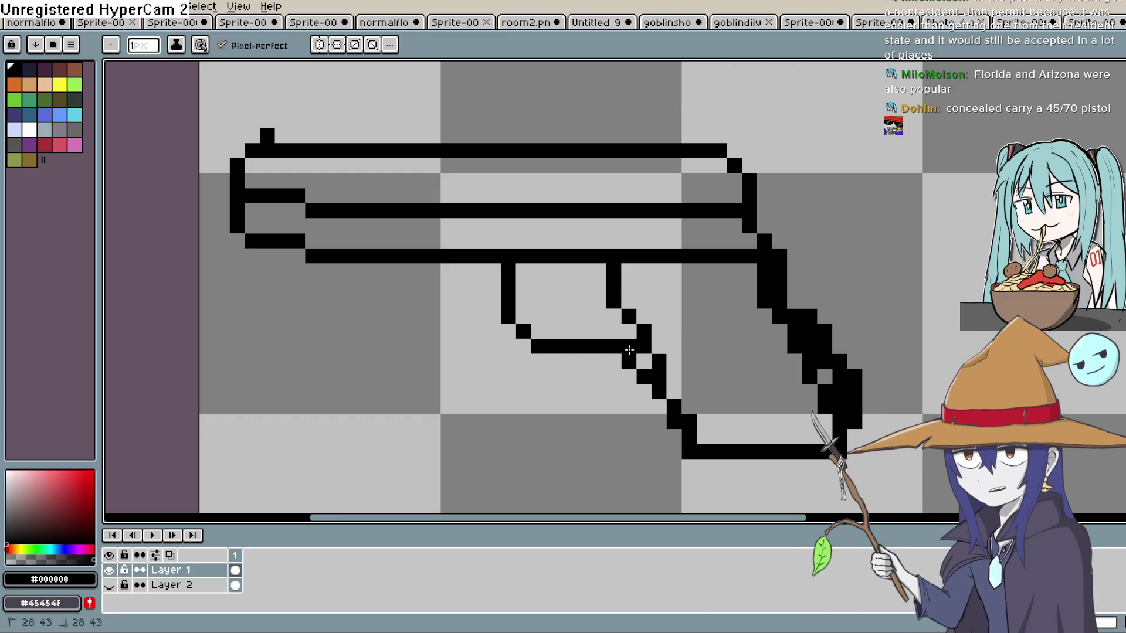
key("e")
mouse_move(659, 377)
left_mouse_down()
mouse_move(659, 362)
mouse_move(675, 407)
left_mouse_up()
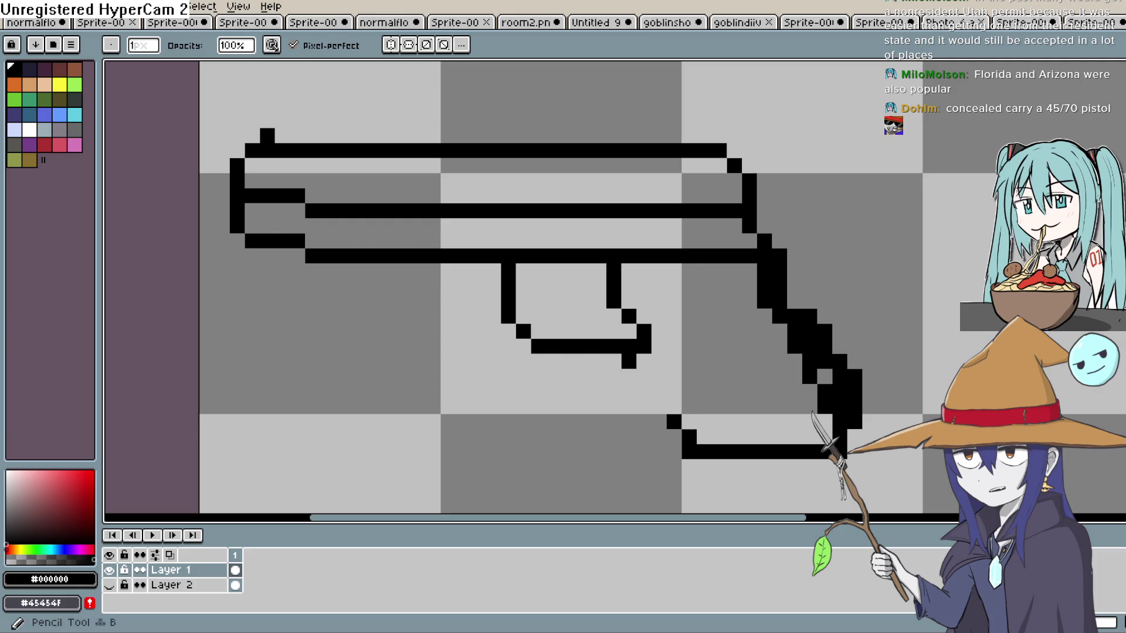
key("b")
left_click(674, 407)
left_click(659, 392)
left_click(645, 377)
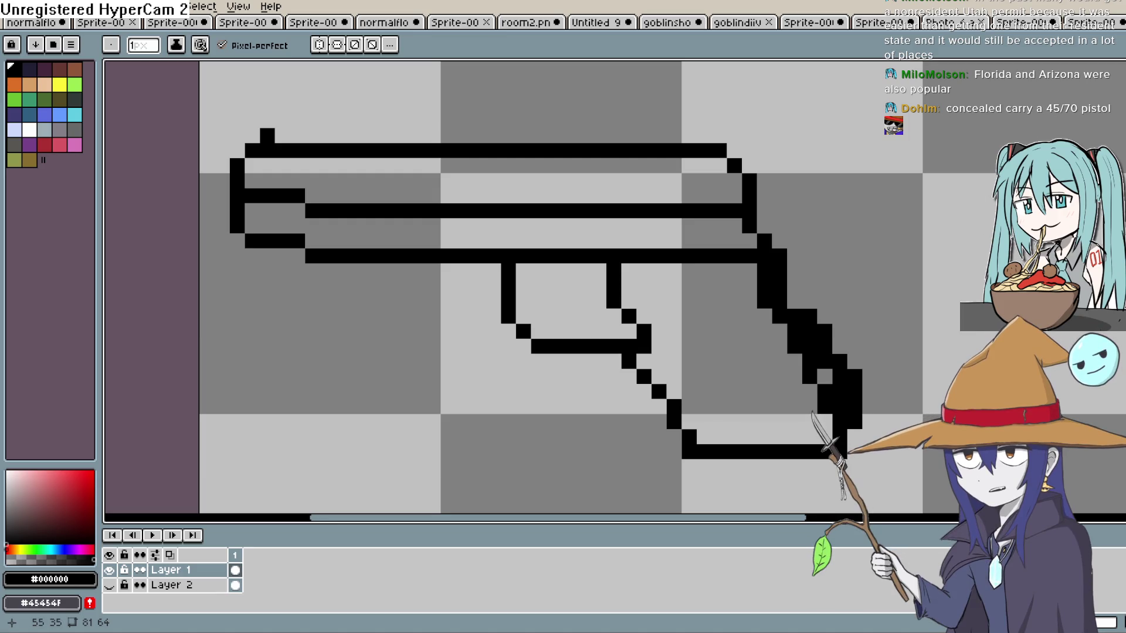
mouse_move(478, 270)
left_mouse_down()
mouse_move(482, 334)
mouse_move(522, 371)
mouse_move(598, 373)
left_mouse_up()
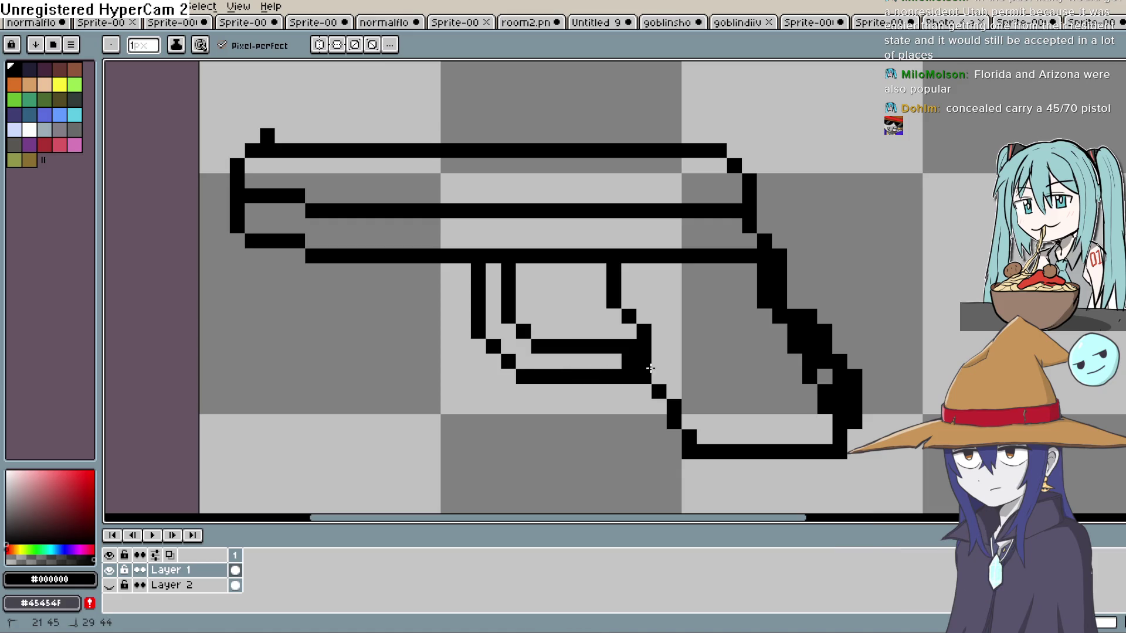
Clean stray pixels in the trigger guard, fill its gap, and draw the trigger line inside.
key("ctrl+z")
key("e")
left_click_drag(627, 362, 644, 361)
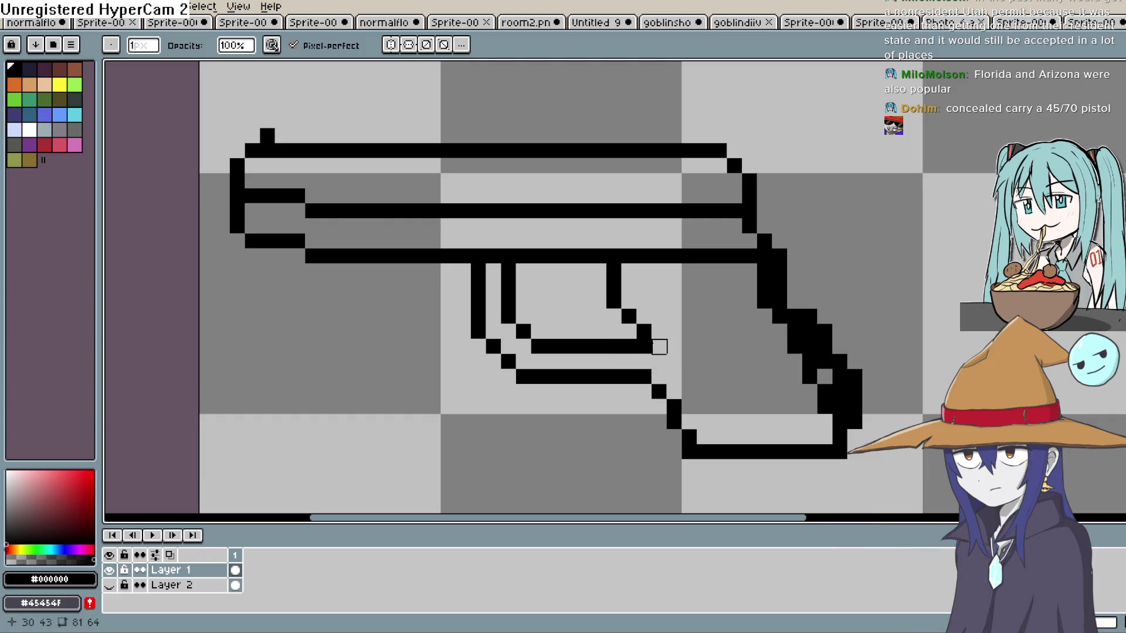
key("b")
left_click(645, 359)
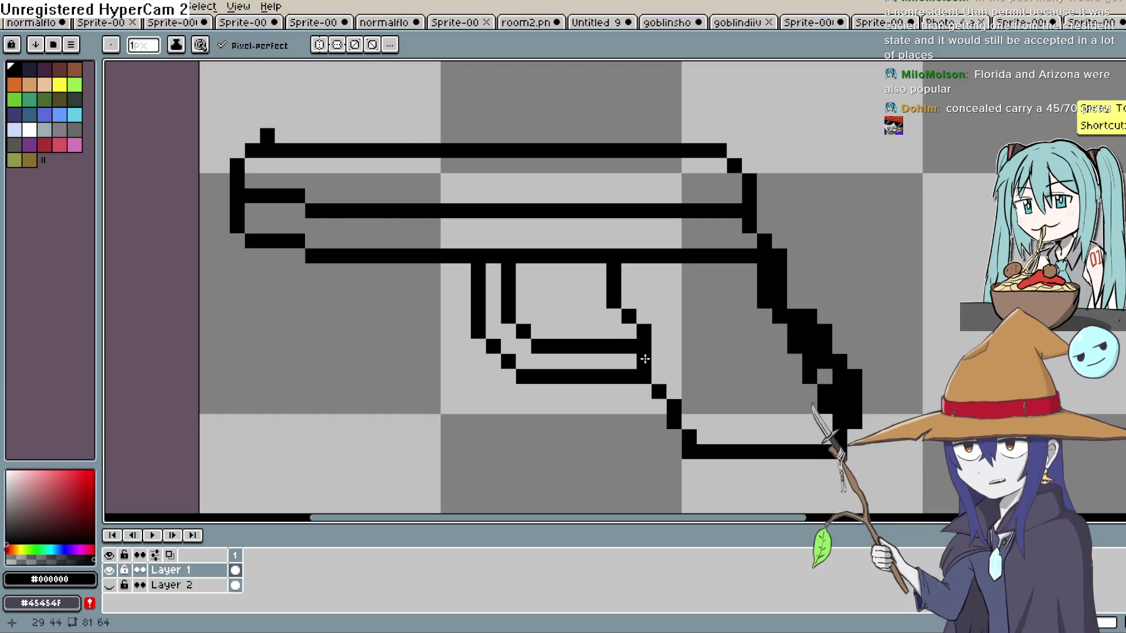
left_click(539, 270)
left_click_drag(543, 270, 577, 327)
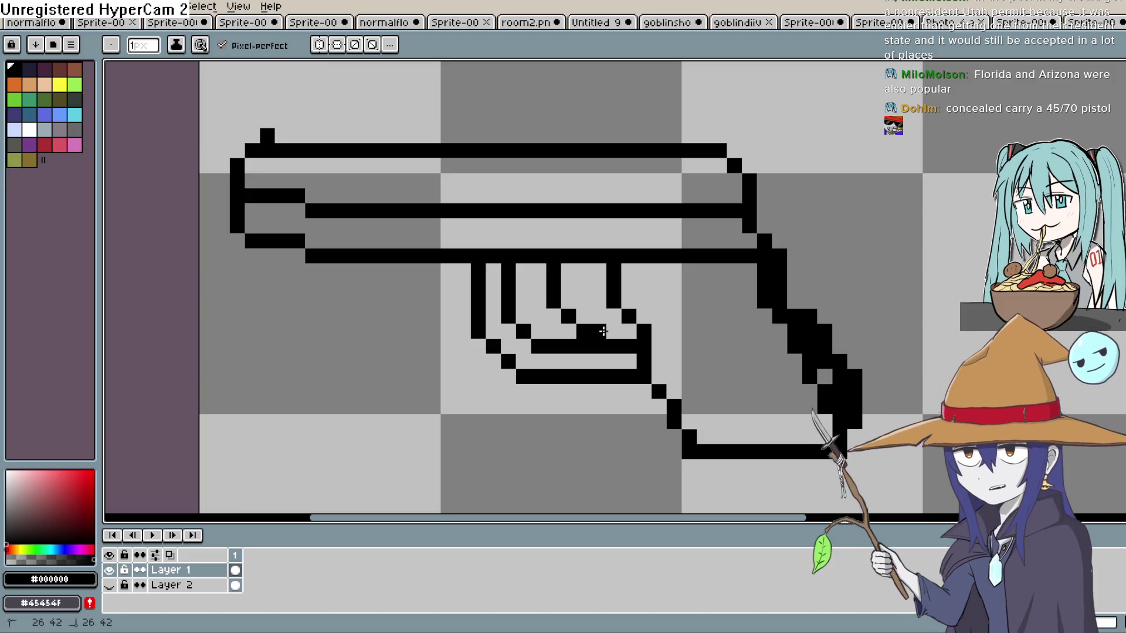
Thin the grip's thick back edge into a clean one-pixel diagonal step.
left_click(744, 284)
left_click(878, 247)
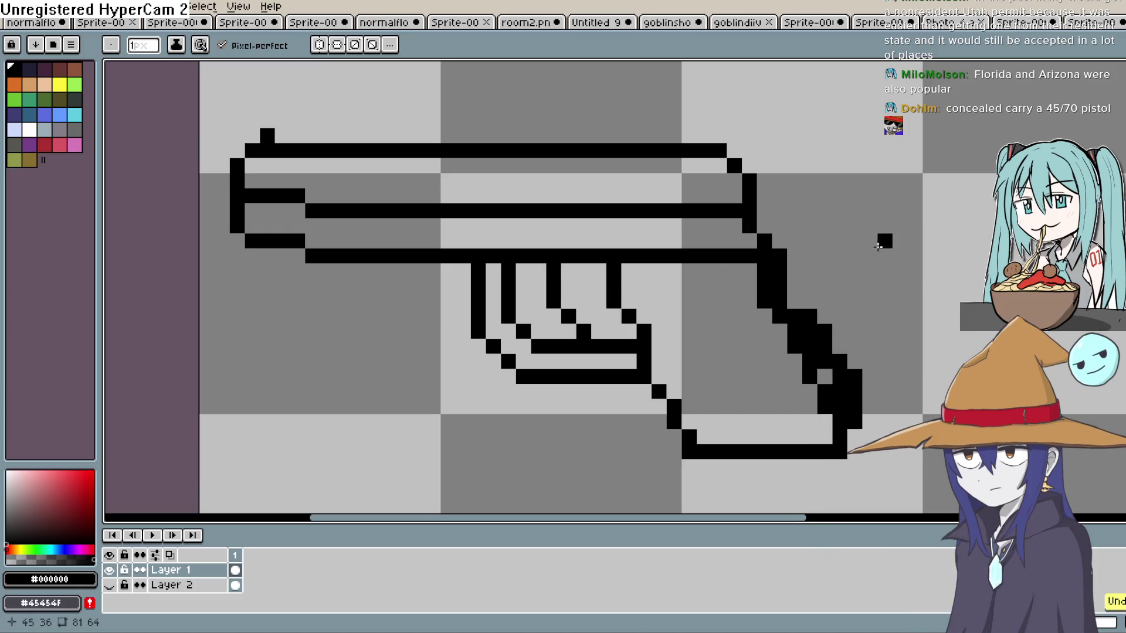
key("e")
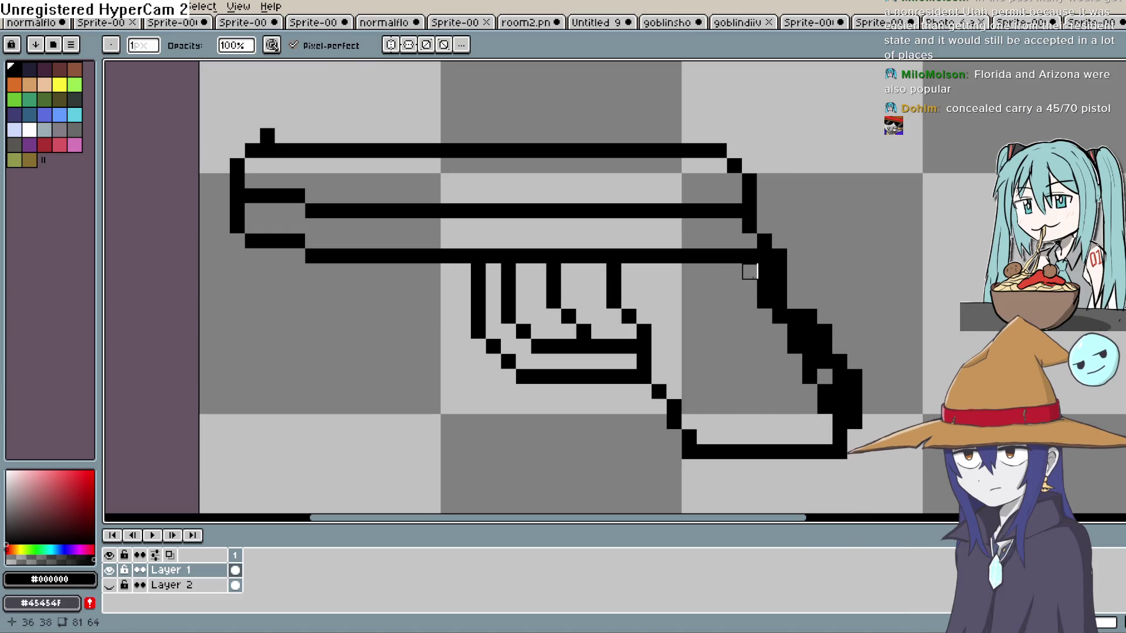
mouse_move(766, 310)
left_mouse_down()
mouse_move(795, 362)
mouse_move(821, 390)
mouse_move(833, 381)
mouse_move(840, 422)
left_mouse_up()
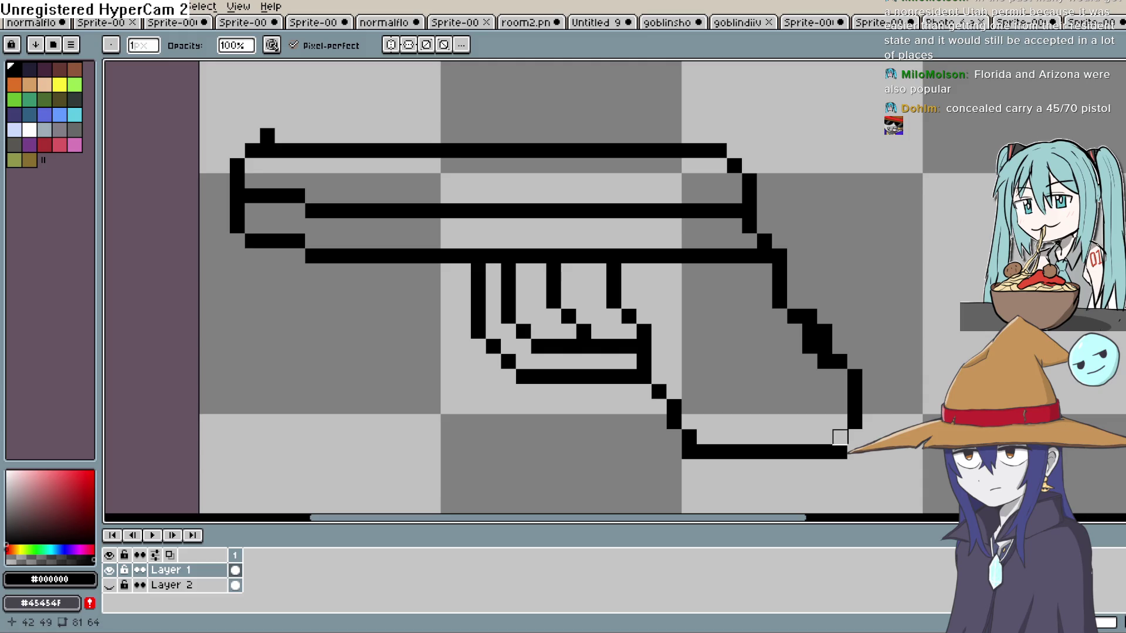
left_click(810, 346)
left_click_drag(810, 317, 824, 332)
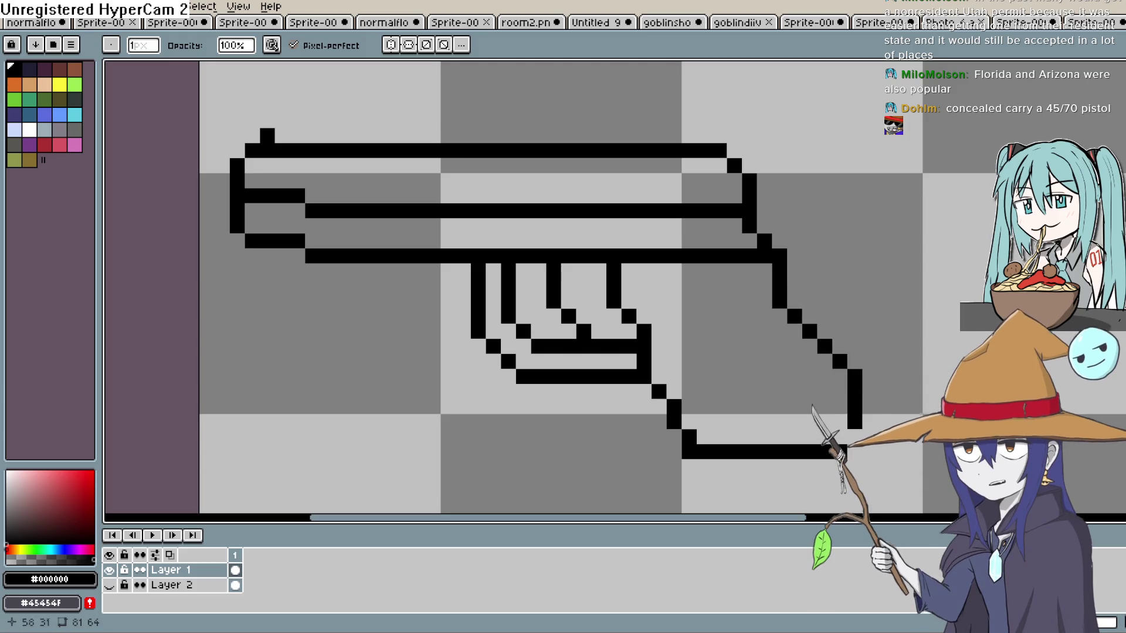
key("b")
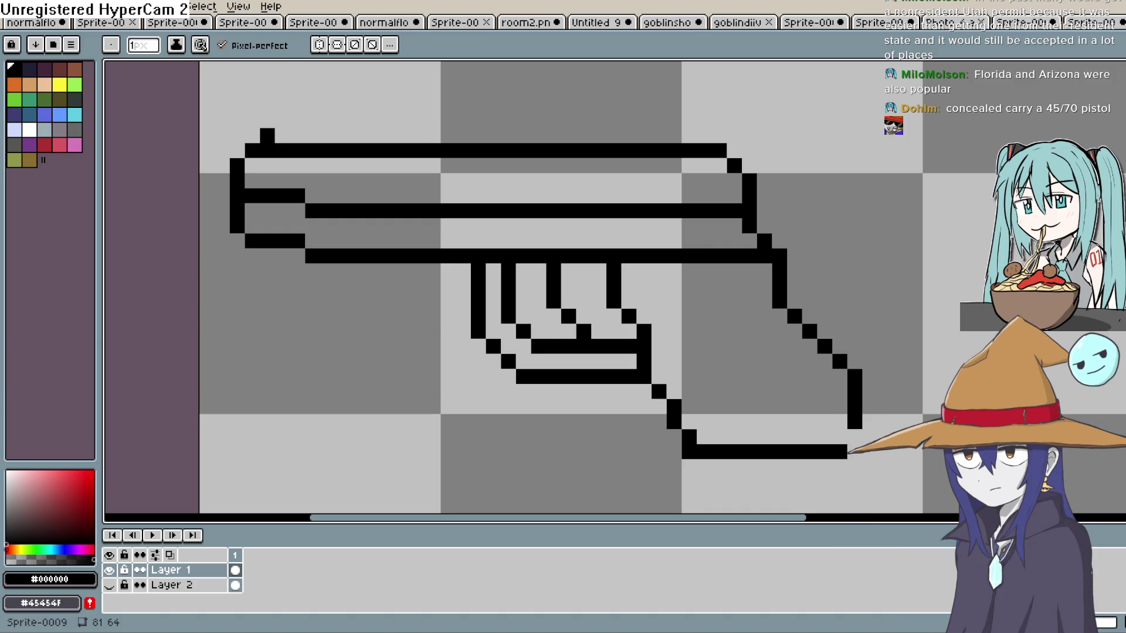
Erase the grip's old diagonal back edge and redraw it as a new diagonal.
left_click_drag(795, 301, 797, 286)
left_click(793, 271)
key("e")
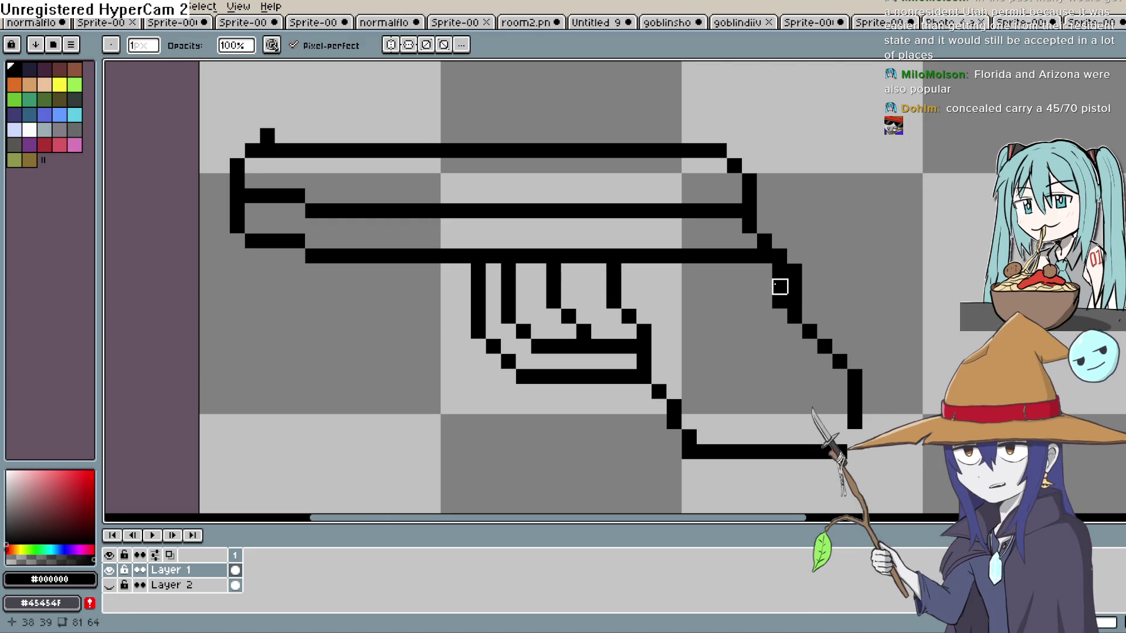
left_click_drag(780, 271, 780, 286)
mouse_move(810, 332)
left_mouse_down()
mouse_move(842, 352)
mouse_move(856, 437)
mouse_move(734, 452)
left_mouse_up()
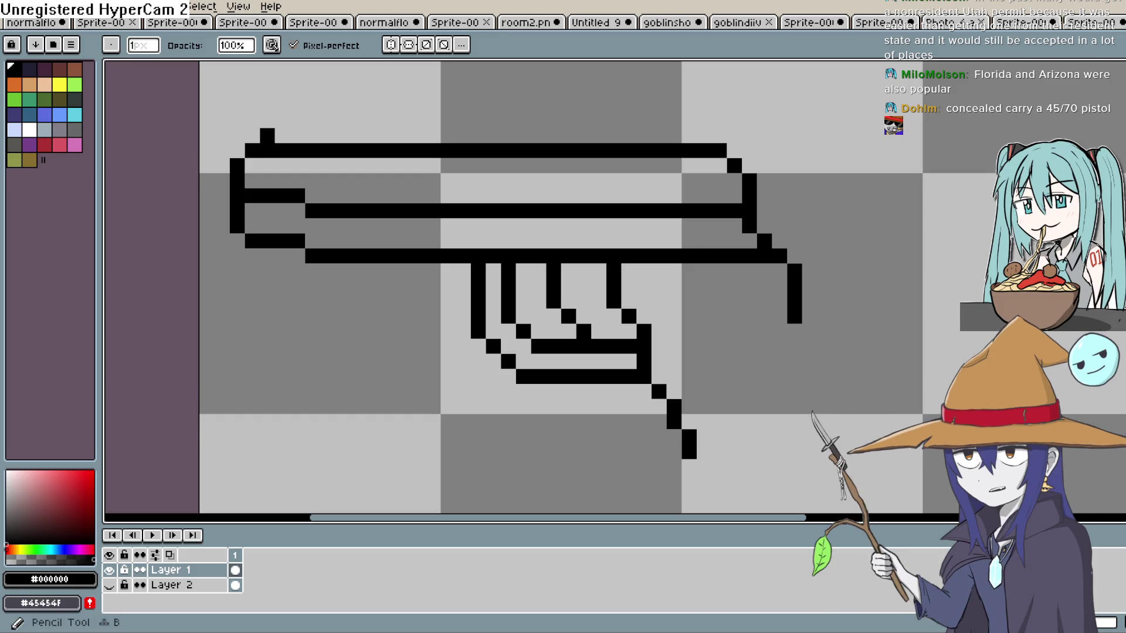
left_click(1117, 118)
mouse_move(799, 331)
left_mouse_down()
mouse_move(855, 450)
mouse_move(882, 397)
mouse_move(853, 418)
mouse_move(727, 414)
mouse_move(707, 399)
left_mouse_up()
Close the grip's bottom outline with both corners, removing the extra step pixel.
left_click(721, 414)
left_click_drag(790, 429, 729, 420)
left_click(864, 424)
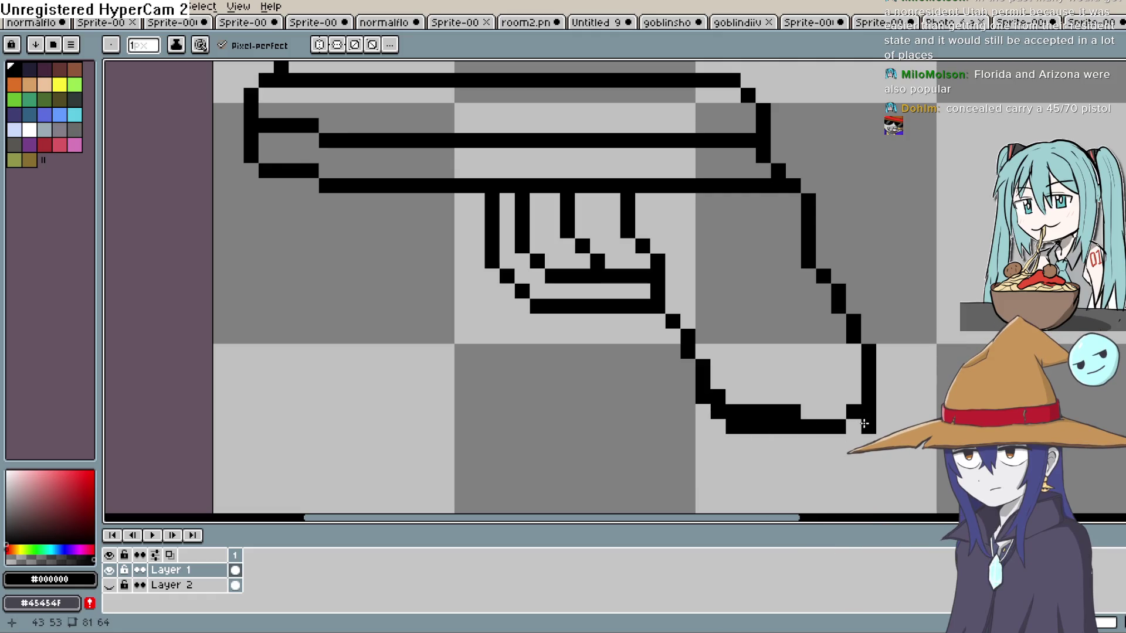
key("e")
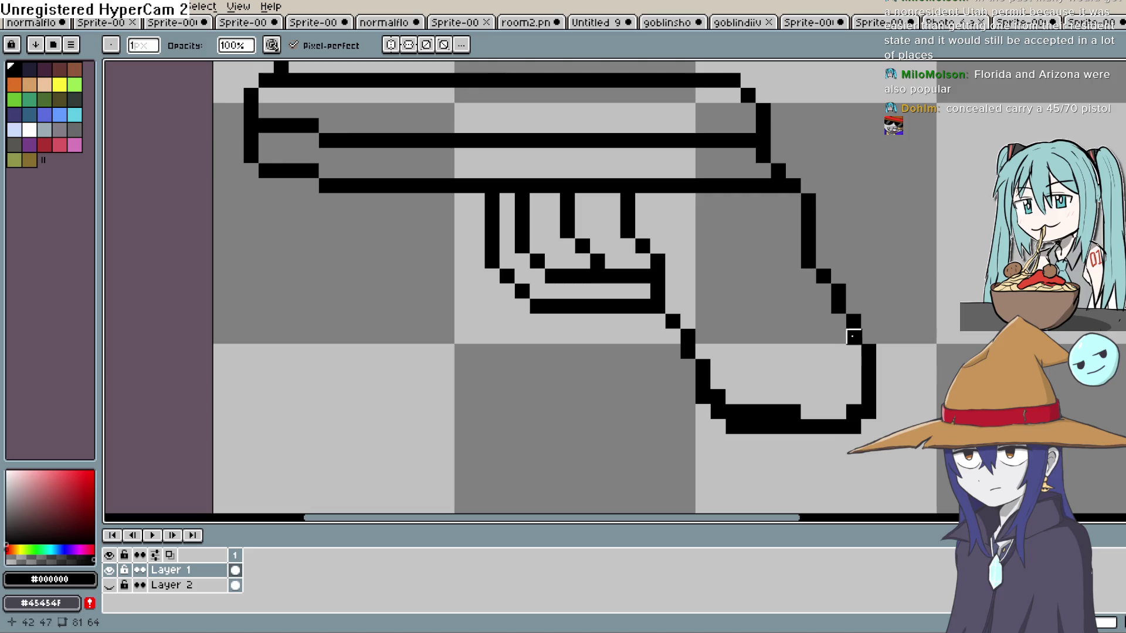
left_click(718, 398)
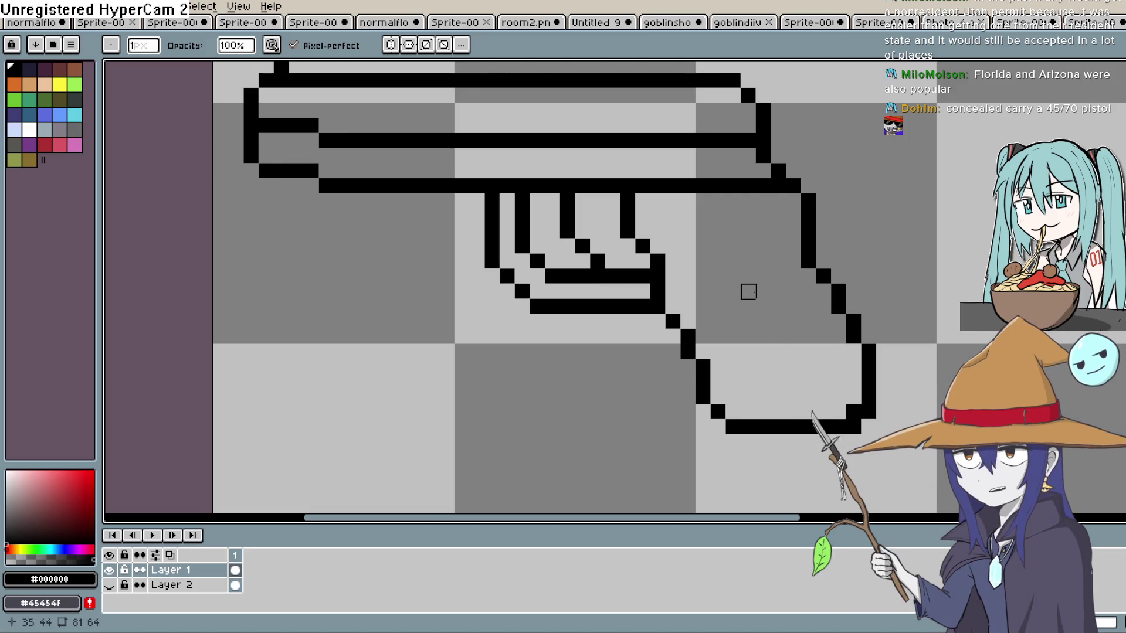
Straighten the trigger guard's right edge with a vertical pencil line.
left_click(1120, 117)
left_click(656, 235)
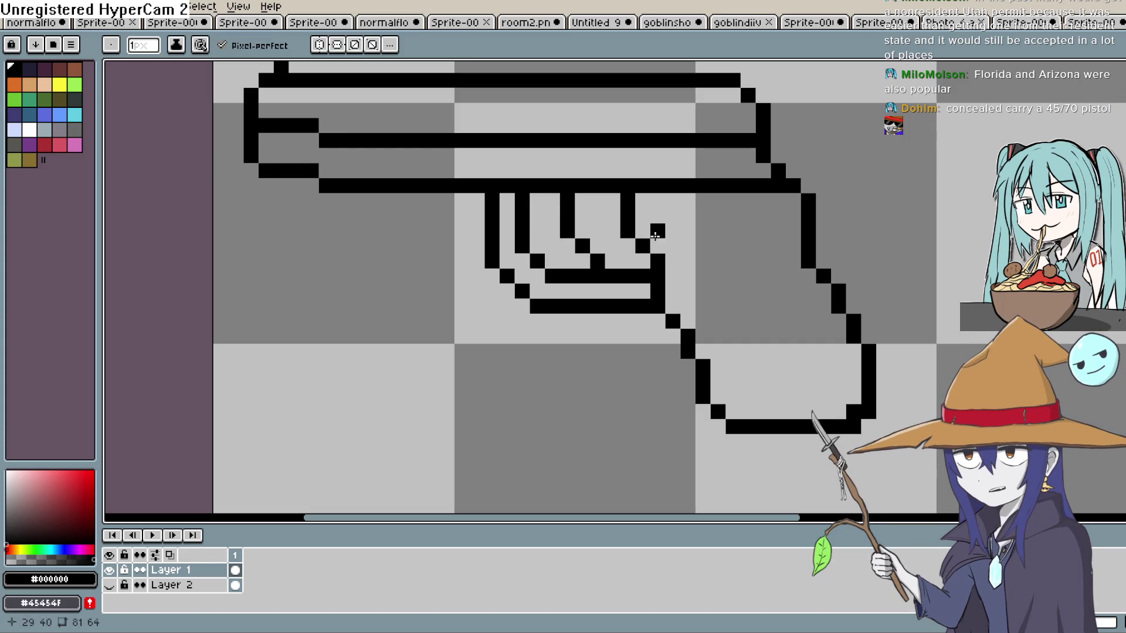
left_click_drag(654, 247, 657, 199)
scroll(761, 222, "down", 3)
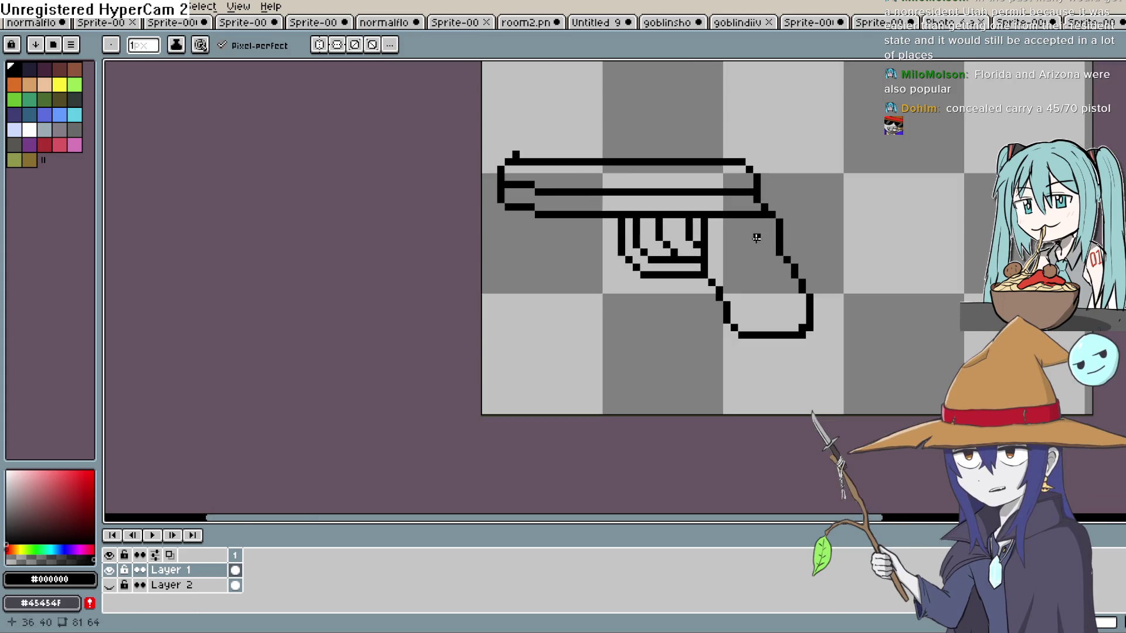
Move the slide's rear end right and pencil in the gaps in the slide lines.
scroll(786, 243, "up", 2)
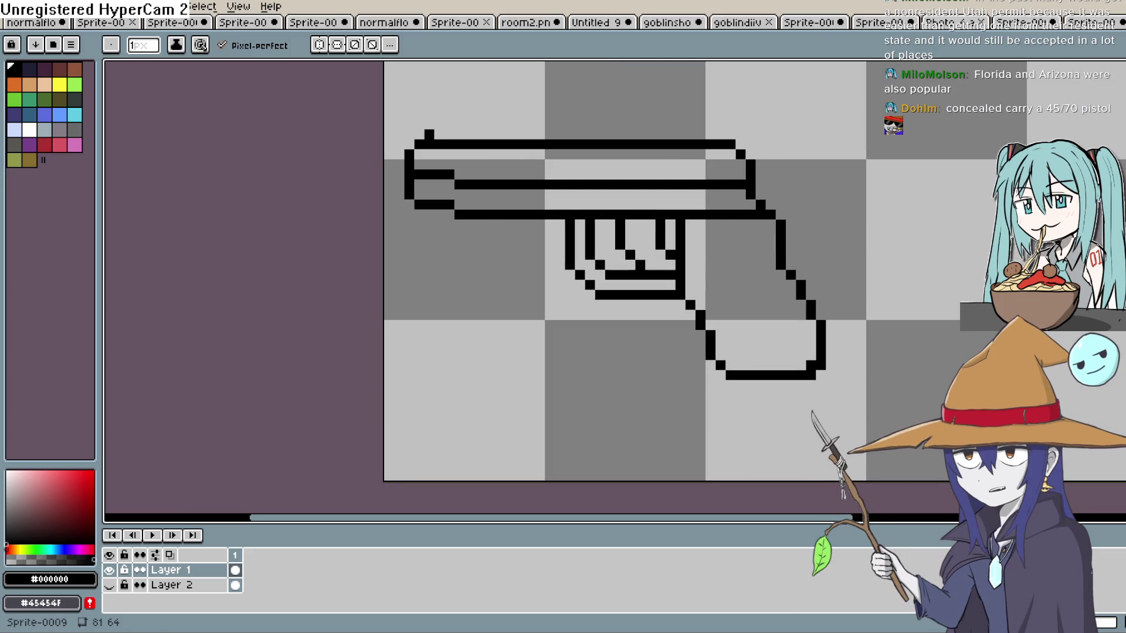
key("m")
mouse_move(697, 131)
left_mouse_down()
mouse_move(789, 222)
mouse_move(764, 206)
mouse_move(782, 206)
left_mouse_up()
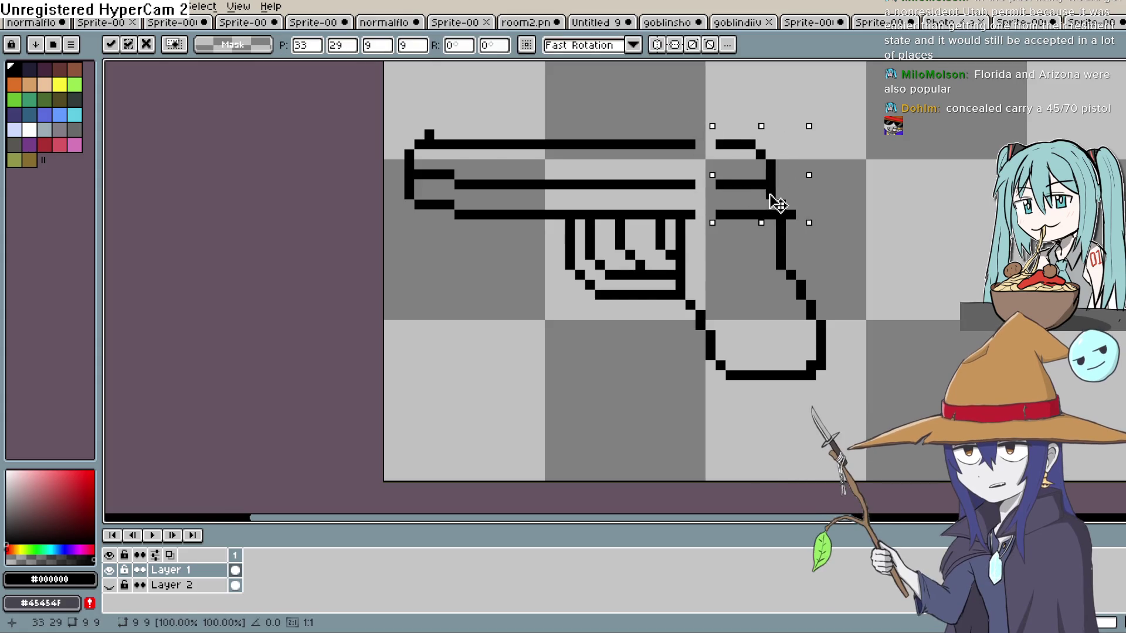
left_click(930, 234)
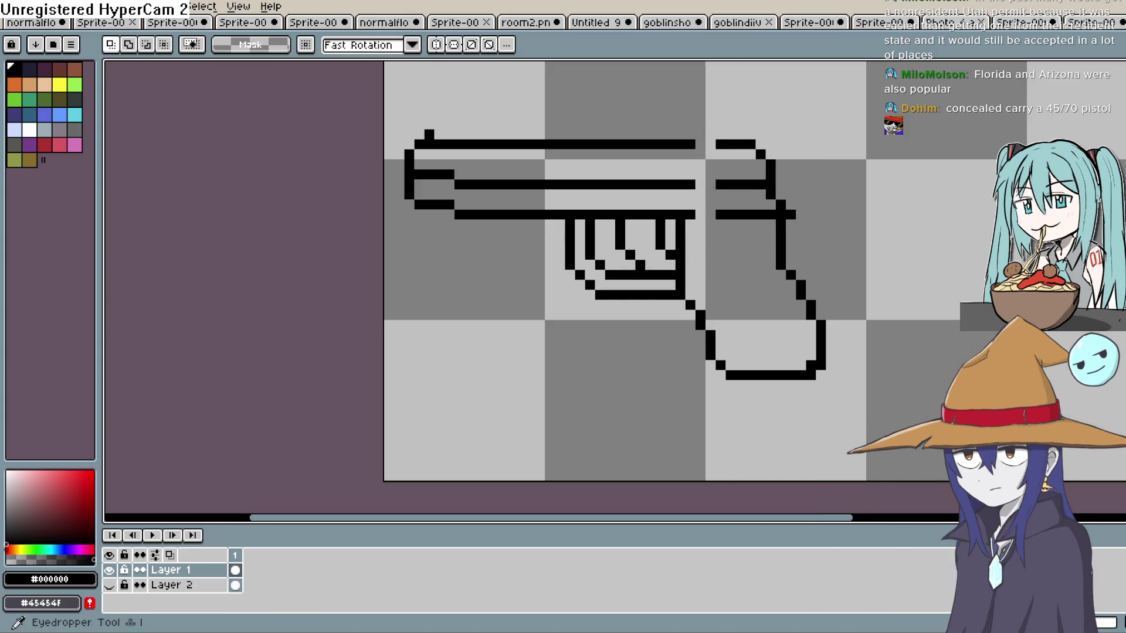
left_click(1117, 117)
mouse_move(717, 214)
left_mouse_down()
mouse_move(696, 214)
mouse_move(696, 184)
left_mouse_up()
left_click_drag(716, 145, 696, 144)
Reshape the grip's upper-right corner, adjusting the top pixels of its right edge.
left_click(1118, 141)
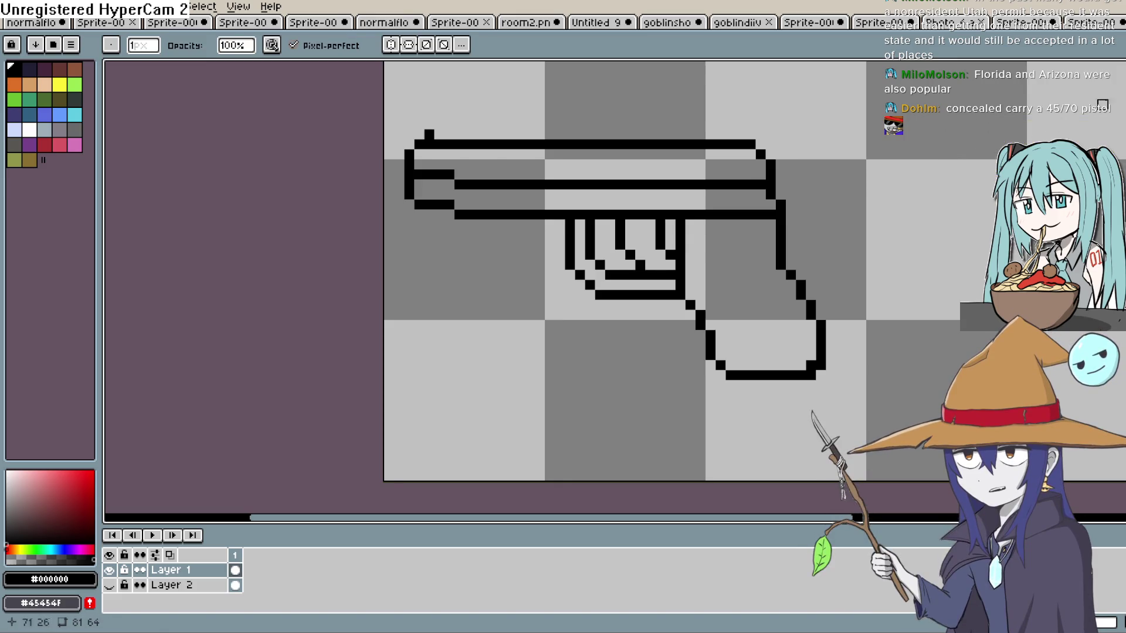
left_click(1118, 123)
mouse_move(792, 225)
left_mouse_down()
mouse_move(791, 255)
mouse_move(803, 264)
left_mouse_up()
key("b")
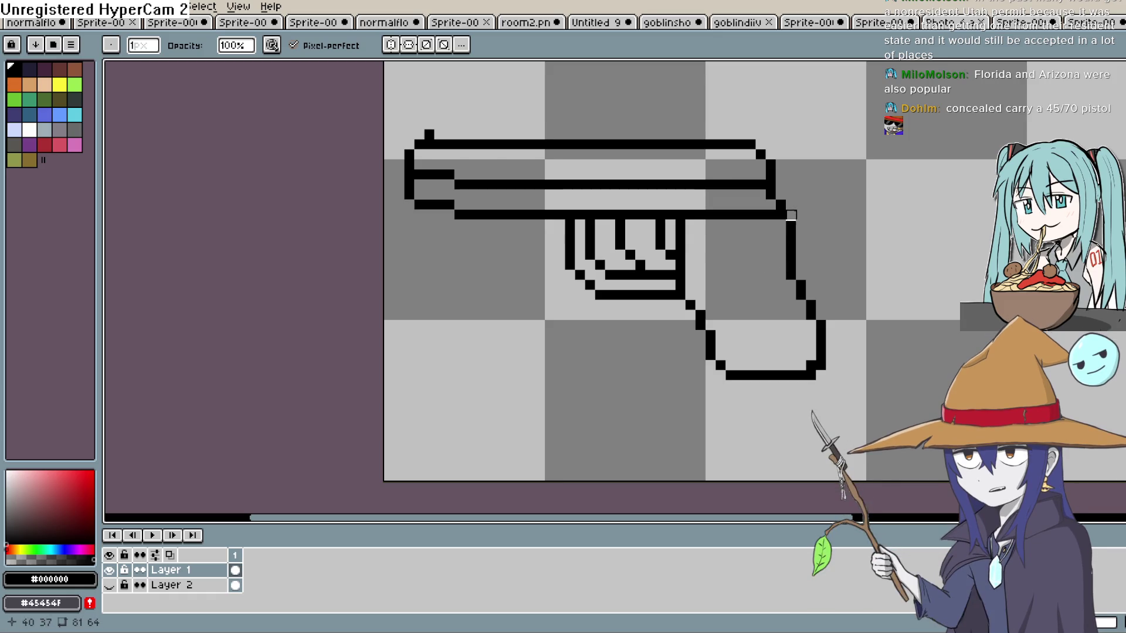
key("e")
left_click(791, 225)
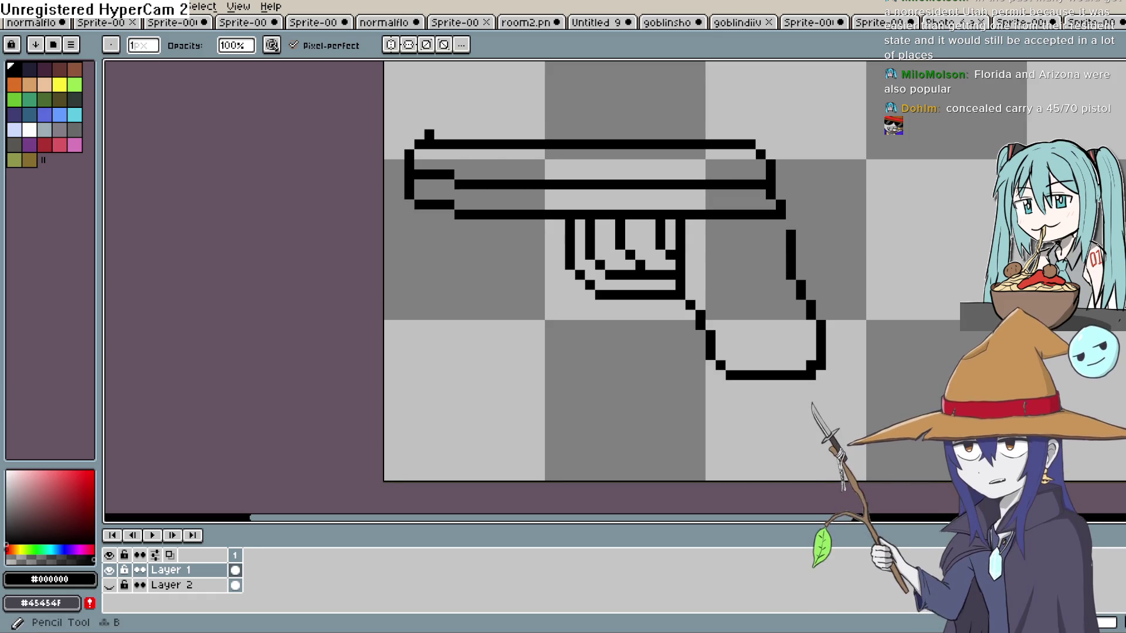
key("b")
left_click(780, 234)
key("e")
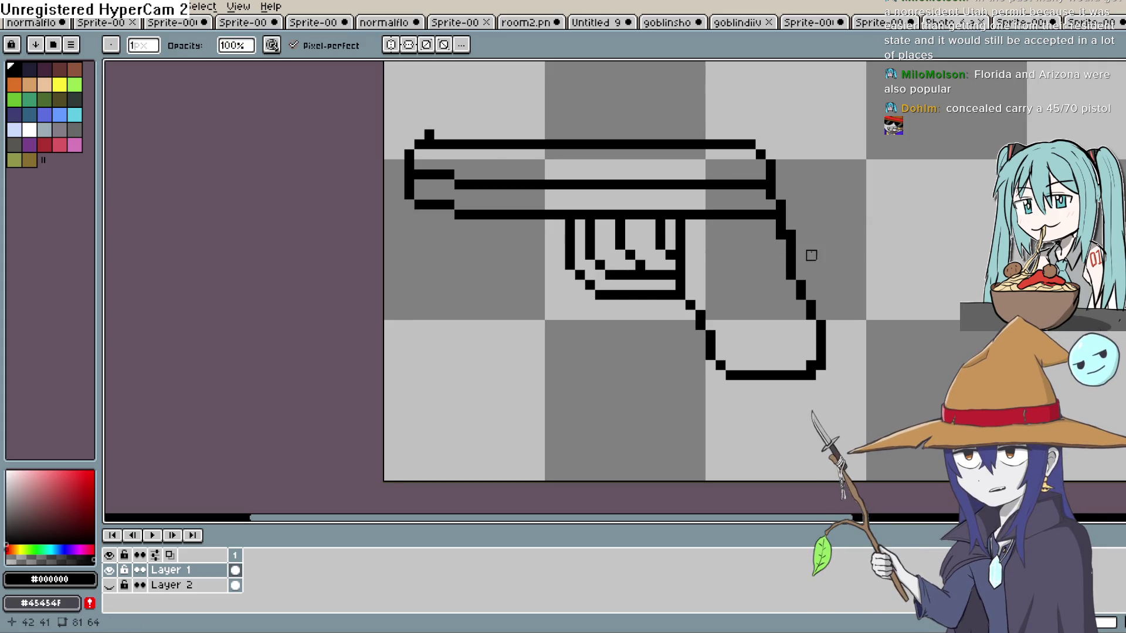
left_click_drag(791, 235, 791, 245)
key("b")
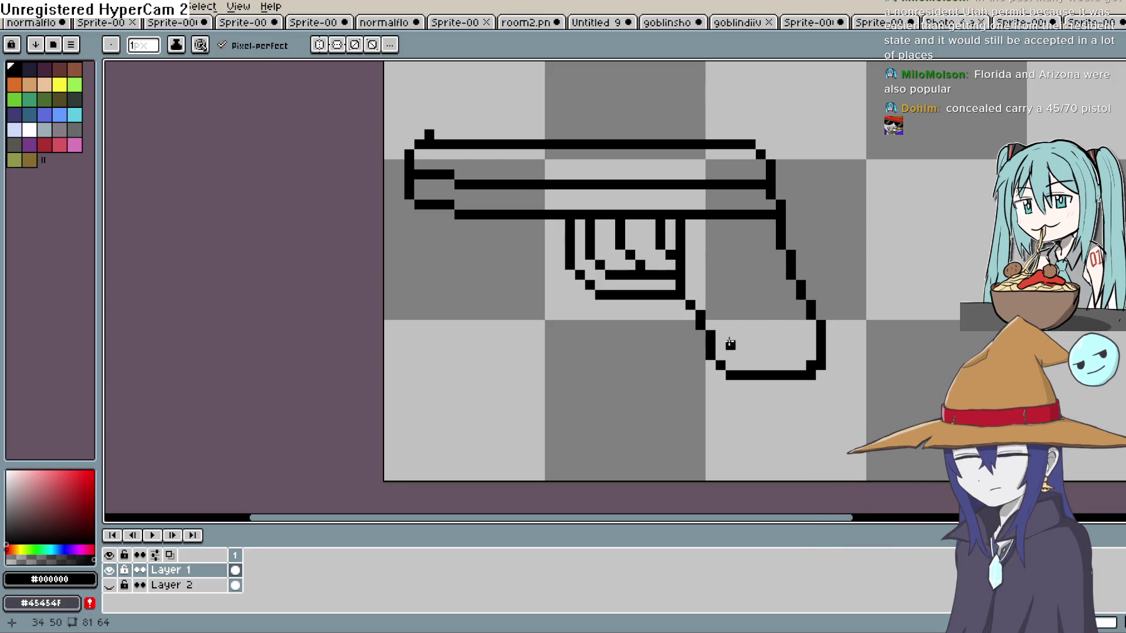
Thicken the grip's lower-left edge, then erase doubled and stray pixels below it.
left_click(709, 305)
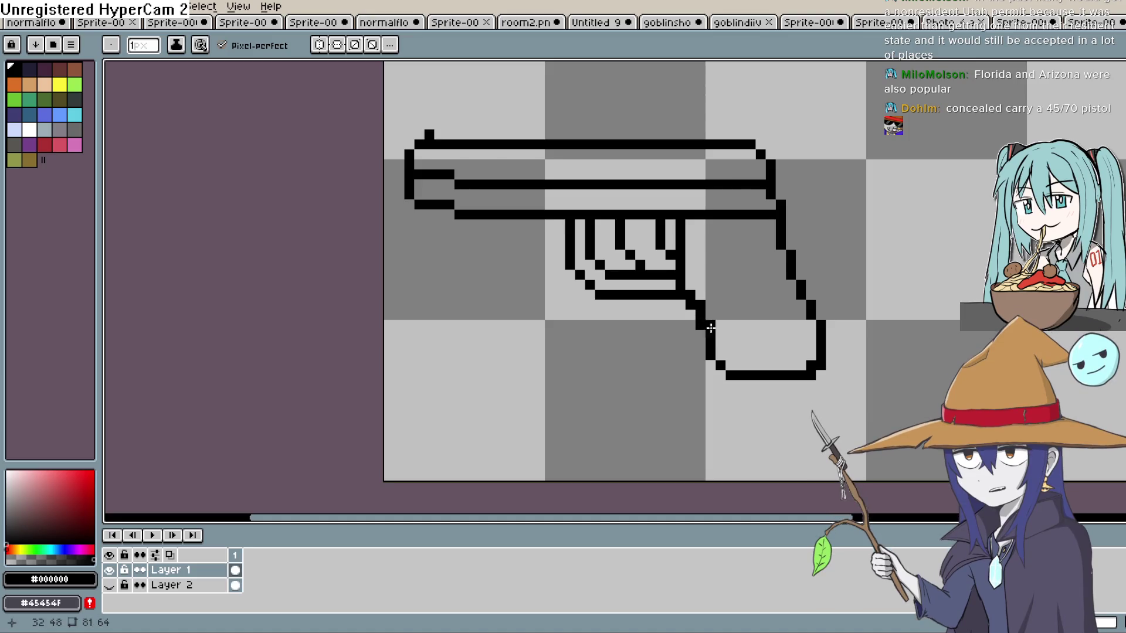
left_click(720, 346)
left_click(732, 364)
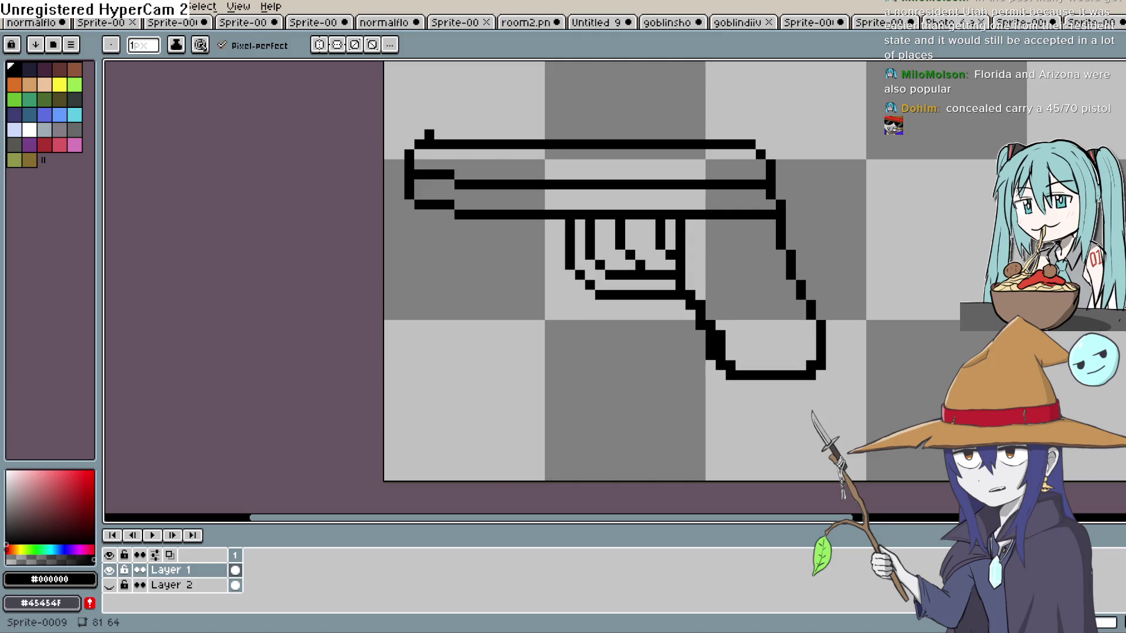
key("e")
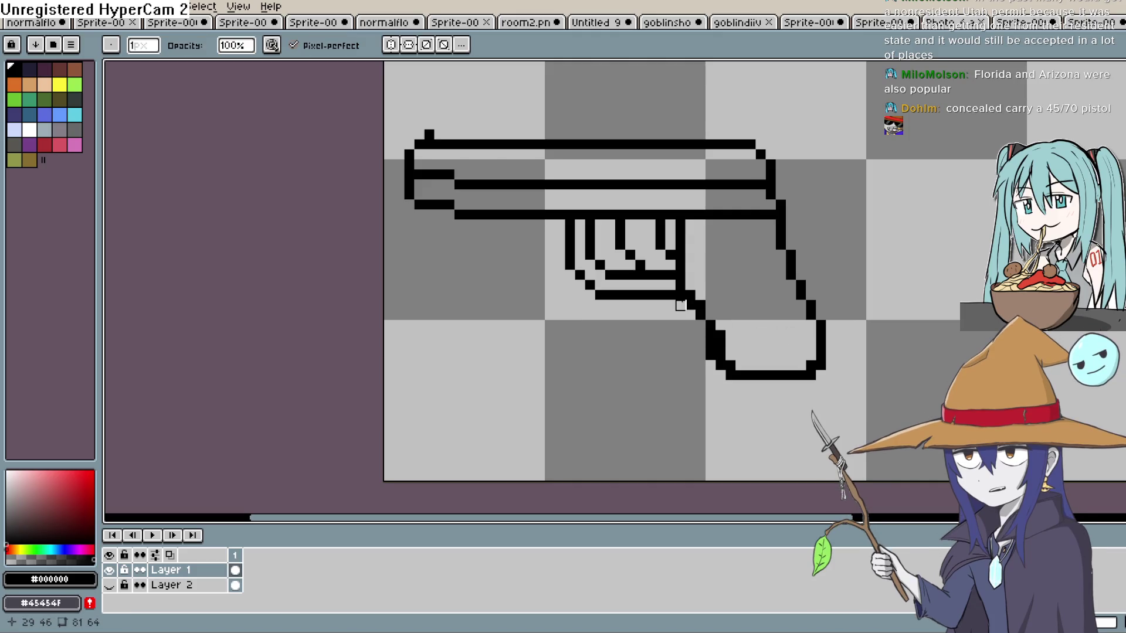
mouse_move(721, 326)
left_mouse_down()
mouse_move(701, 346)
mouse_move(721, 376)
left_mouse_up()
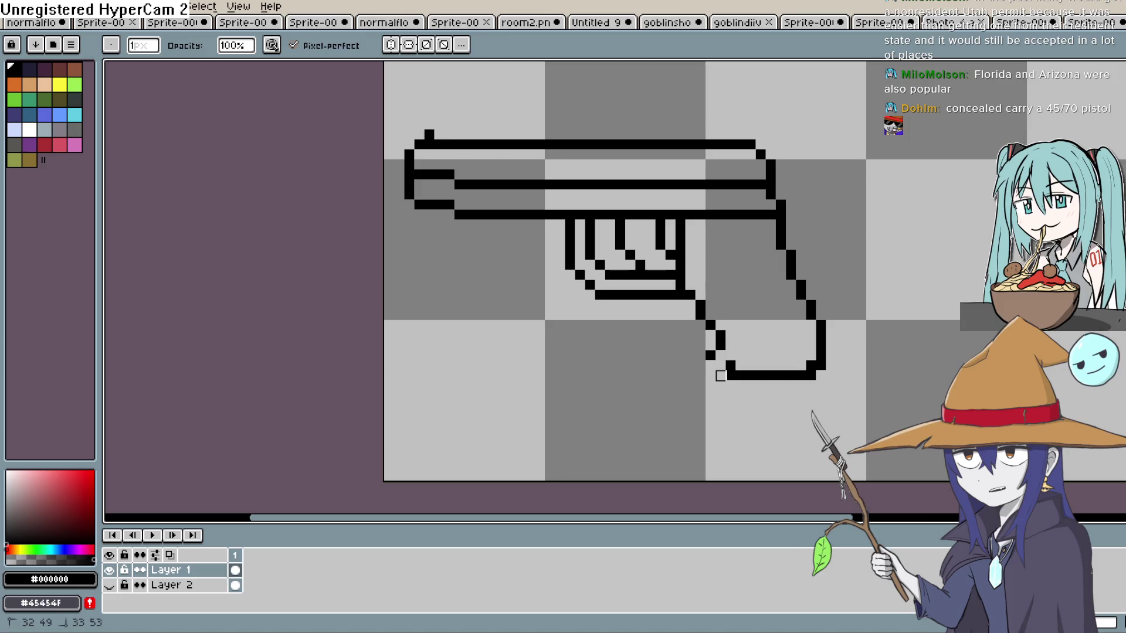
left_click(731, 375)
Rebuild the grip's stepped lower-left edge and extend its bottom line leftward.
key("b")
left_click(751, 376)
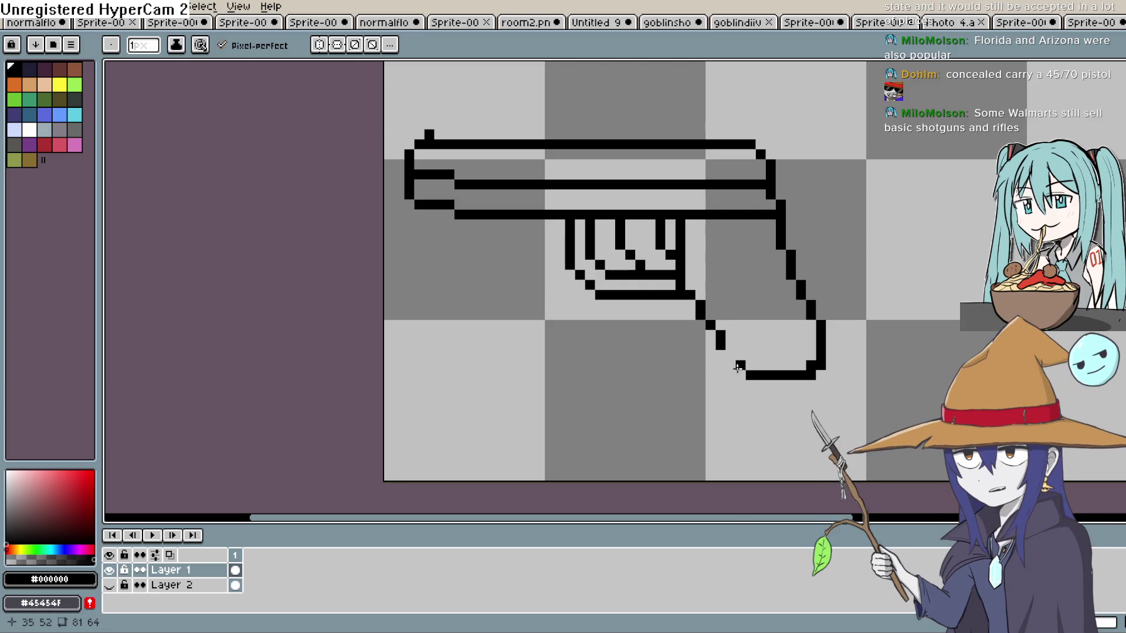
left_click(741, 366)
left_click(730, 365)
left_click(741, 377)
key("e")
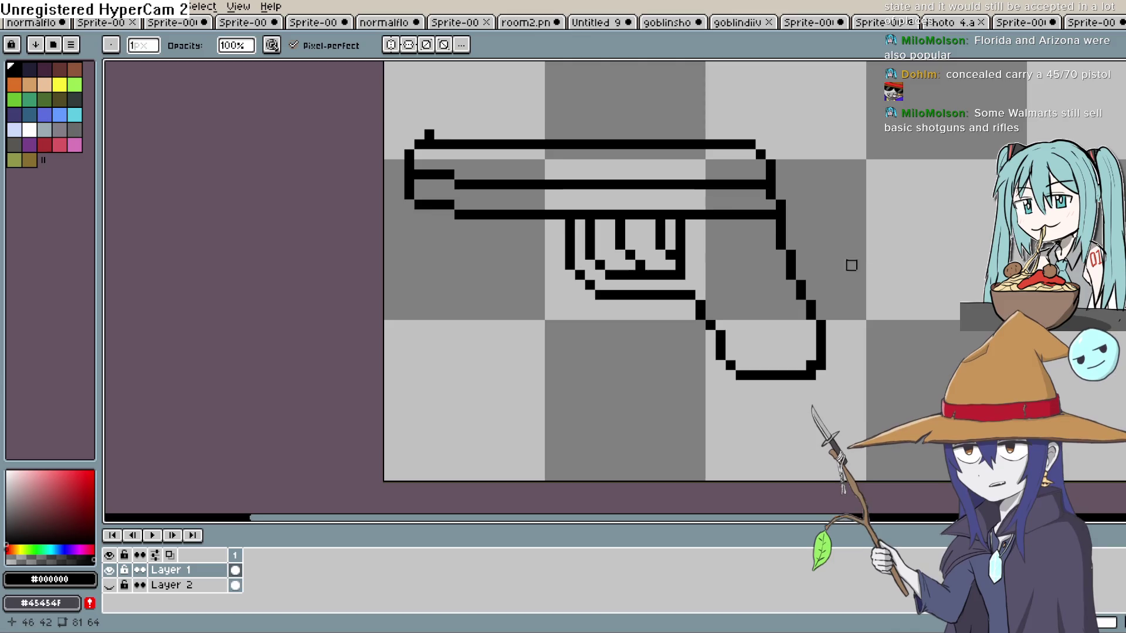
key("b")
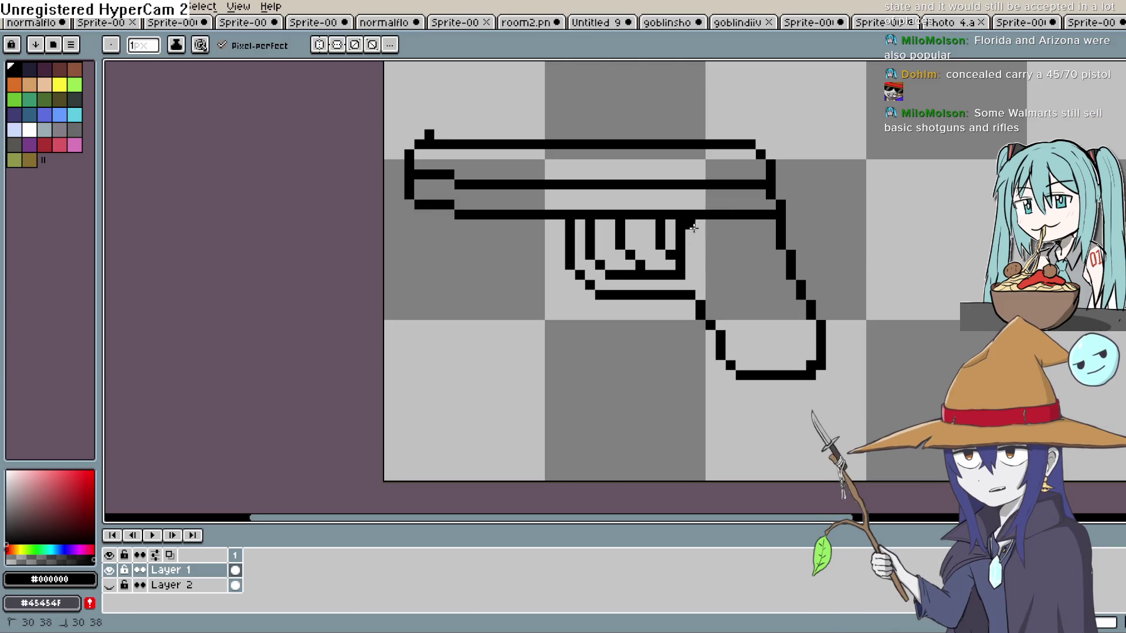
Erase the vertical lines inside the trigger guard and the stray pixel under the barrel.
left_click_drag(689, 224, 689, 245)
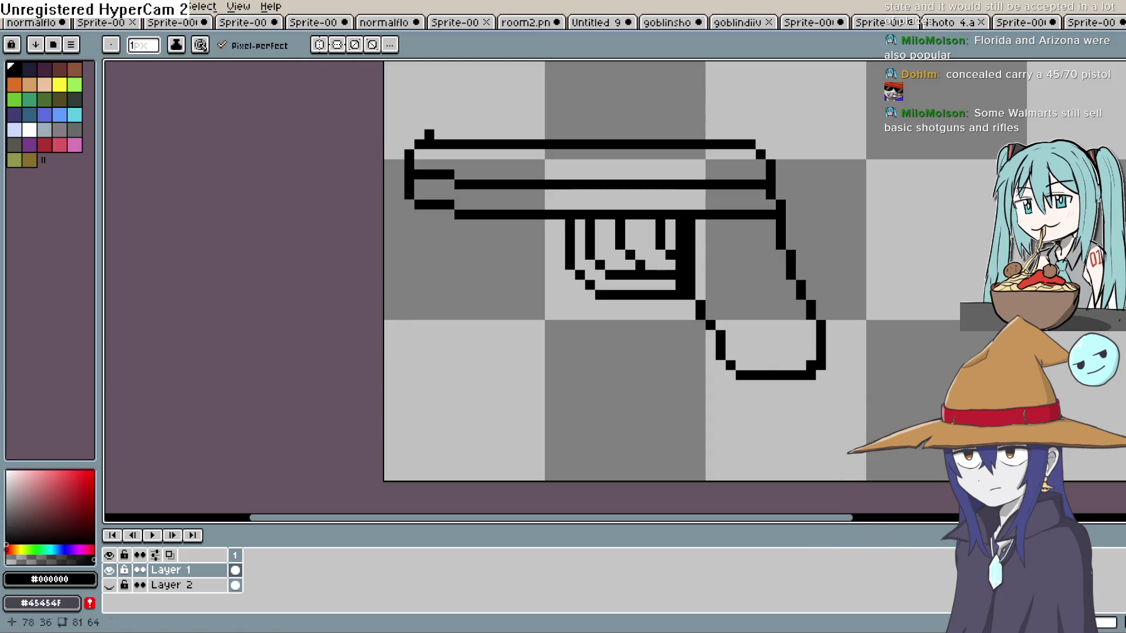
key("e")
left_click(680, 286)
left_click_drag(680, 269, 680, 223)
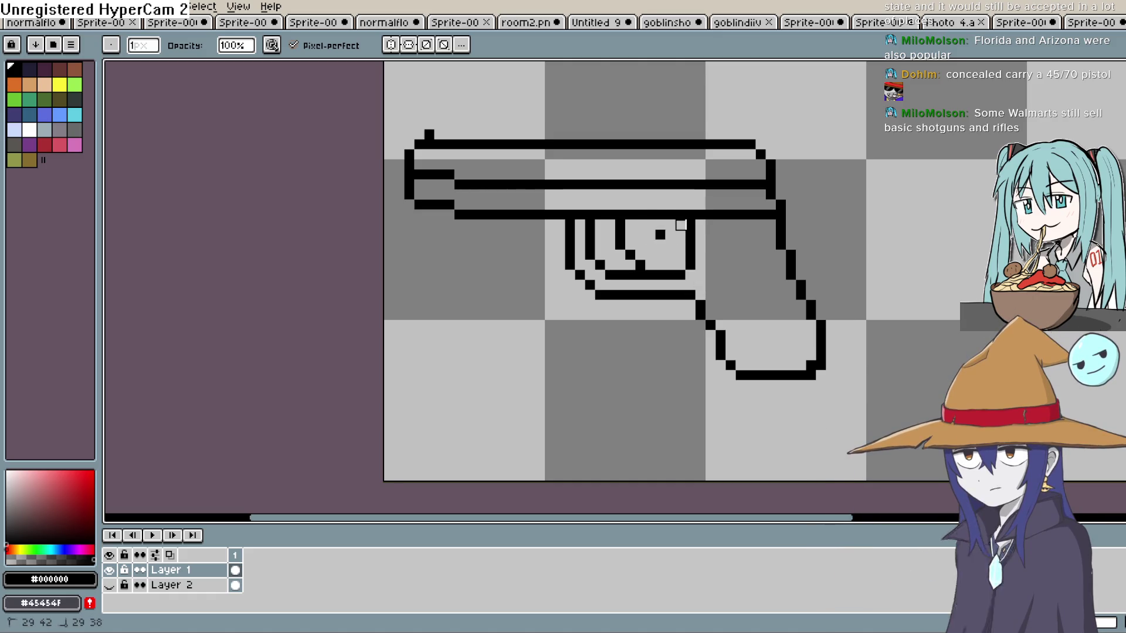
left_click(660, 234)
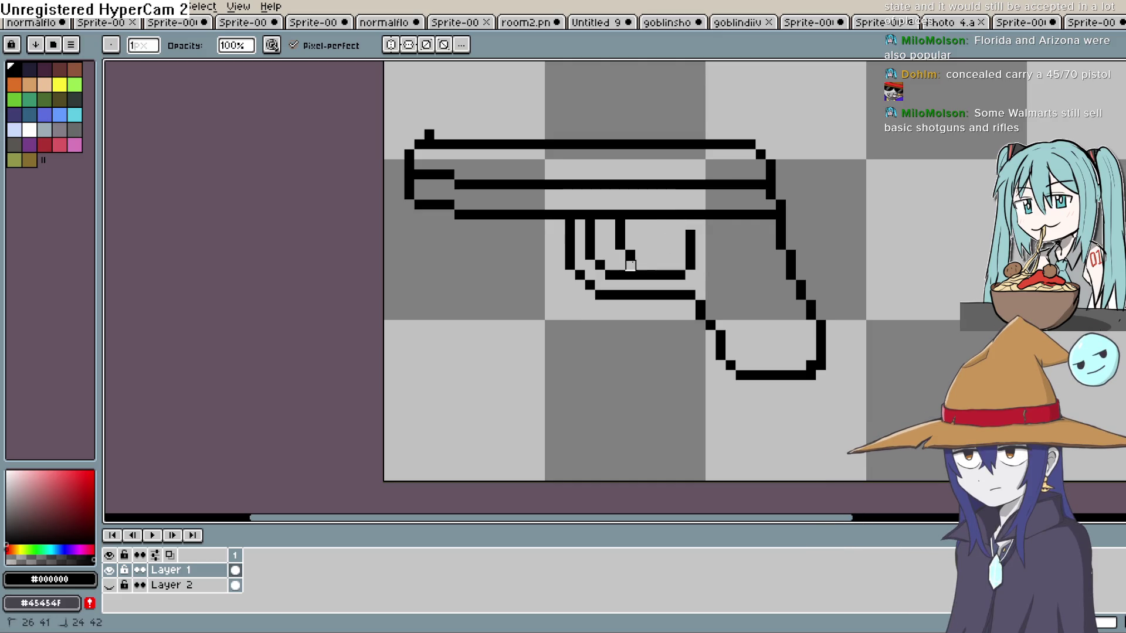
left_click(621, 225)
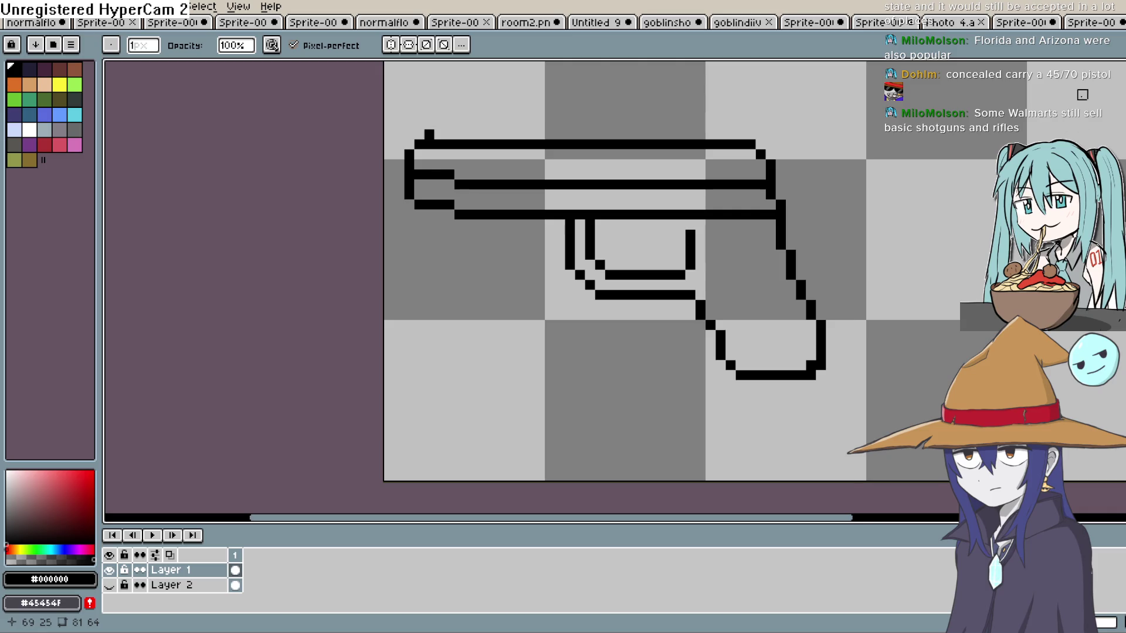
Zoom over the cleaned guard, return to the Pencil, and switch to the game project.
key("b")
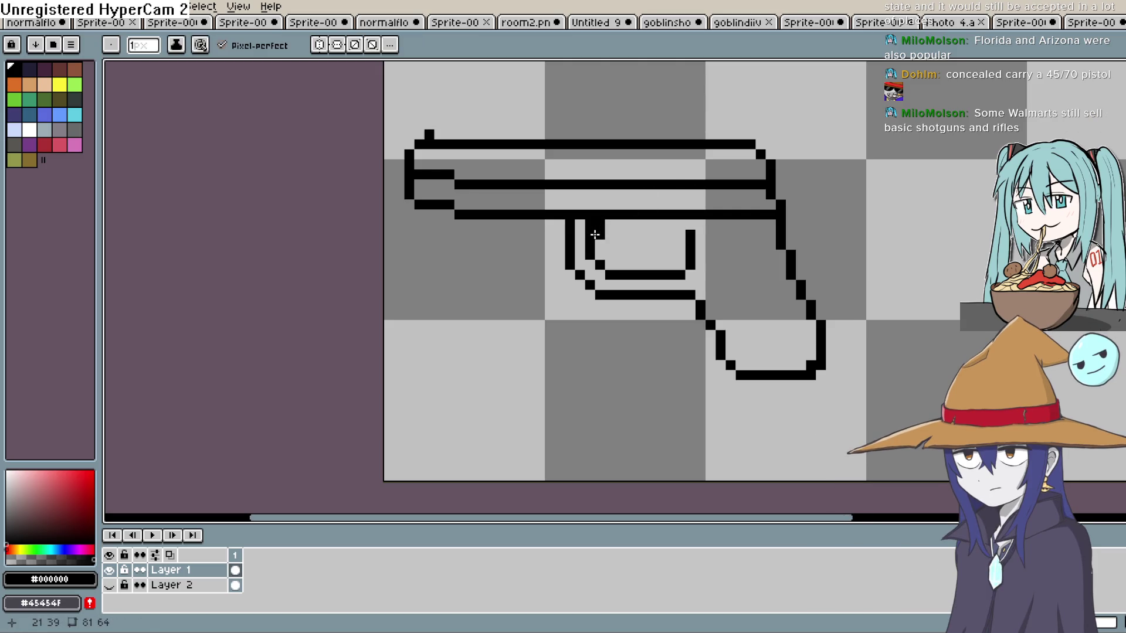
key("e")
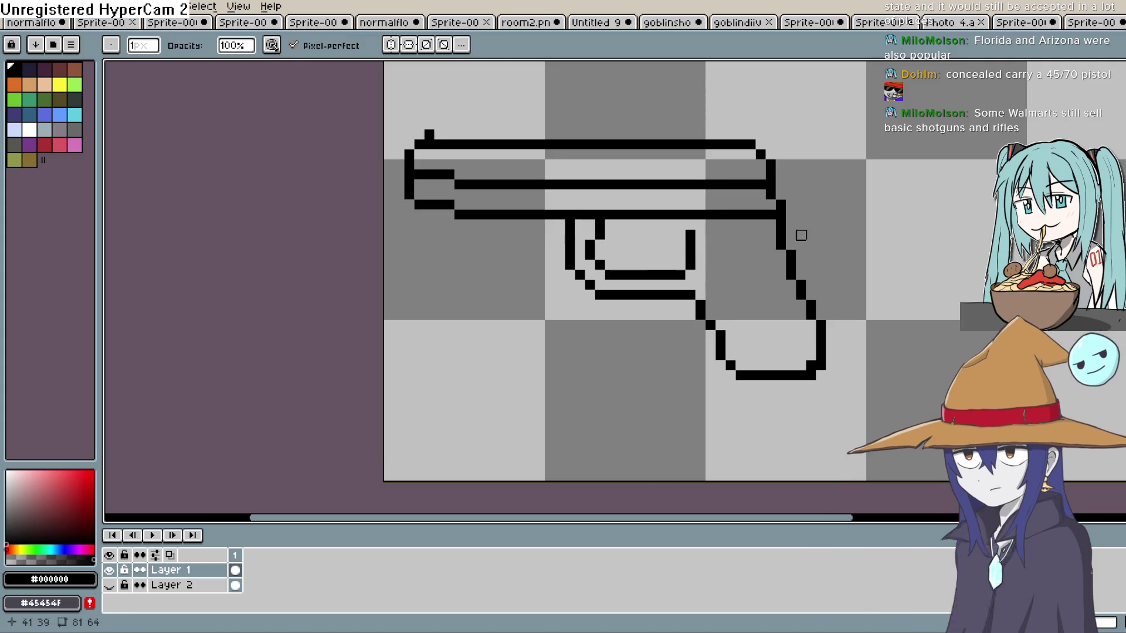
scroll(824, 273, "down", 2)
scroll(826, 265, "down", 5)
scroll(826, 266, "up", 5)
scroll(826, 266, "up", 4)
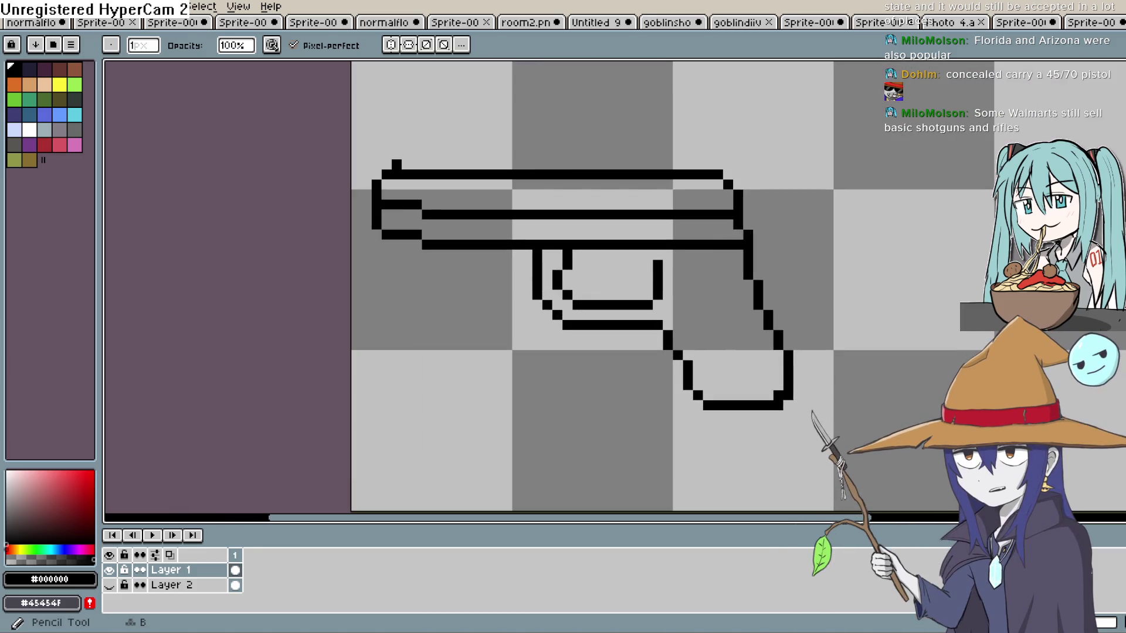
key("b")
key("alt+Tab")
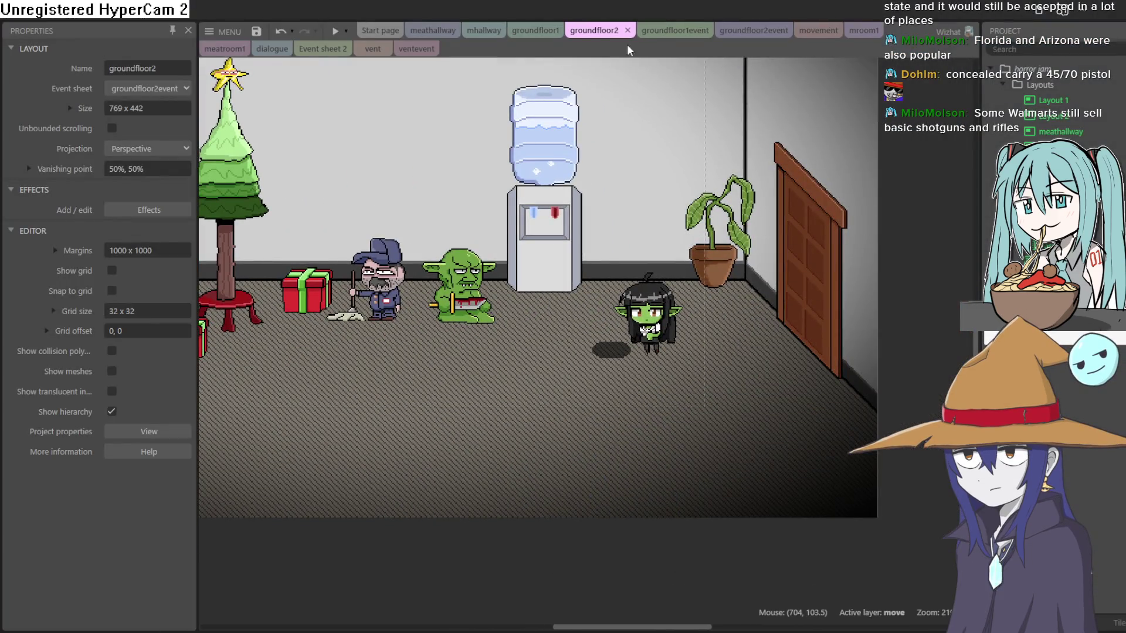
Check the groundfloor event sheets and zoom on the revolver beside the goblin in groundfloor1, then return to Aseprite.
left_click(669, 30)
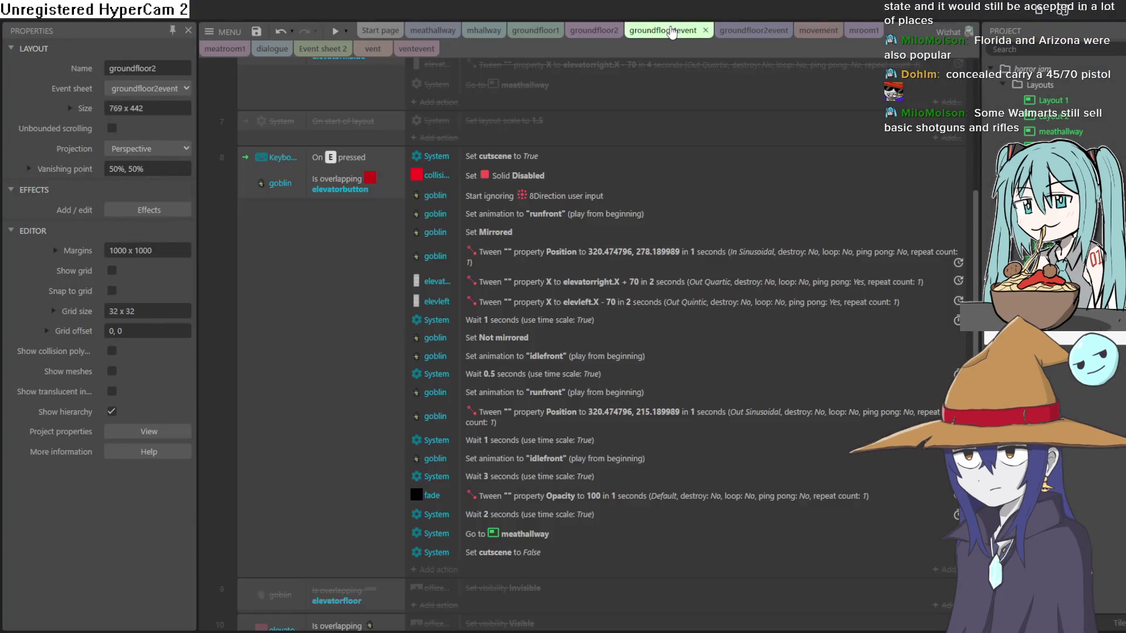
left_click(751, 30)
left_click(535, 30)
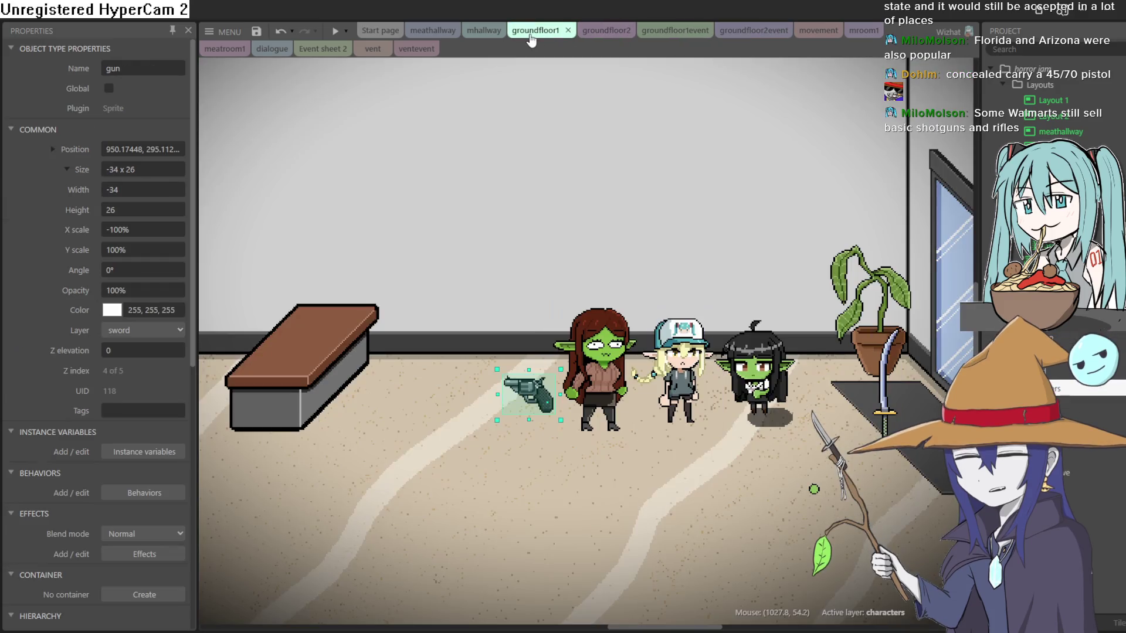
scroll(530, 384, "up", 2)
scroll(529, 384, "up", 5)
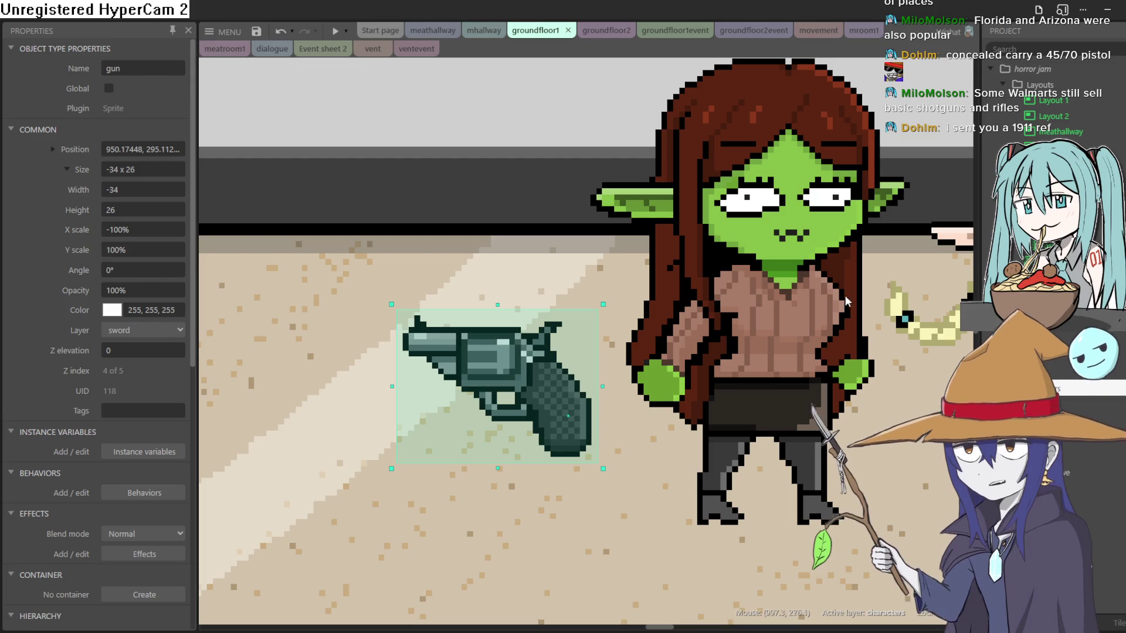
scroll(874, 381, "down", 10)
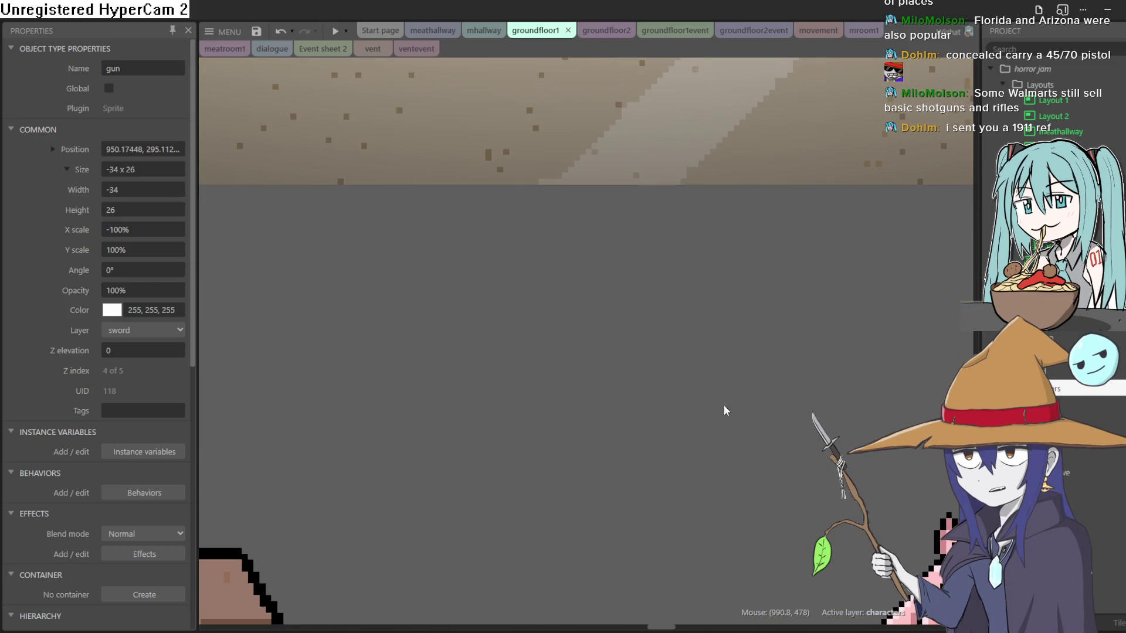
left_click(575, 344)
scroll(652, 557, "up", 5)
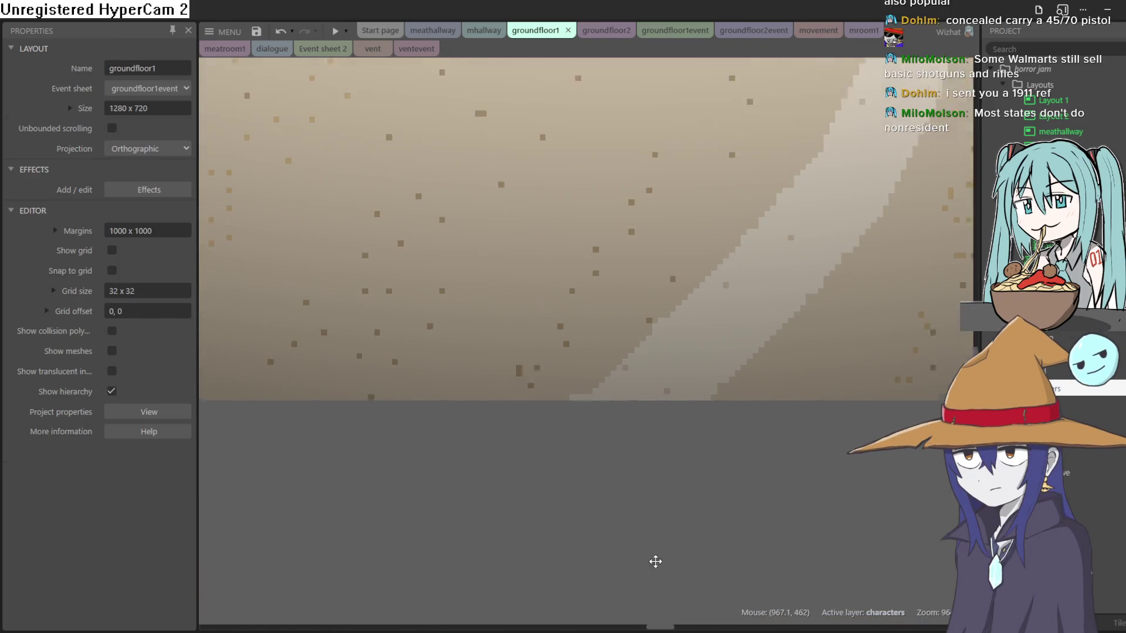
scroll(711, 504, "up", 5)
scroll(773, 467, "up", 6, "ctrl")
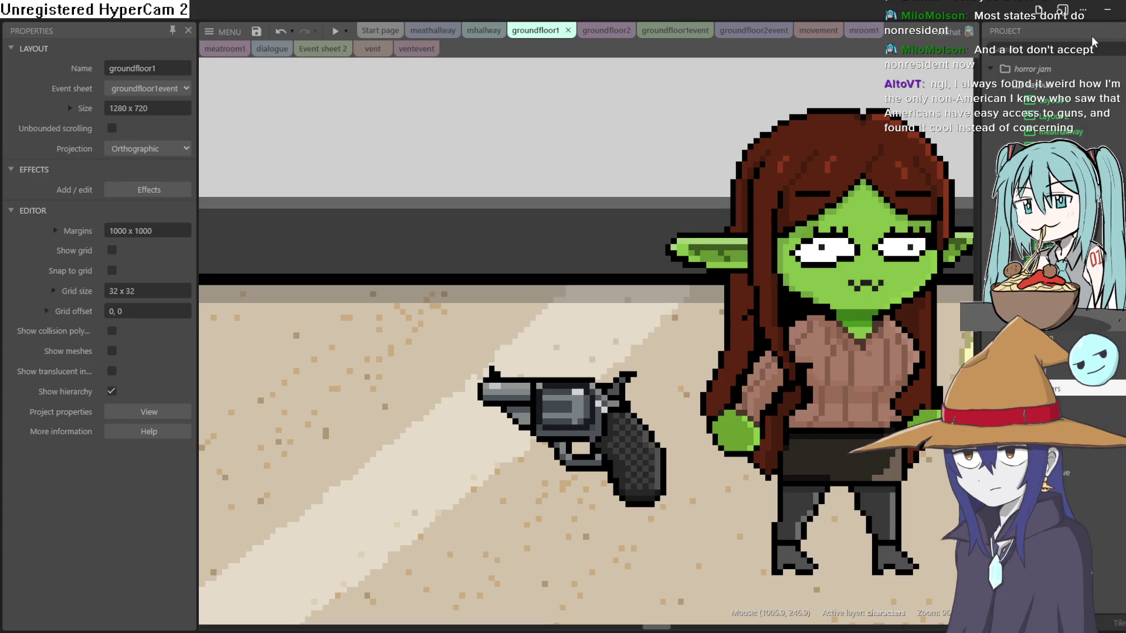
left_click(1109, 13)
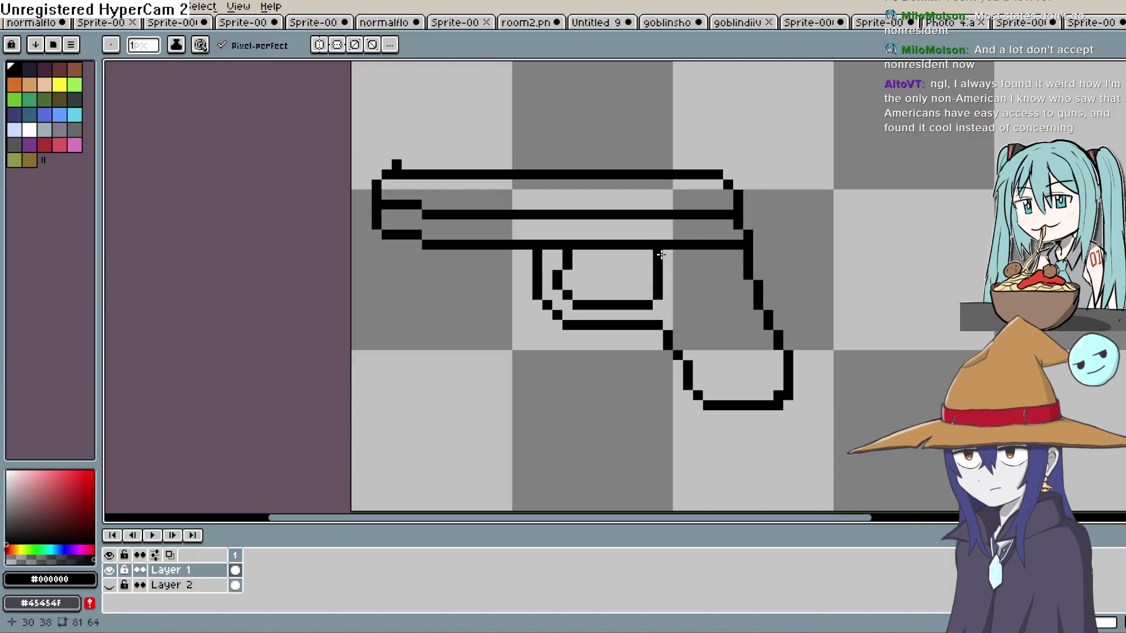
Marquee-move the trigger guard into place and nudge it up one pixel.
left_click(557, 266)
key("e")
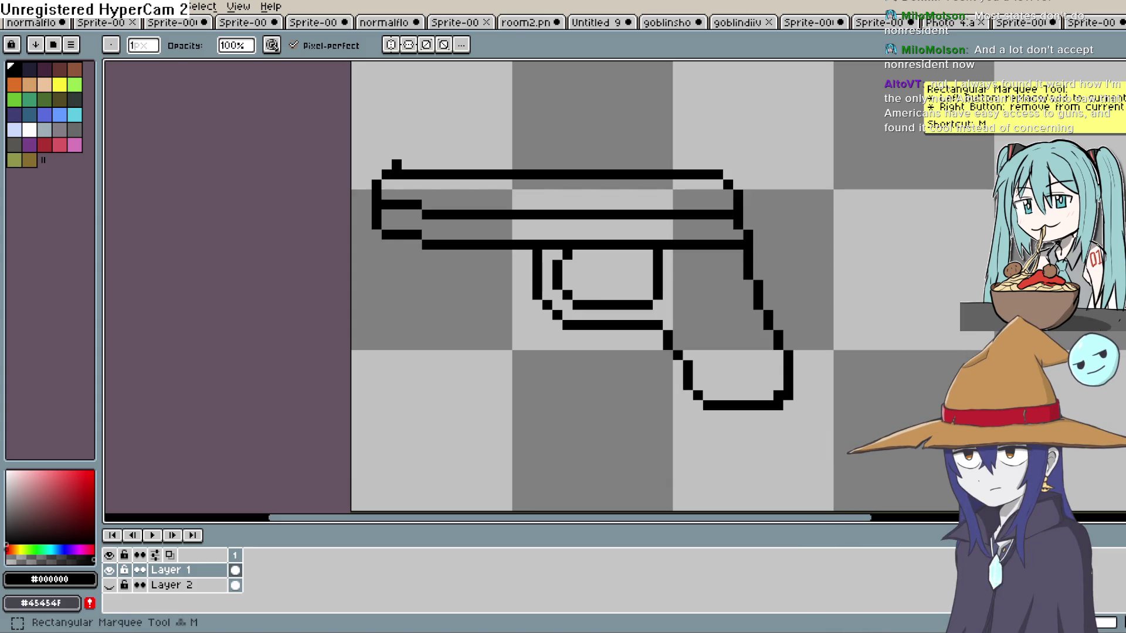
left_click(1099, 67)
mouse_move(626, 247)
left_mouse_down()
mouse_move(539, 353)
mouse_move(509, 353)
left_mouse_up()
left_click_drag(560, 324, 589, 322)
left_click(627, 404)
mouse_move(657, 292)
left_mouse_down()
mouse_move(554, 349)
mouse_move(595, 319)
left_mouse_up()
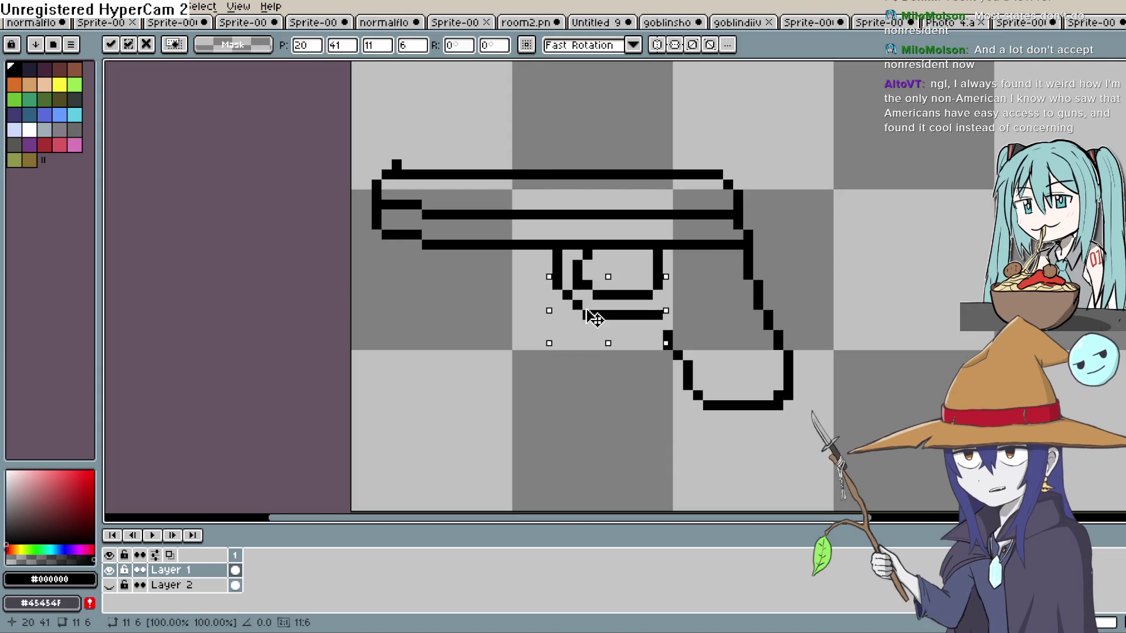
left_click(597, 375)
Select the slide's upper section above the frame line.
scroll(698, 295, "down", 2)
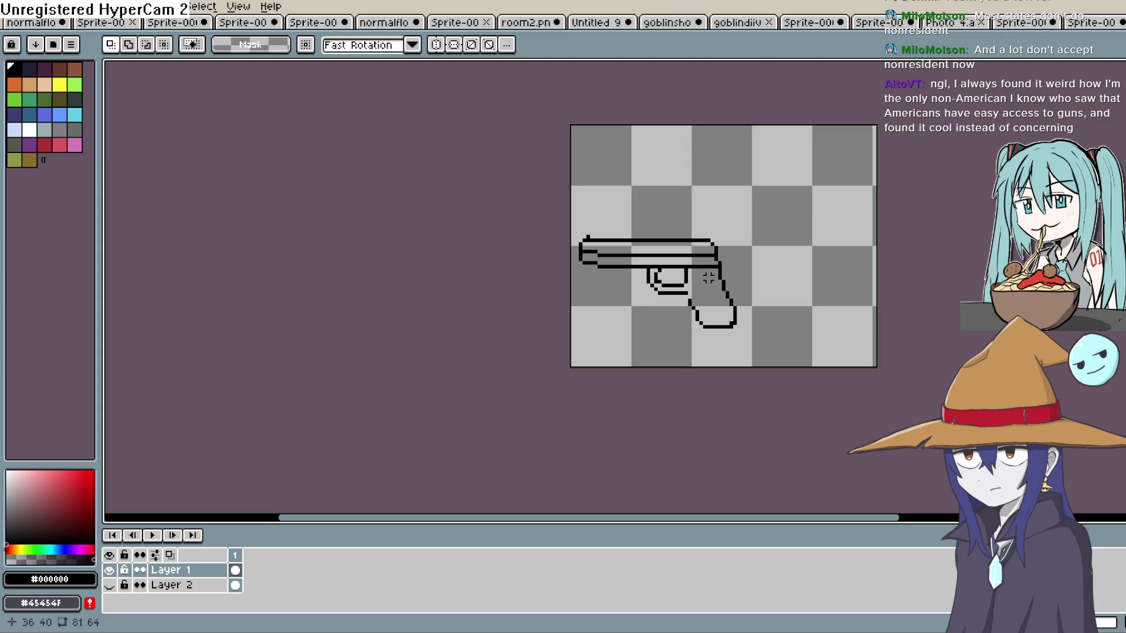
scroll(708, 286, "up", 2)
mouse_move(772, 160)
left_mouse_down()
mouse_move(528, 226)
mouse_move(365, 228)
mouse_move(421, 205)
left_mouse_up()
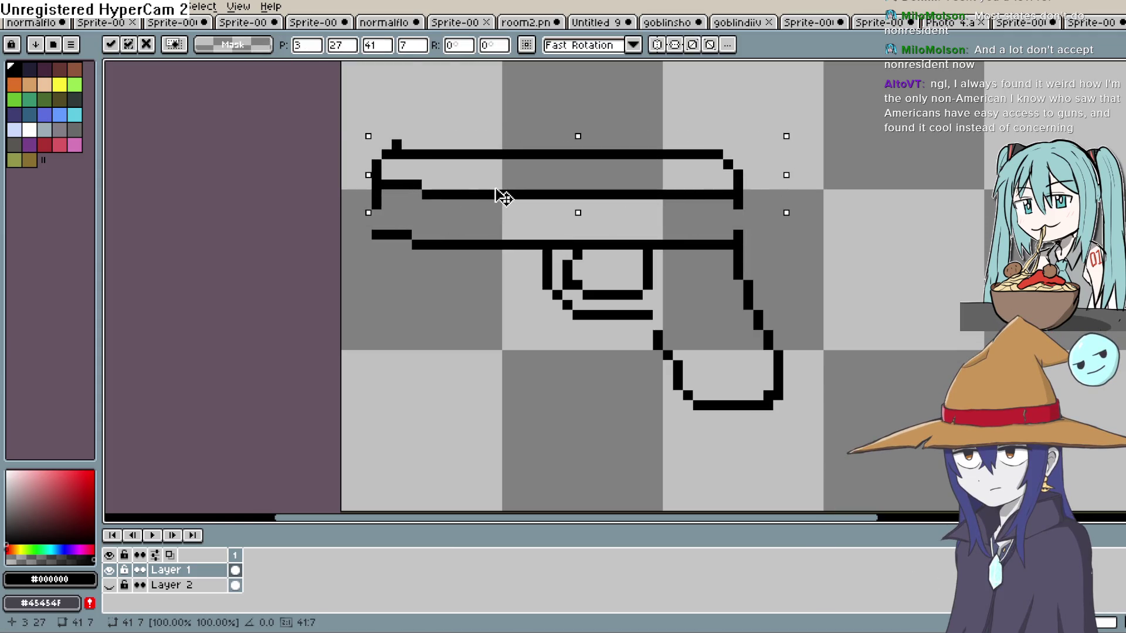
Lift the slide about one pixel above the frame and commit it, then open the File menu.
left_click_drag(499, 196, 500, 206)
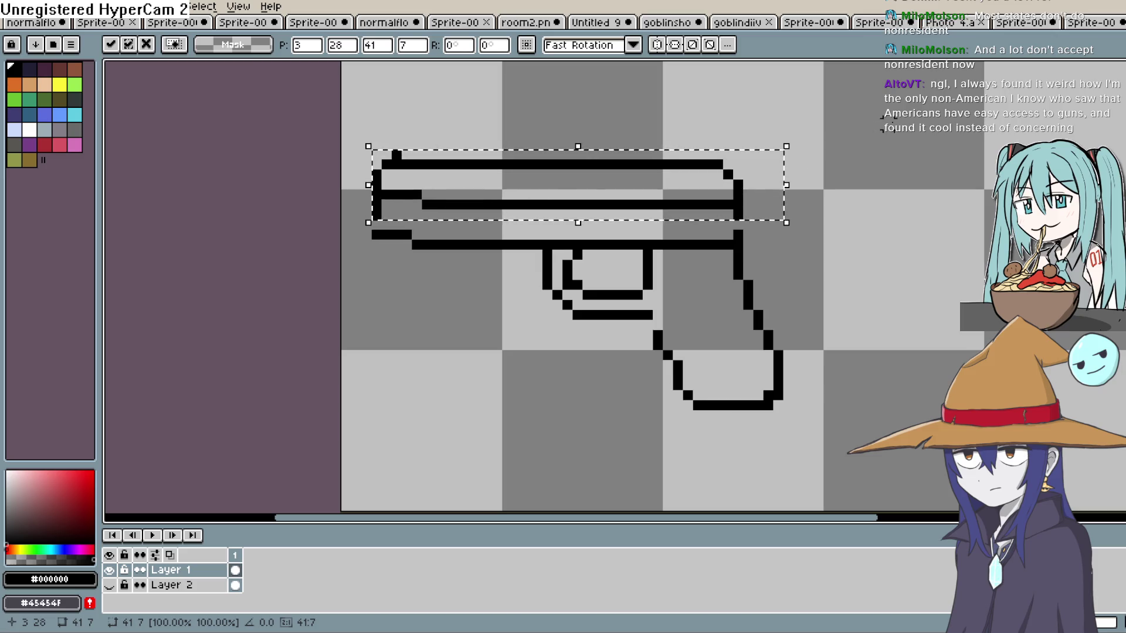
key("Return")
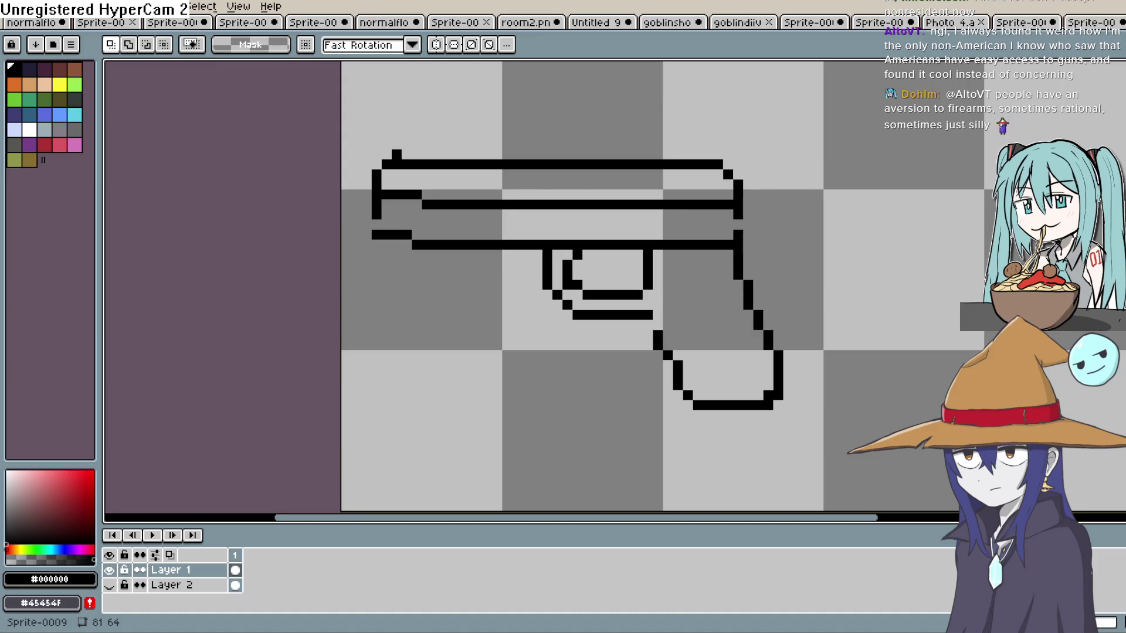
left_click(13, 7)
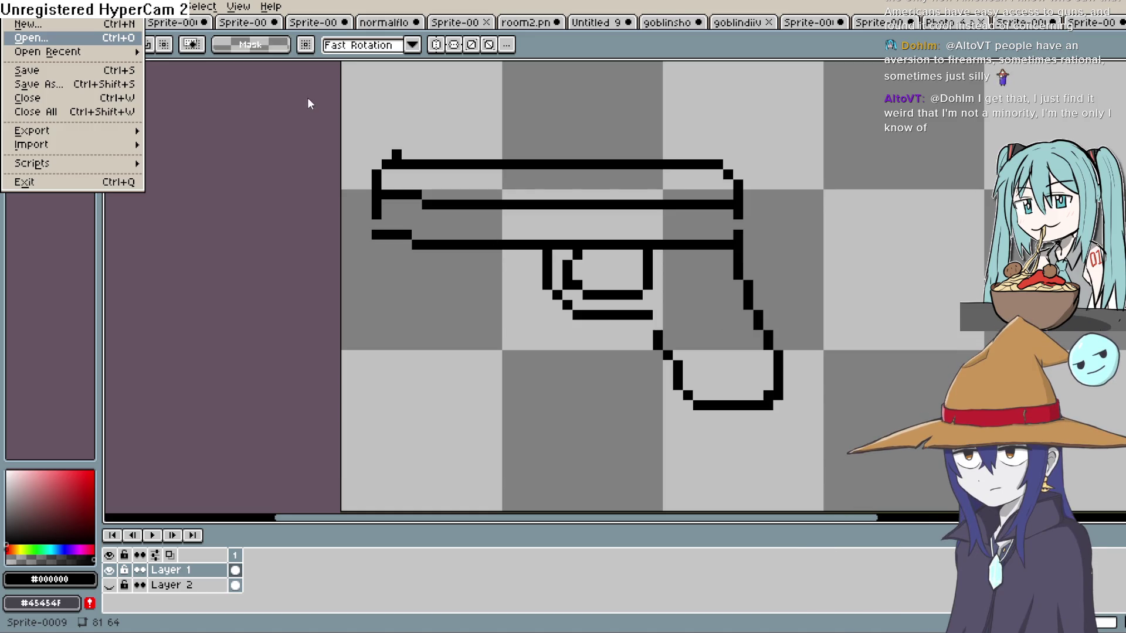
Open iu_.png and dock it as a left split panel, sizing and panning both pistols into view.
key("ctrl+alt+v")
scroll(446, 115, "down", 5)
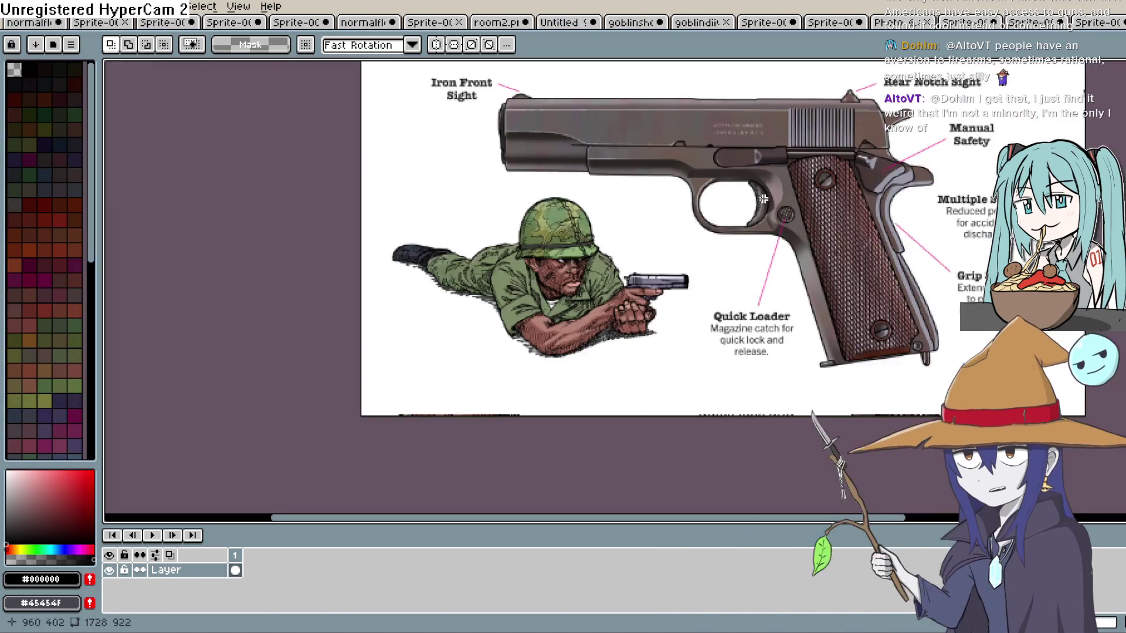
mouse_move(1097, 23)
left_mouse_down()
mouse_move(927, 135)
mouse_move(108, 293)
mouse_move(120, 289)
left_mouse_up()
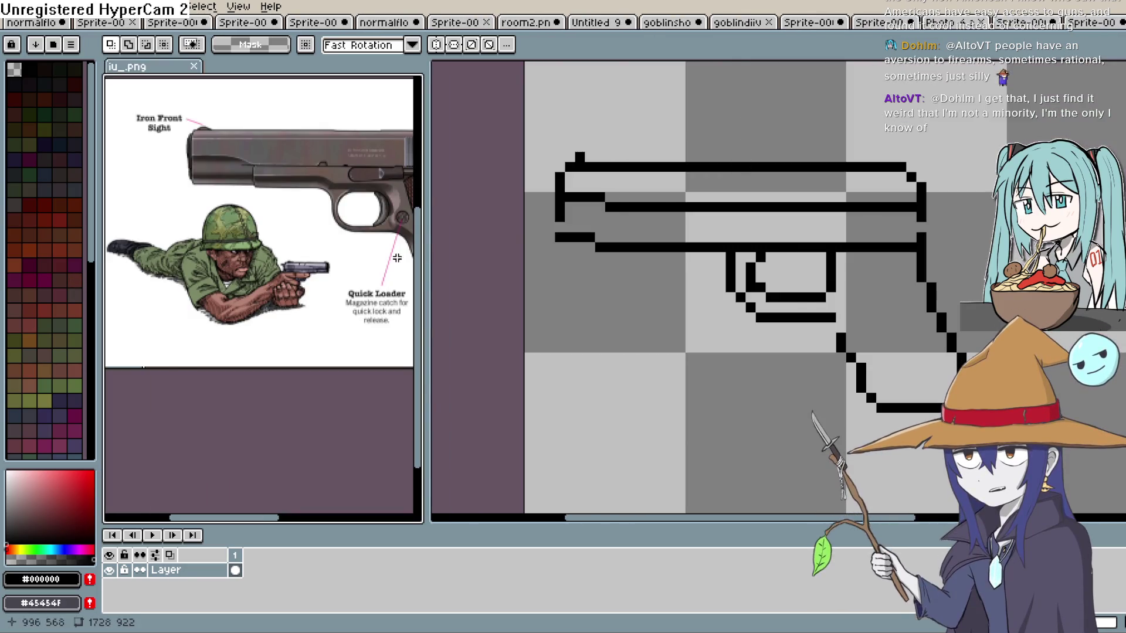
left_click_drag(426, 276, 560, 275)
mouse_move(478, 255)
left_mouse_down()
mouse_move(446, 288)
mouse_move(396, 309)
mouse_move(461, 279)
left_mouse_up()
left_click_drag(600, 267, 697, 254)
left_click_drag(562, 314, 510, 319)
left_click_drag(434, 305, 401, 315)
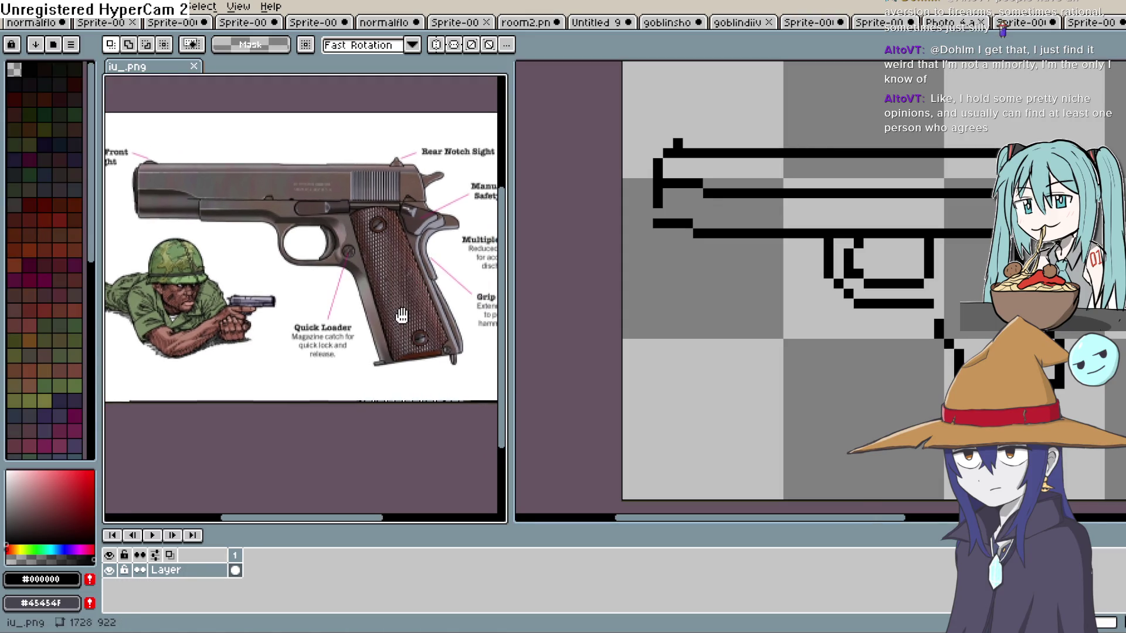
left_click_drag(749, 263, 700, 281)
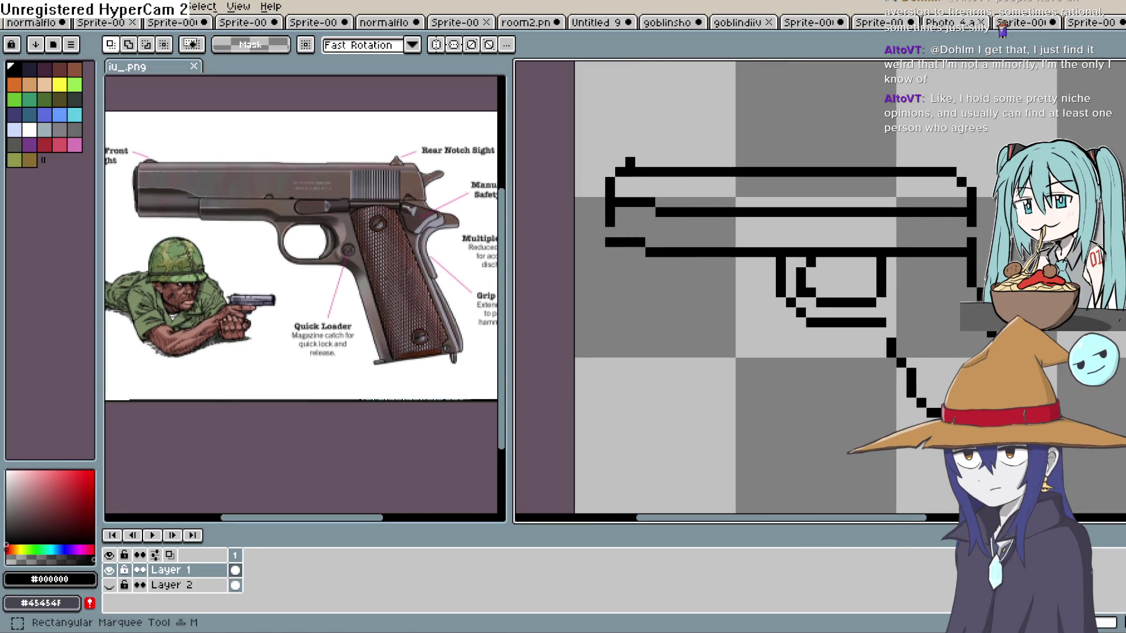
Hide the goblin's Layer 2 and bring the rear of the gun into view.
key("i")
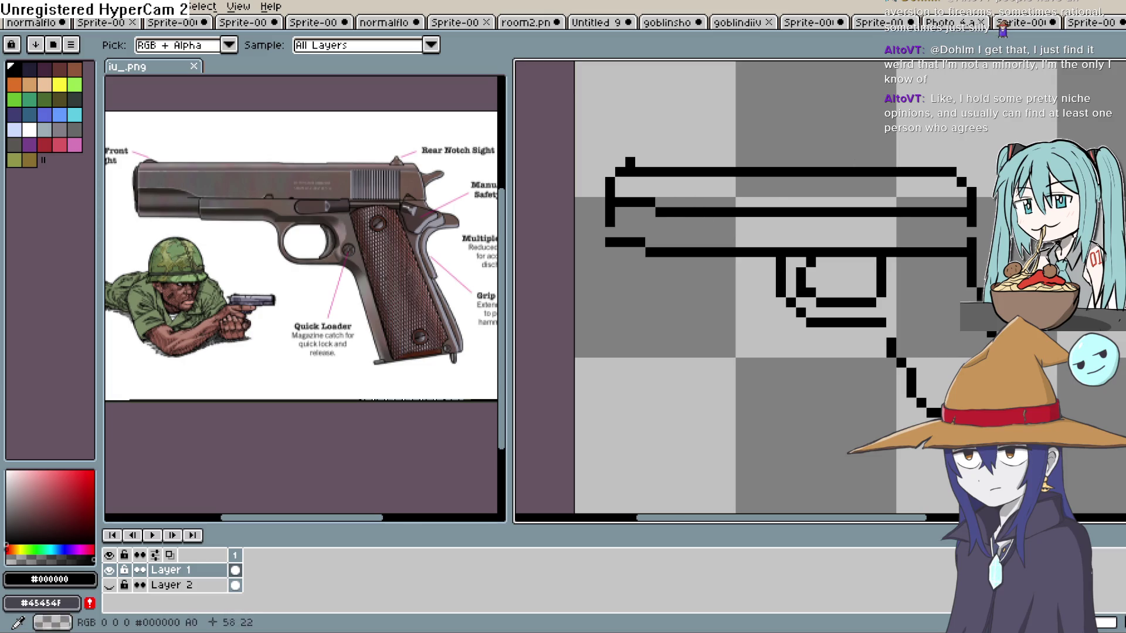
key("b")
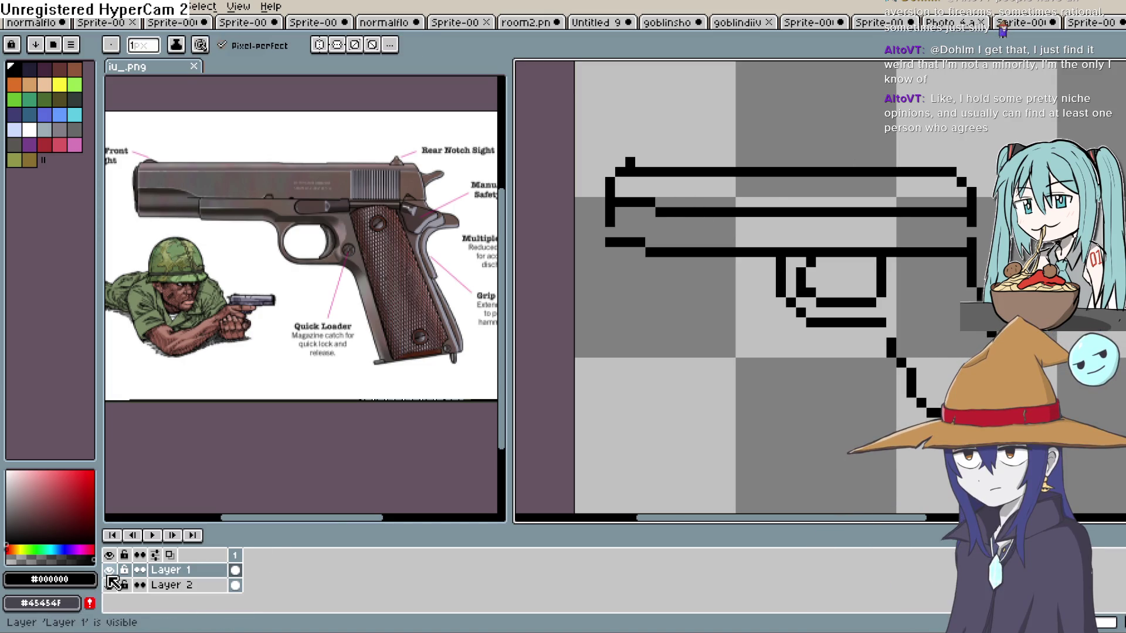
left_click(109, 584)
mouse_move(754, 330)
left_mouse_down()
mouse_move(692, 368)
mouse_move(677, 360)
mouse_move(686, 345)
mouse_move(709, 360)
mouse_move(698, 360)
left_mouse_up()
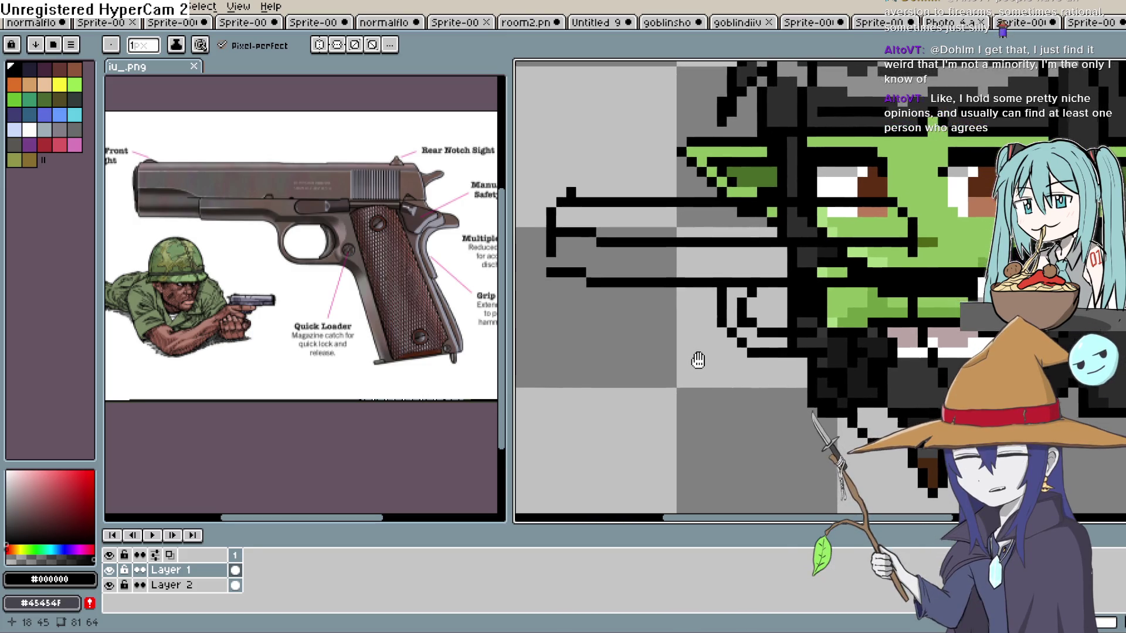
scroll(757, 318, "down", 2)
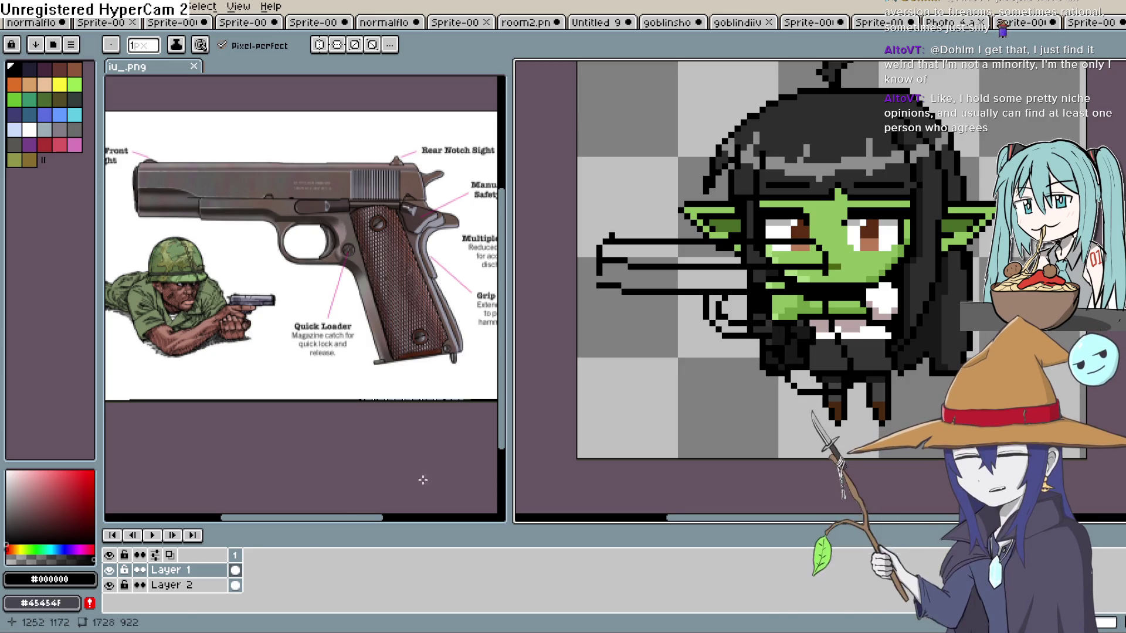
left_click(109, 586)
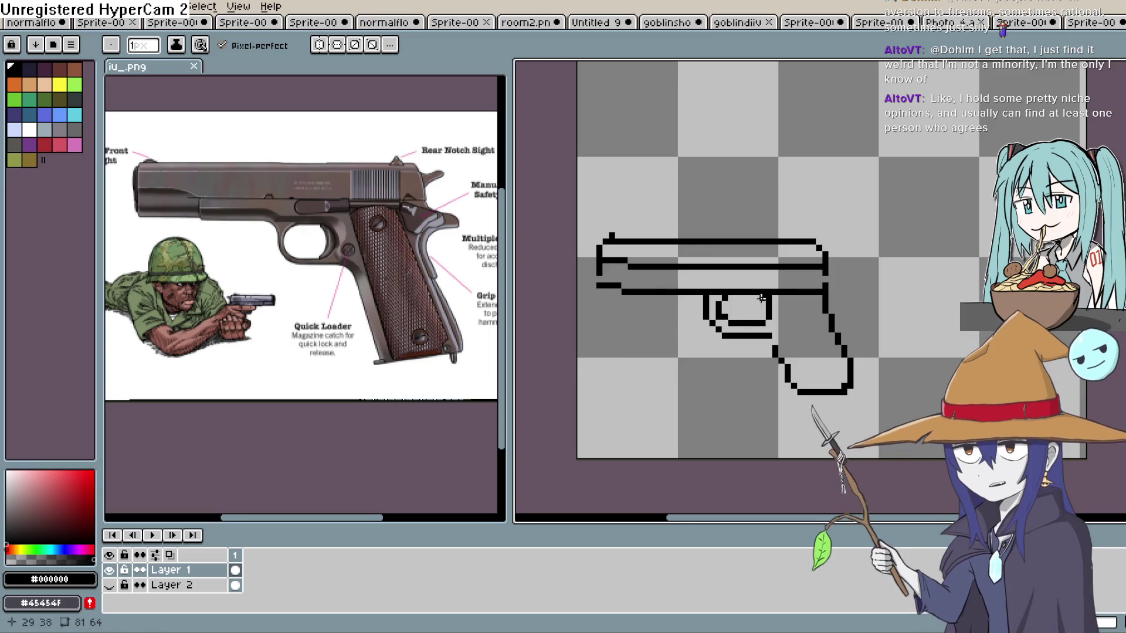
scroll(831, 270, "up", 2)
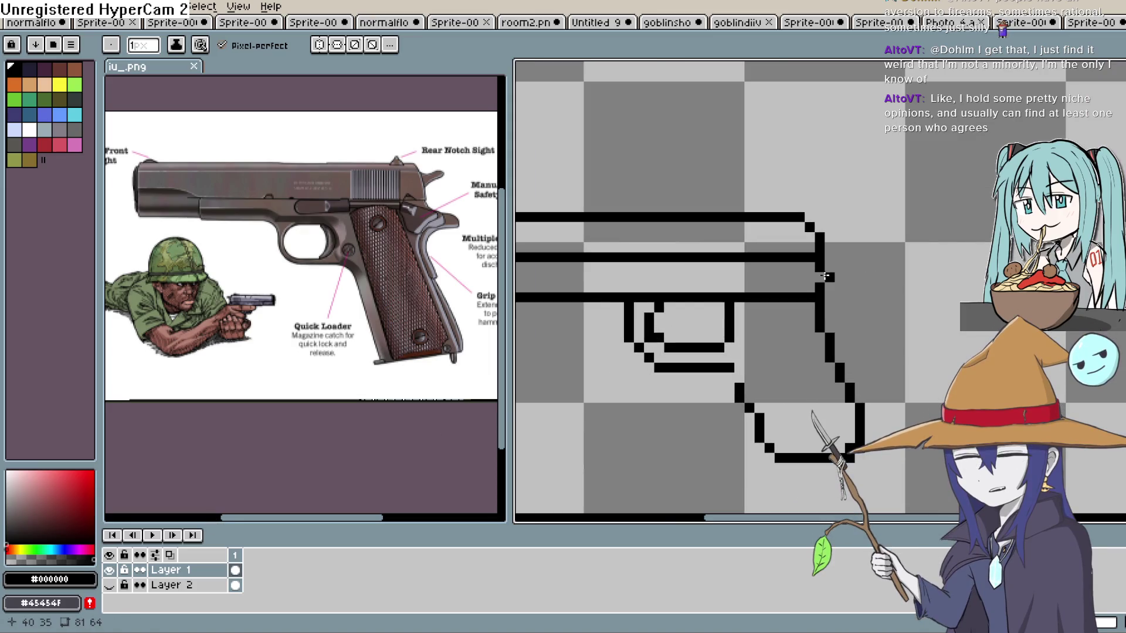
left_click_drag(830, 270, 900, 272)
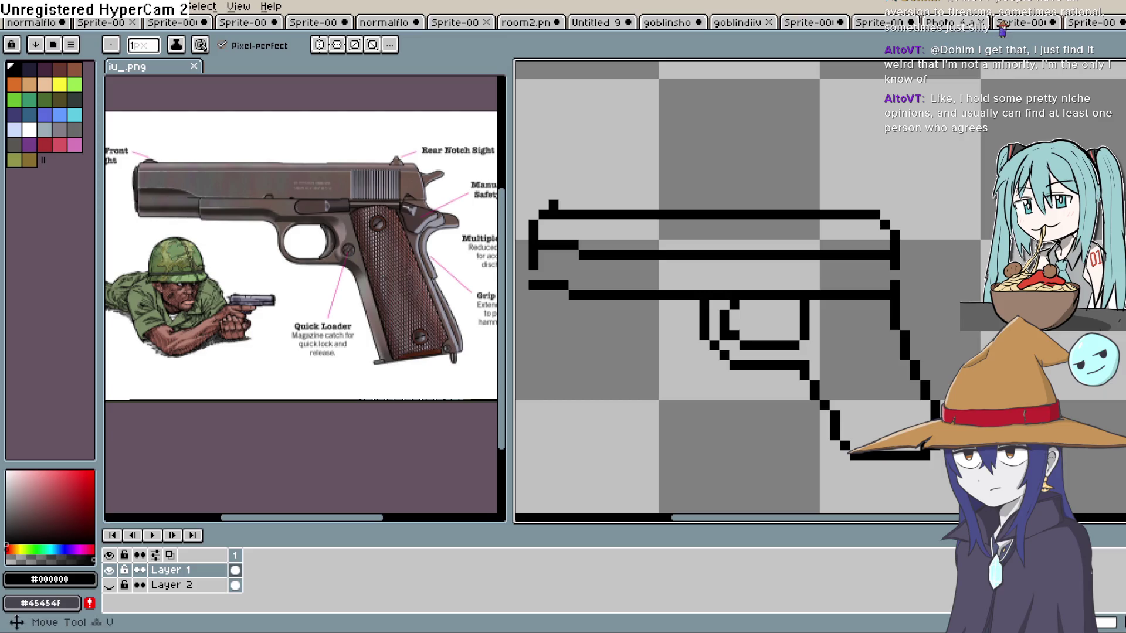
Line-draw the grip's diagonal edge down to the bottom and trim the bottom bar's end.
key("l")
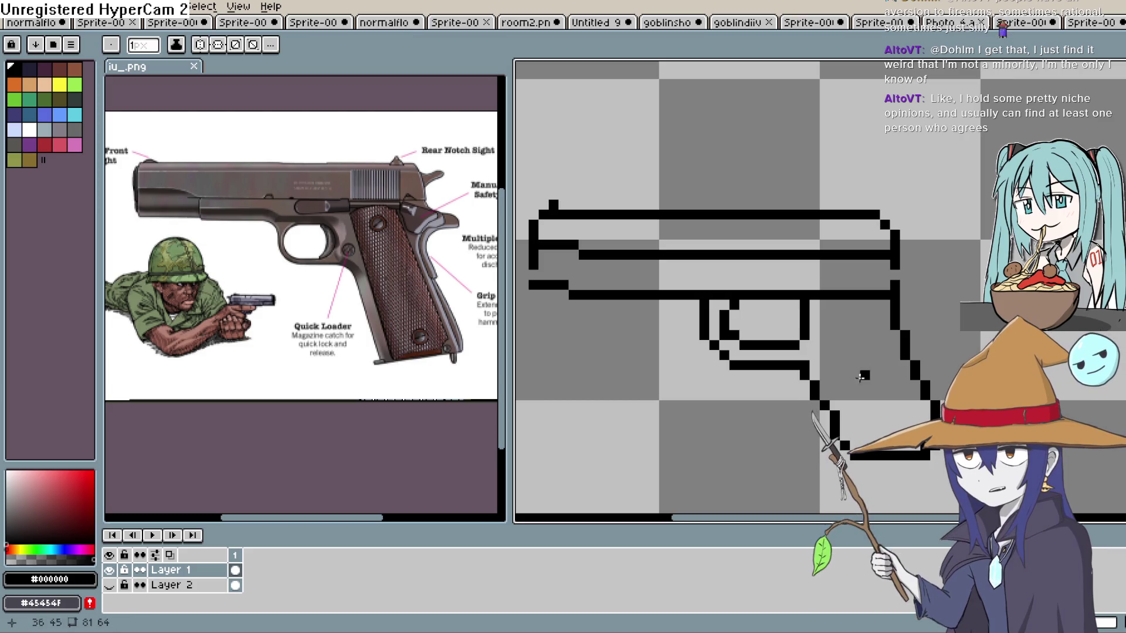
mouse_move(813, 377)
left_mouse_down()
mouse_move(862, 466)
mouse_move(922, 464)
mouse_move(897, 464)
left_mouse_up()
key("ctrl+z")
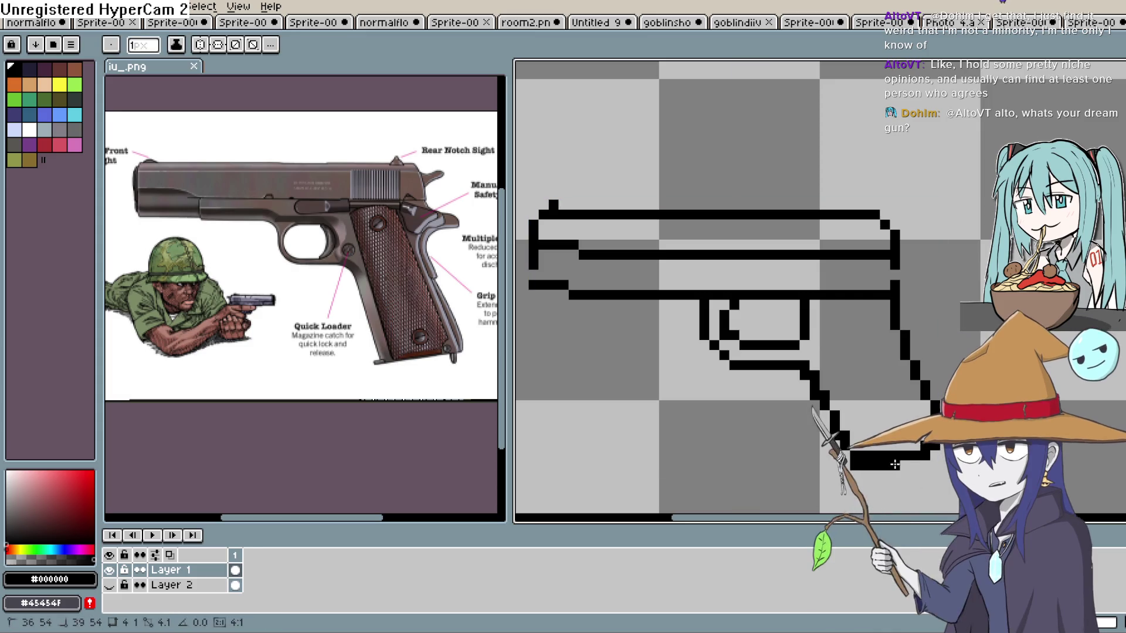
left_click(916, 466)
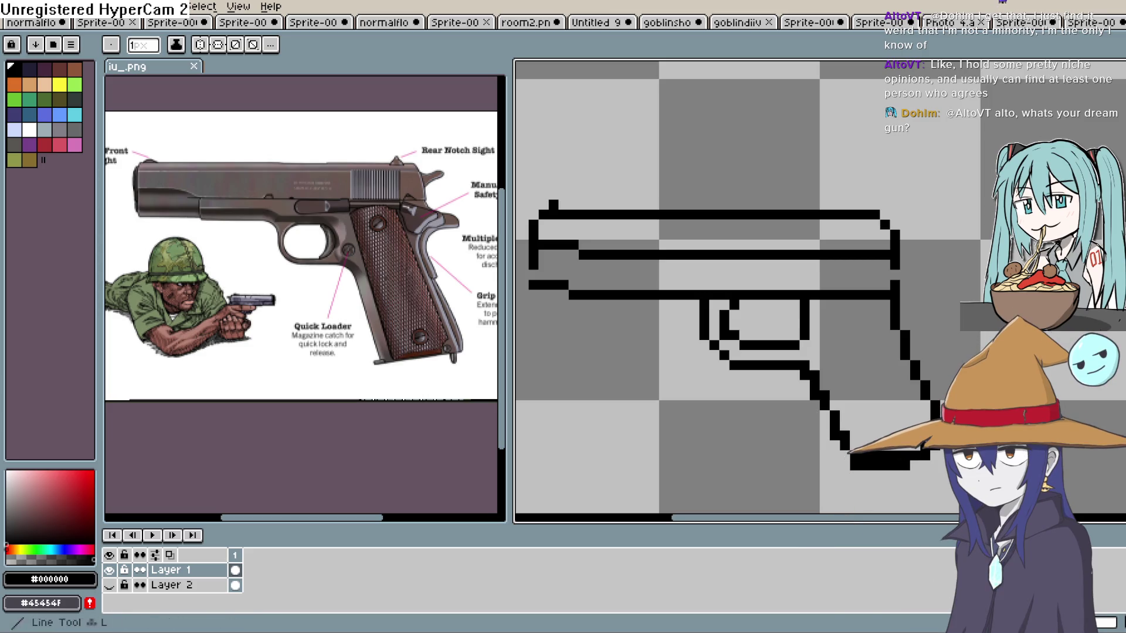
key("b")
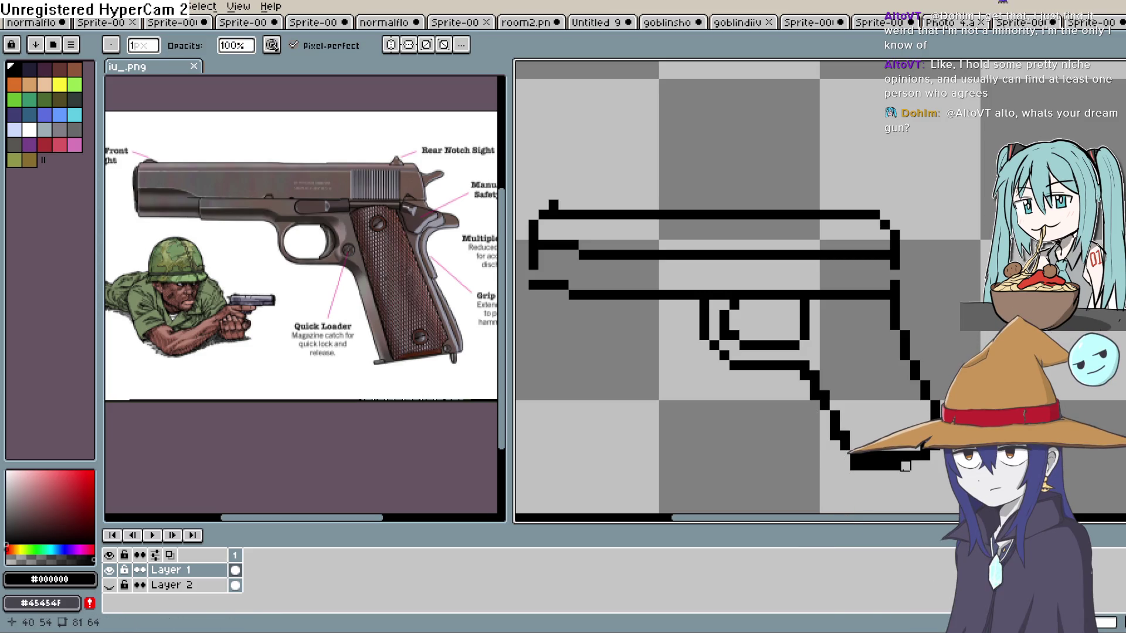
key("ctrl+z")
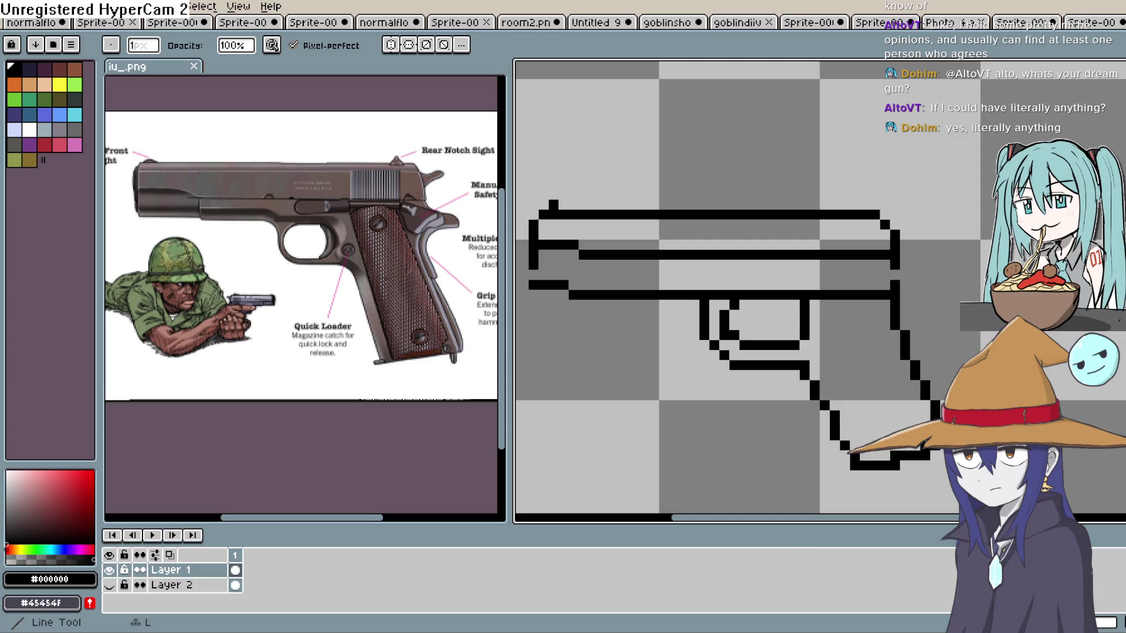
Draw a long slope from the slide's rear down the grip, then erase leftover corner pixels.
key("e")
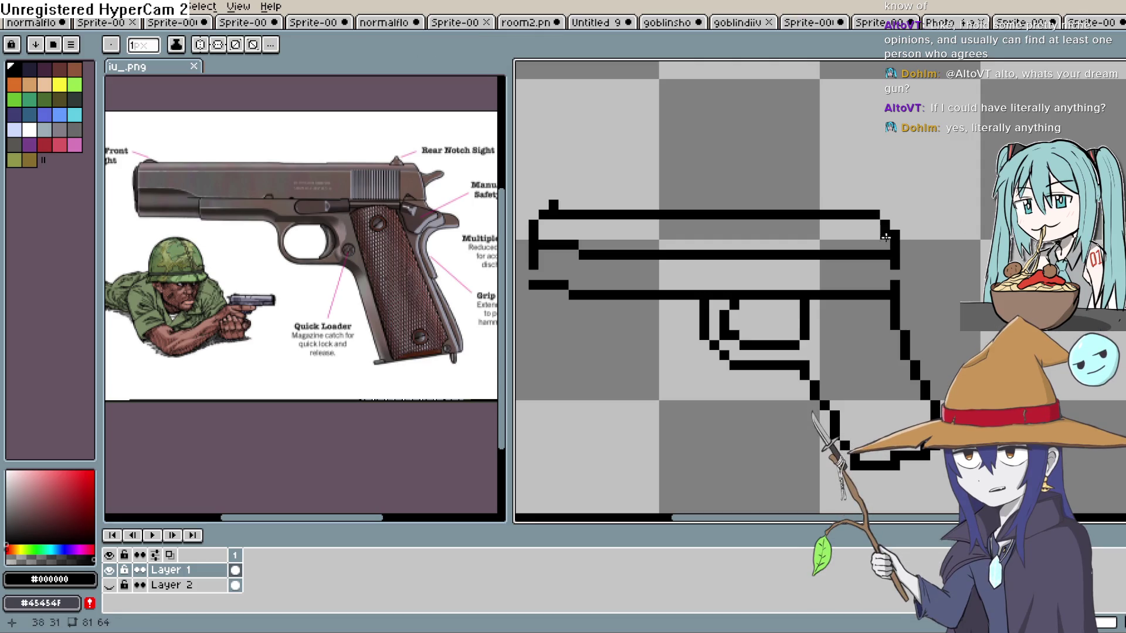
left_click_drag(877, 228, 928, 397)
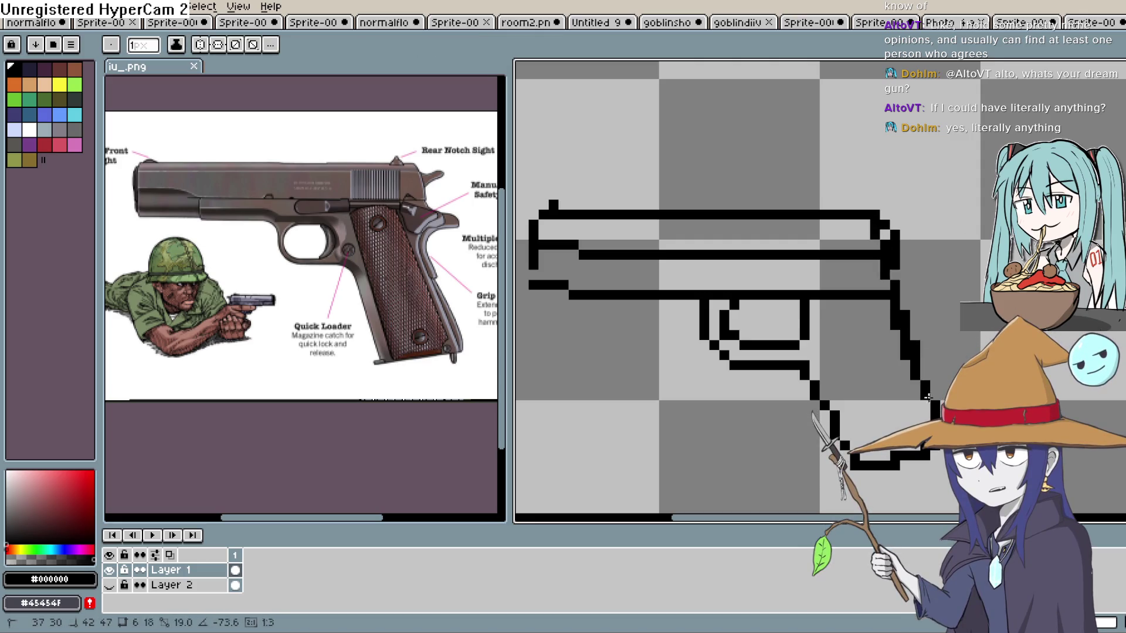
mouse_move(876, 228)
left_mouse_down()
mouse_move(978, 427)
mouse_move(947, 407)
mouse_move(978, 437)
left_mouse_up()
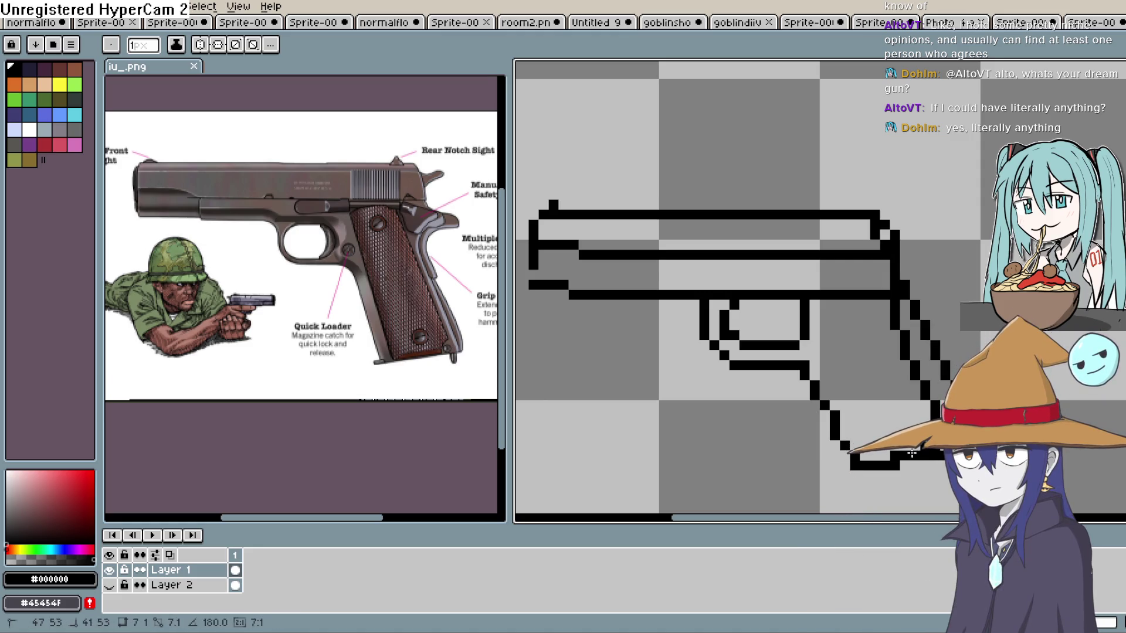
key("e")
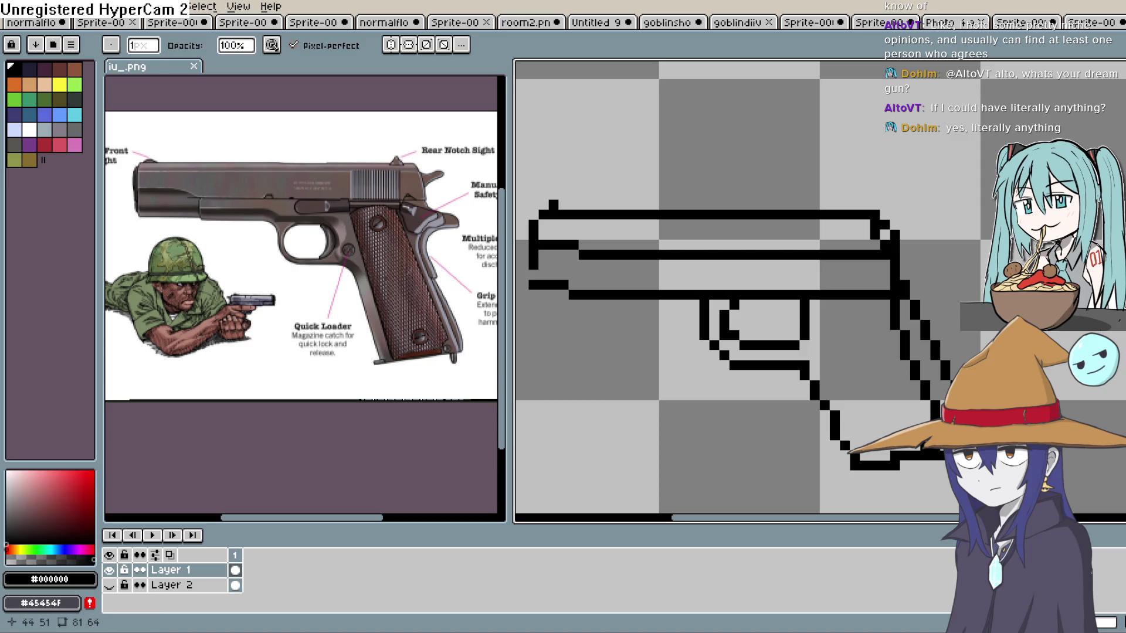
left_click(926, 391)
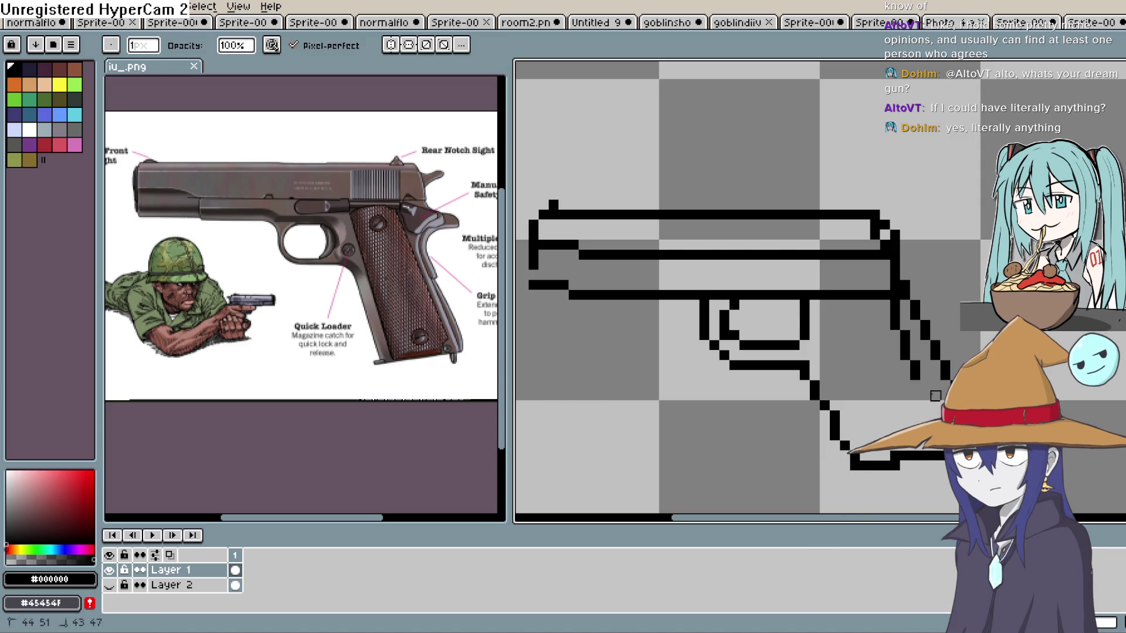
mouse_move(905, 355)
left_mouse_down()
mouse_move(905, 315)
mouse_move(875, 235)
left_mouse_up()
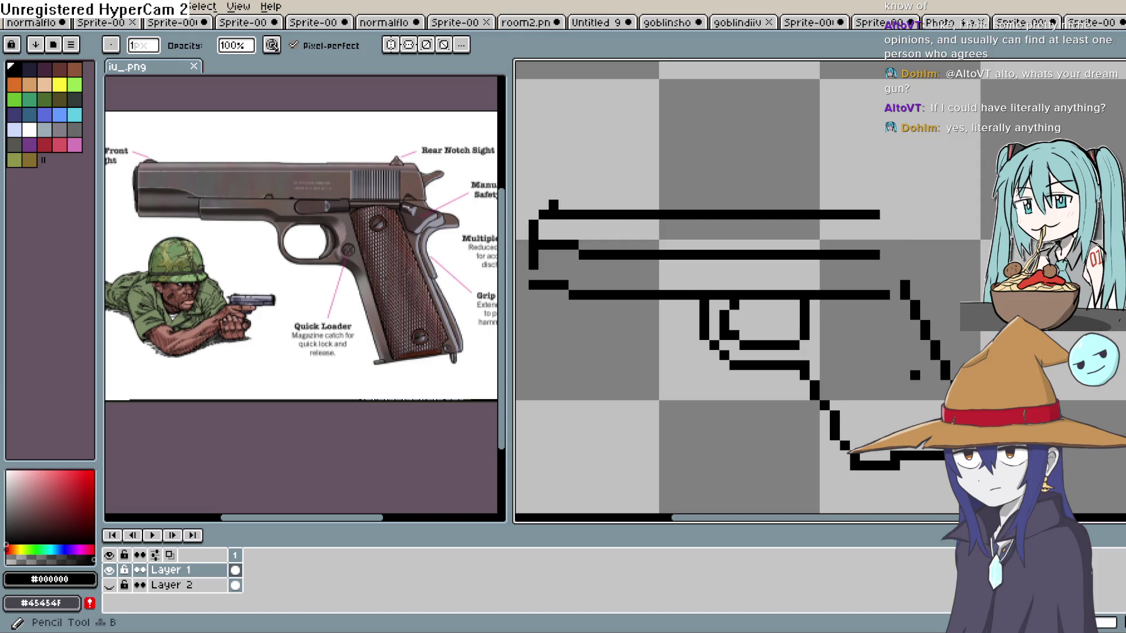
Erase the slide's rear diagonal and top-right corner.
key("e")
left_click_drag(895, 274, 896, 267)
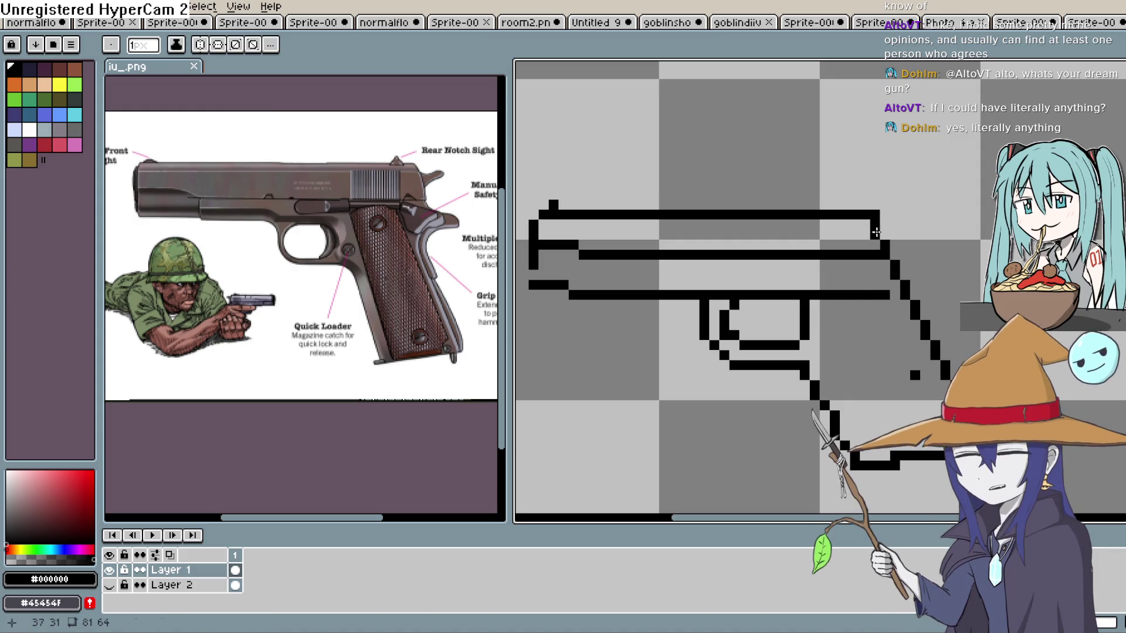
scroll(1005, 226, "down", 2)
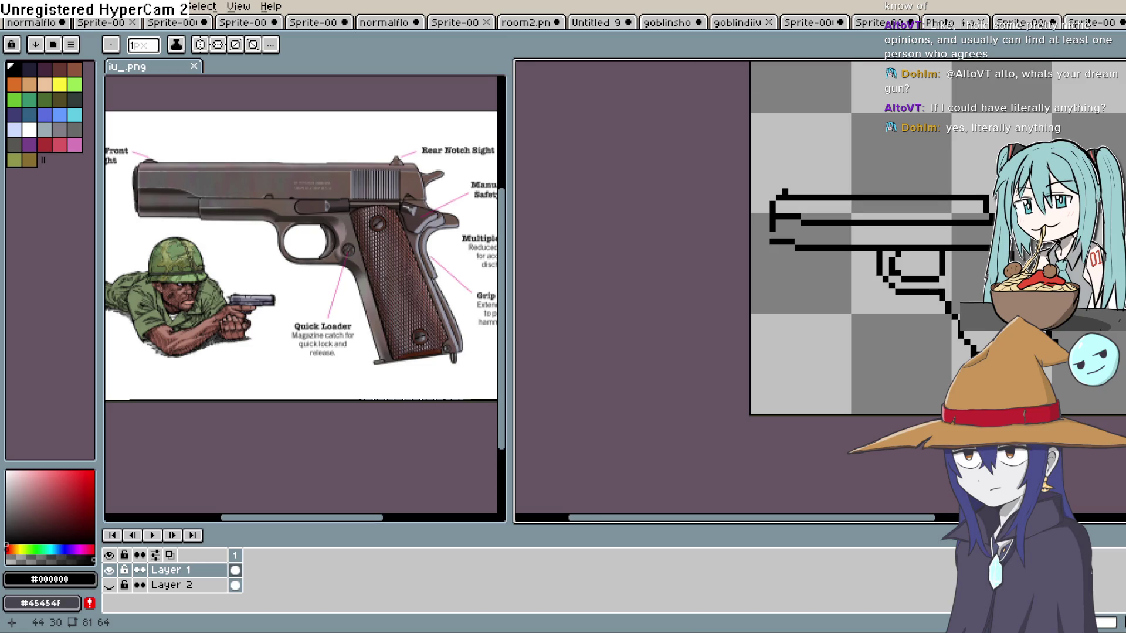
scroll(1026, 252, "up", 2)
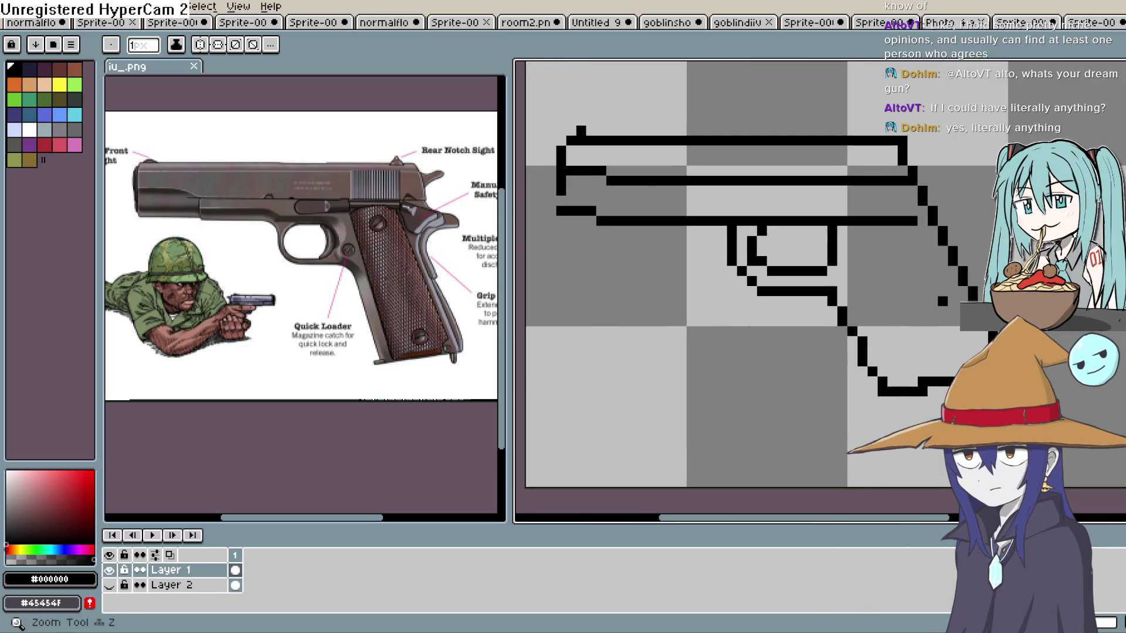
key("b")
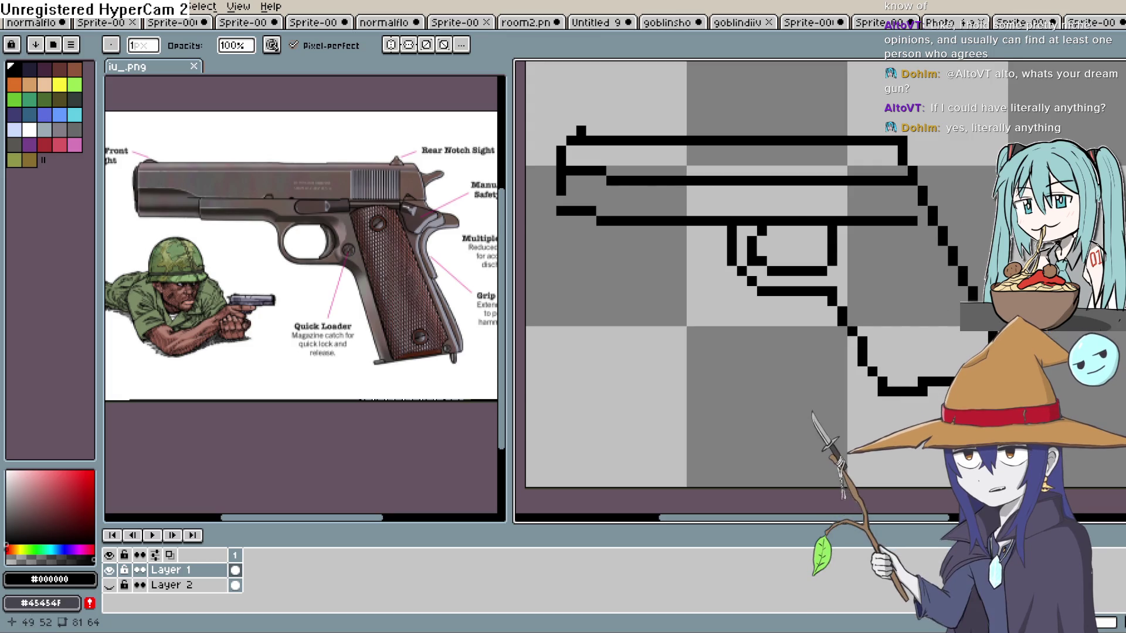
scroll(938, 181, "up", 1)
left_click_drag(896, 246, 847, 176)
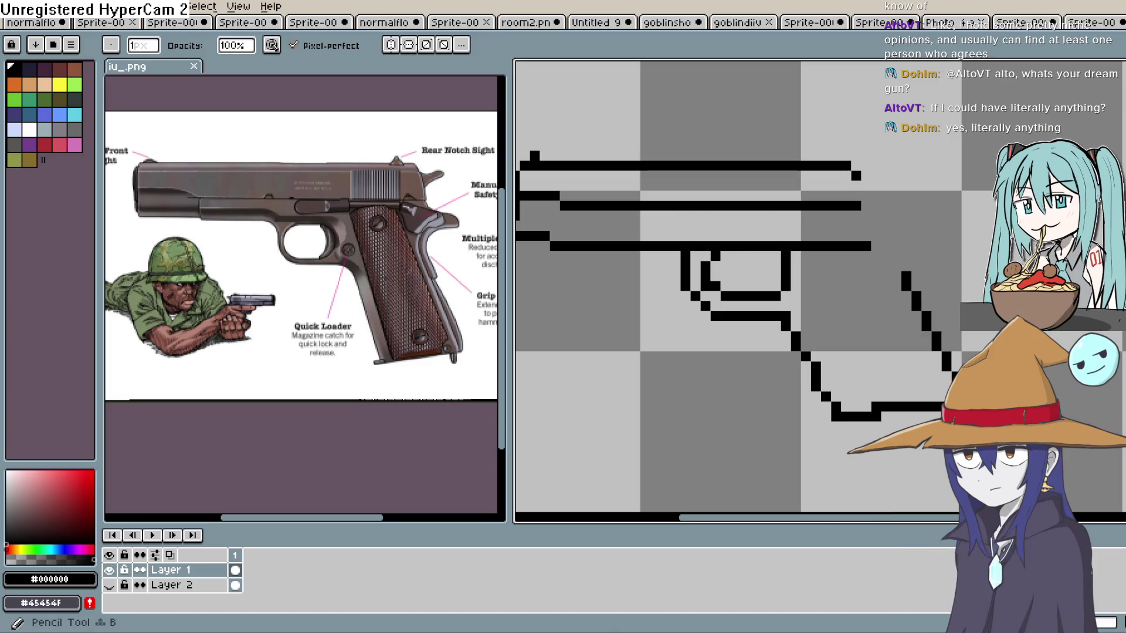
Redraw the rear corner as a stepped curve down the grip and remove the doubled edge pixels.
left_click(1116, 118)
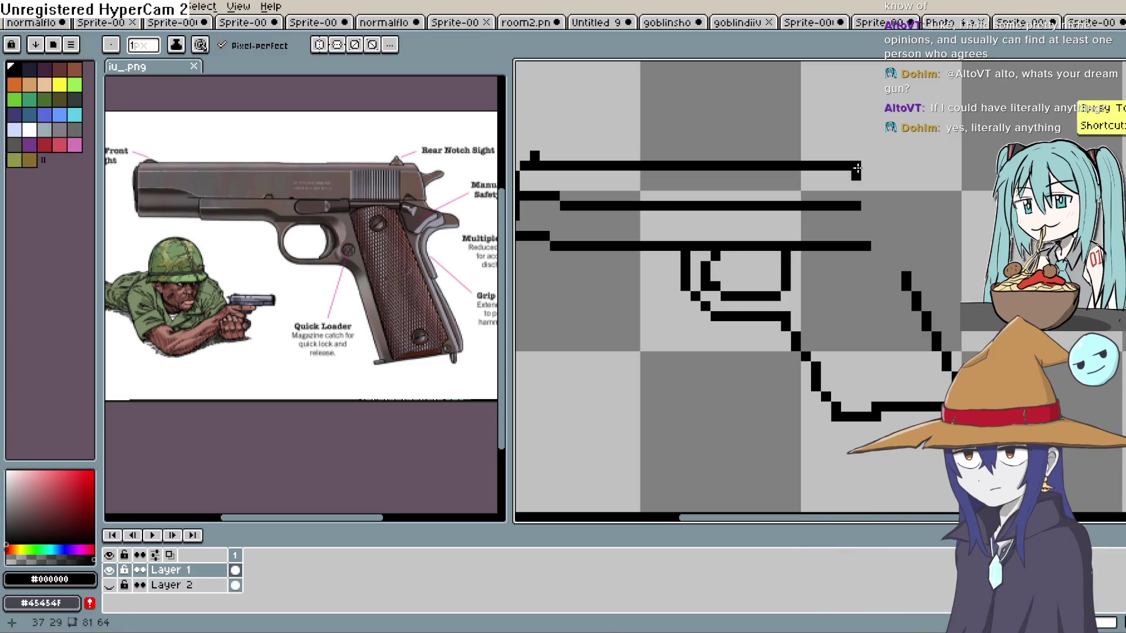
left_click(865, 175)
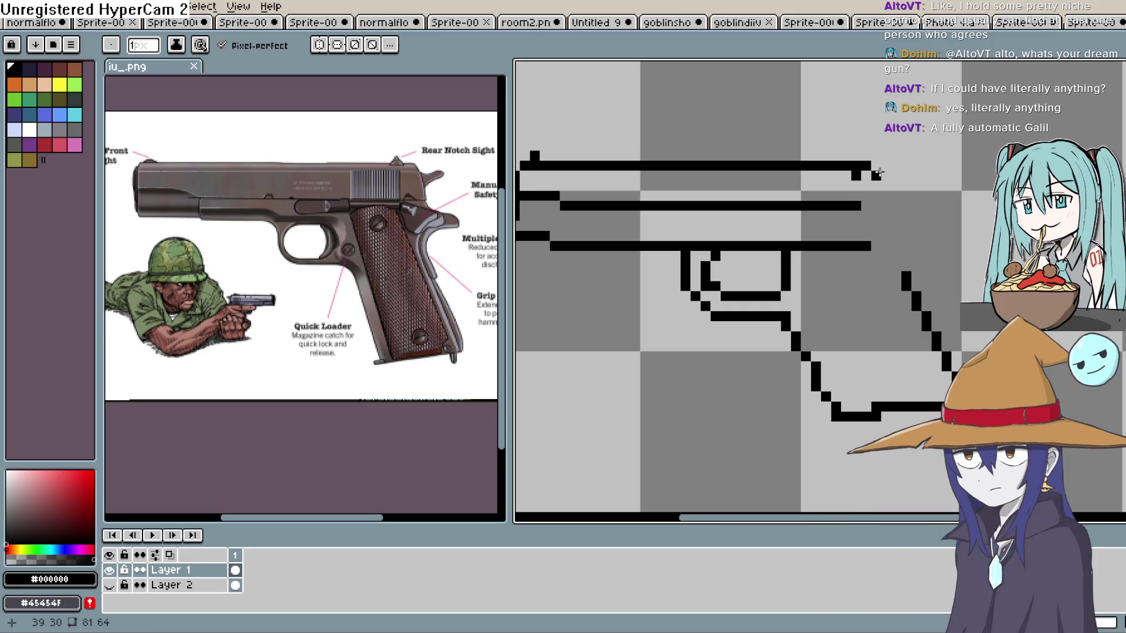
mouse_move(897, 176)
left_mouse_down()
mouse_move(903, 251)
mouse_move(956, 371)
left_mouse_up()
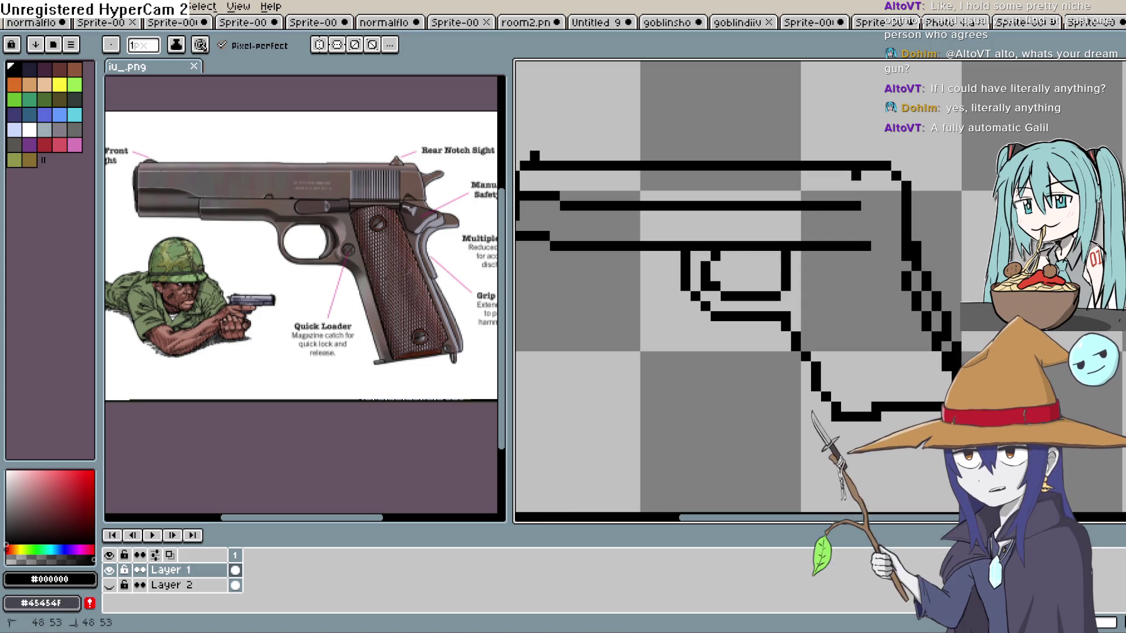
key("b")
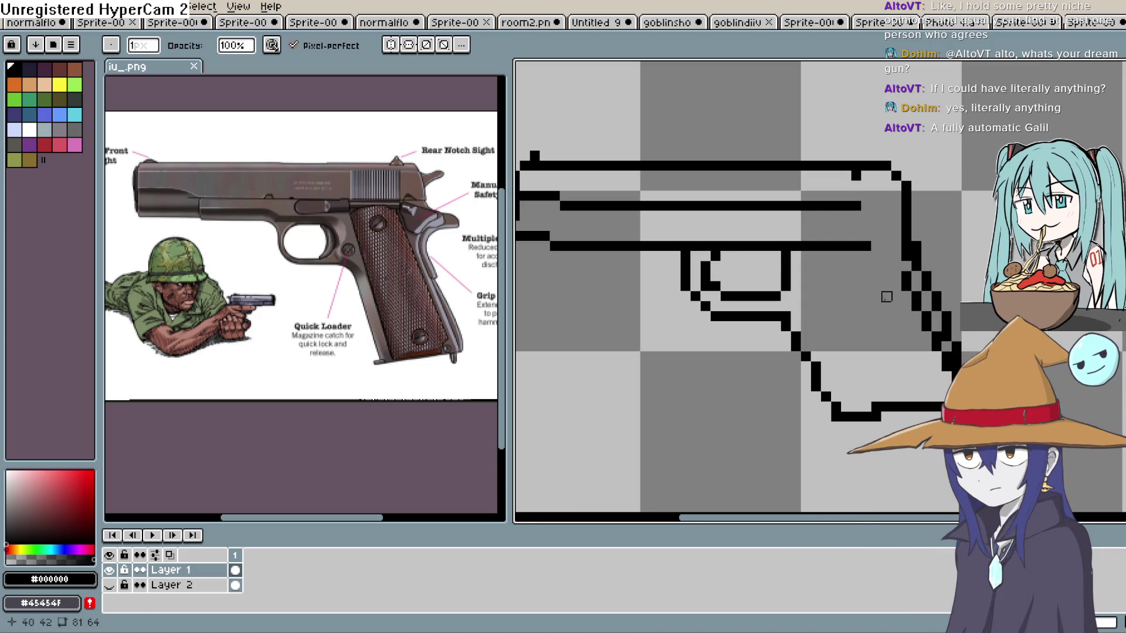
left_click_drag(908, 267, 917, 307)
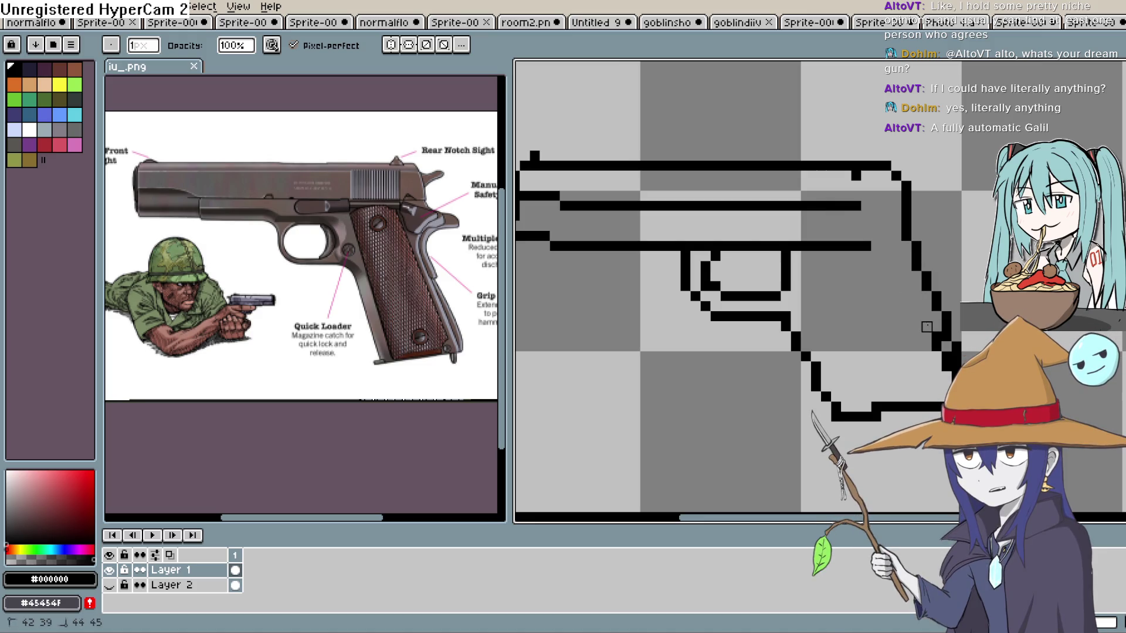
left_click(926, 326)
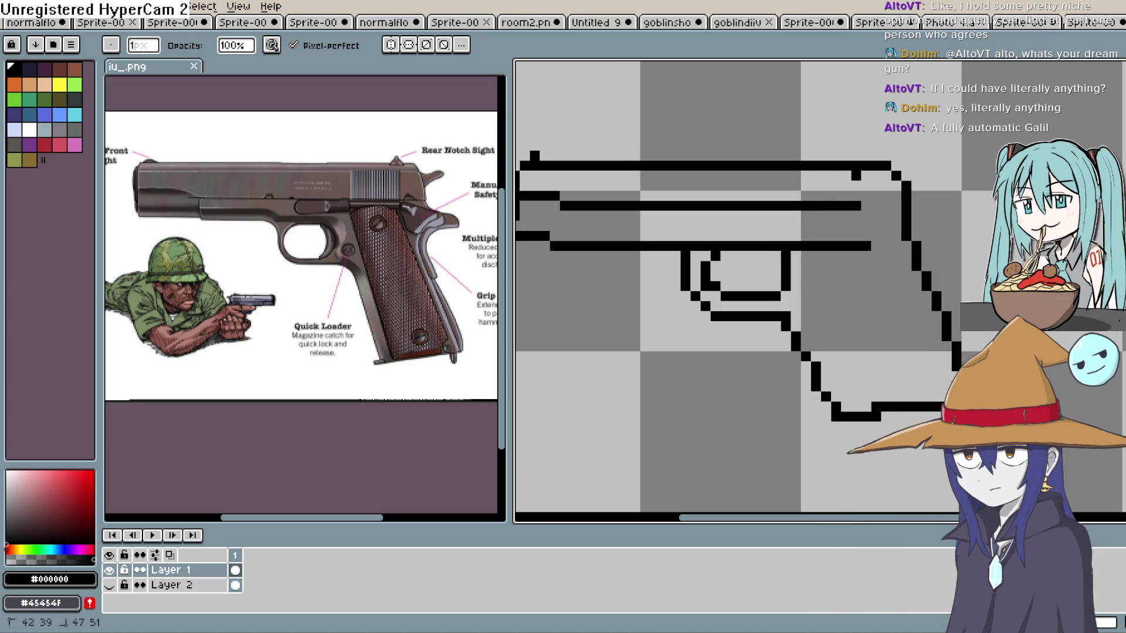
left_click_drag(762, 293, 706, 326)
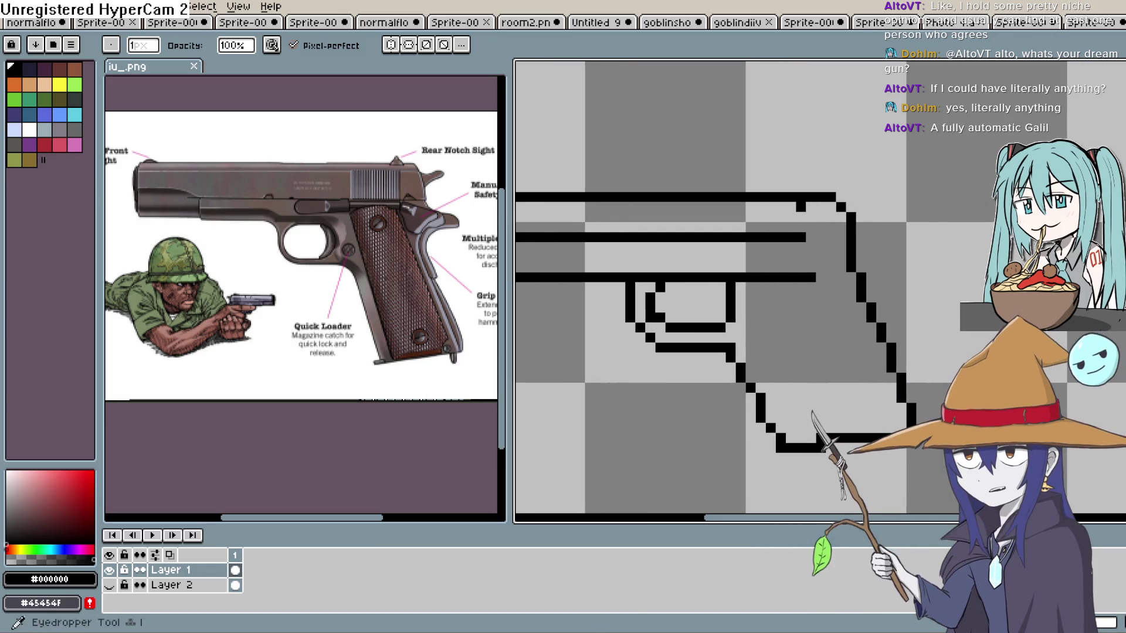
Shift the gun drawing right and down with the Move tool.
key("e")
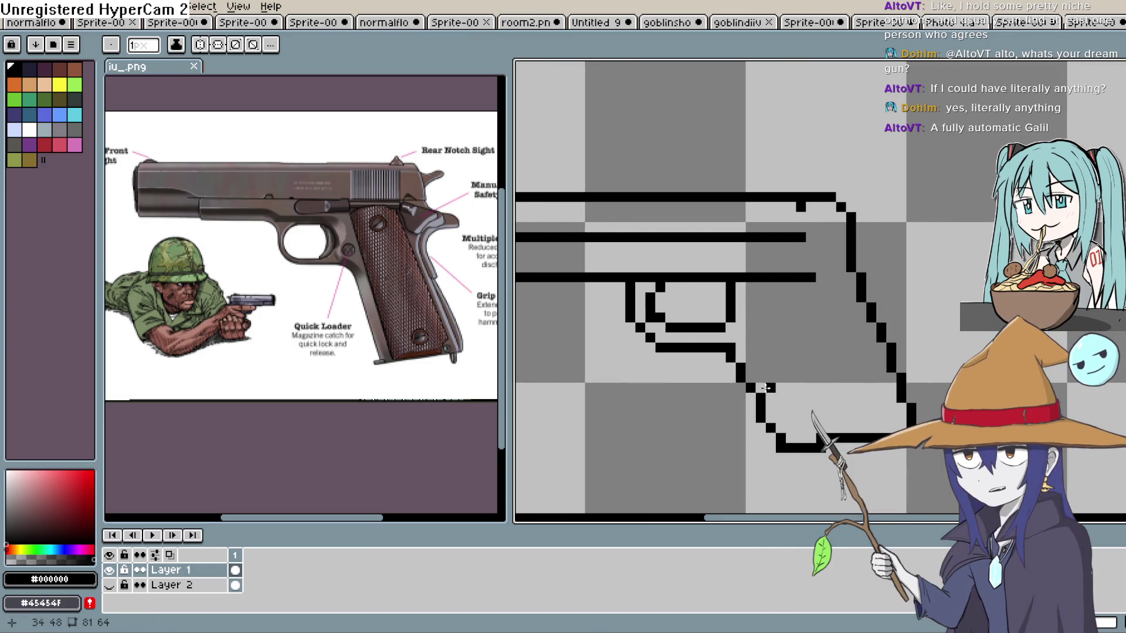
left_click_drag(742, 360, 810, 417)
key("b")
key("v")
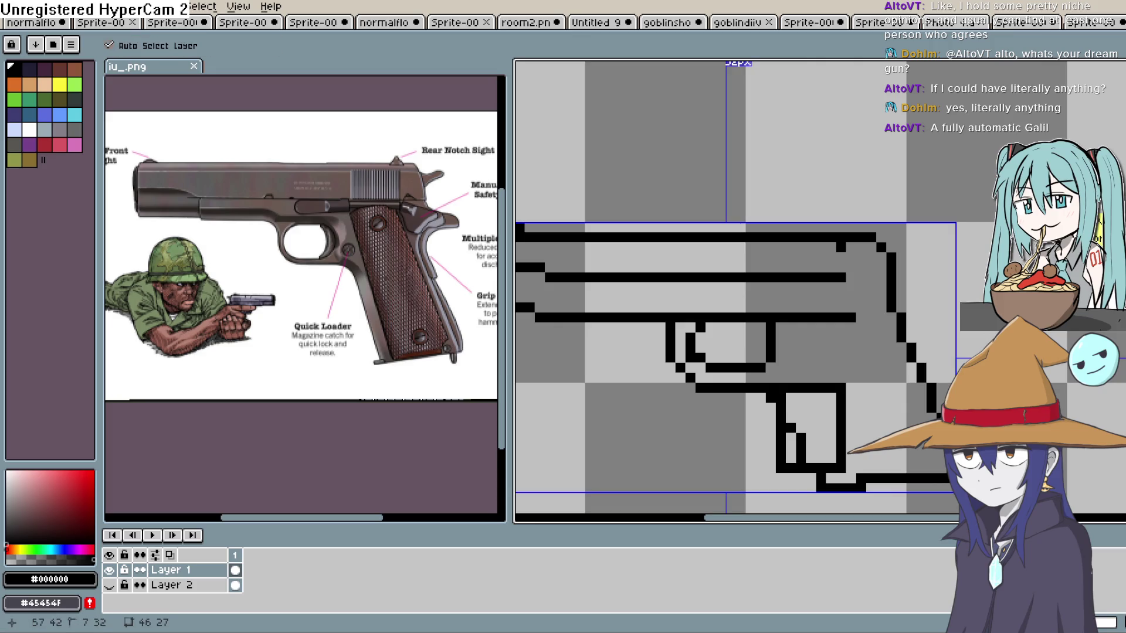
Thicken the grip's diagonal front edge downward with the Pencil.
key("b")
scroll(981, 202, "down", 3)
mouse_move(724, 252)
left_mouse_down()
mouse_move(780, 380)
mouse_move(780, 368)
mouse_move(912, 361)
mouse_move(882, 283)
left_mouse_up()
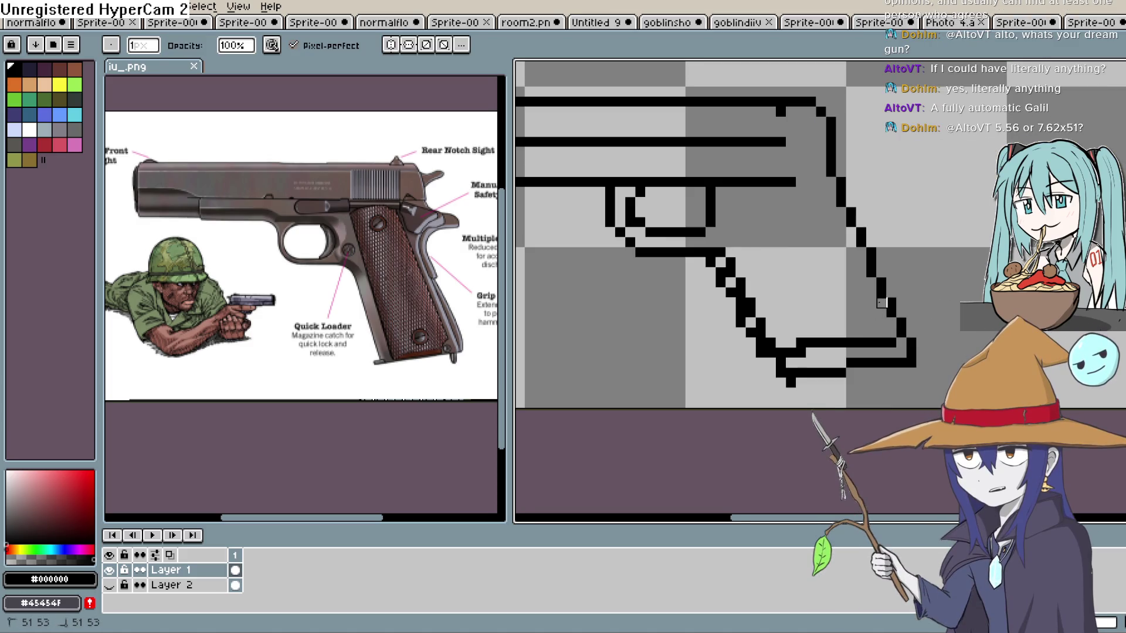
Erase stray pixels along the grip's bottom outline and where the trigger guard meets the grip.
mouse_move(897, 343)
left_mouse_down()
mouse_move(791, 353)
mouse_move(836, 344)
left_mouse_up()
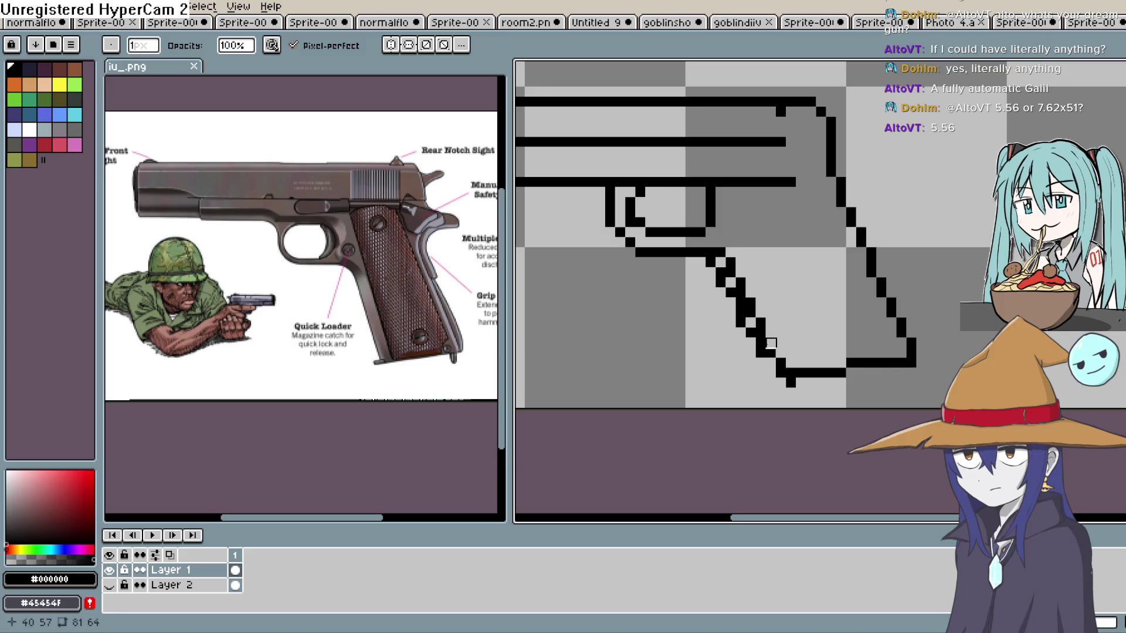
left_click_drag(741, 273, 731, 253)
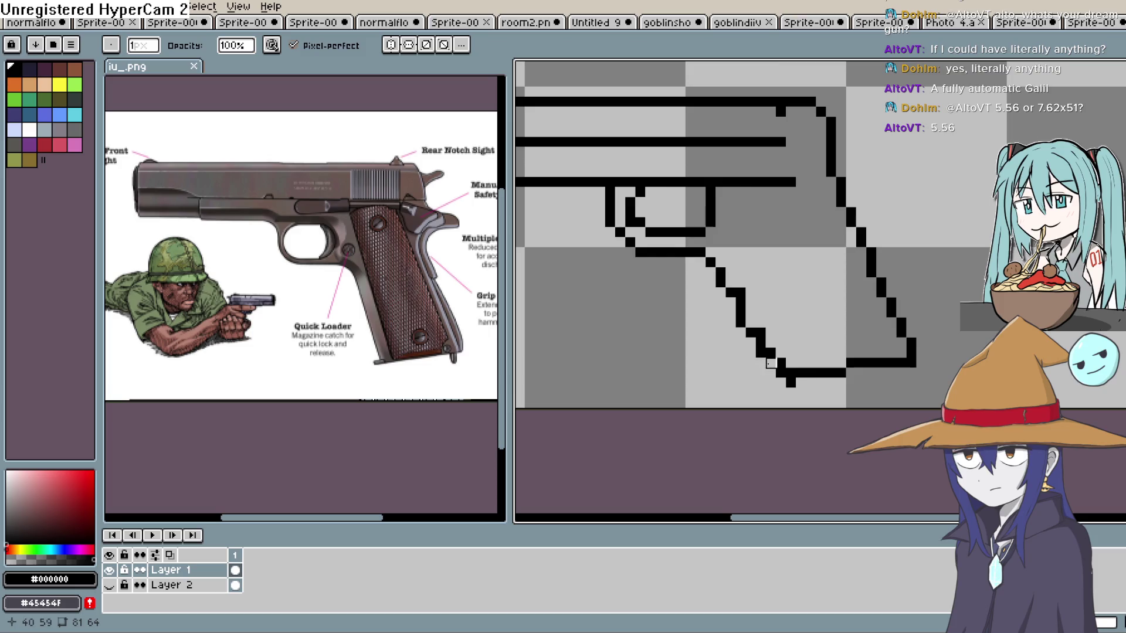
left_click(791, 382)
Pick black with the Eyedropper and thicken the grip's rear edge upward.
left_click_drag(831, 253, 895, 345)
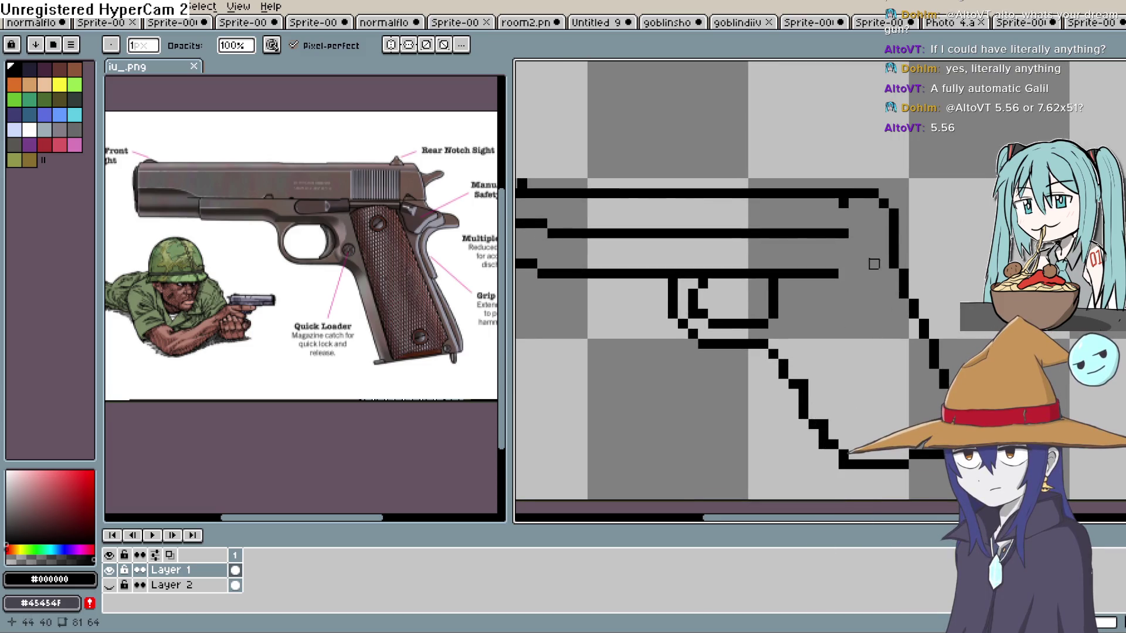
key("e")
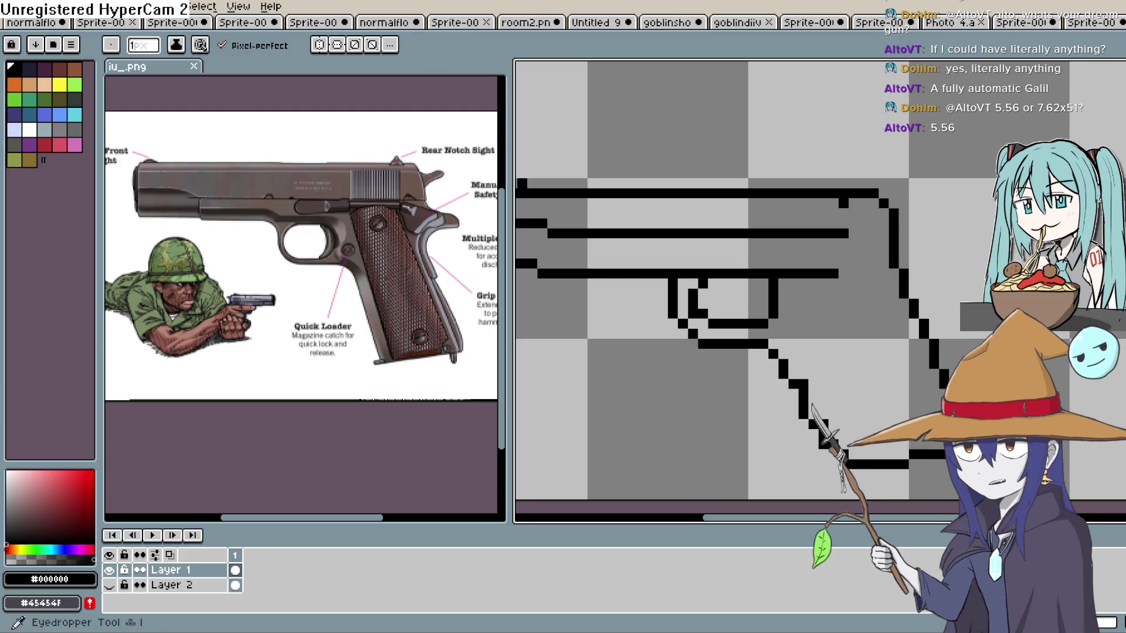
scroll(974, 293, "down", 2)
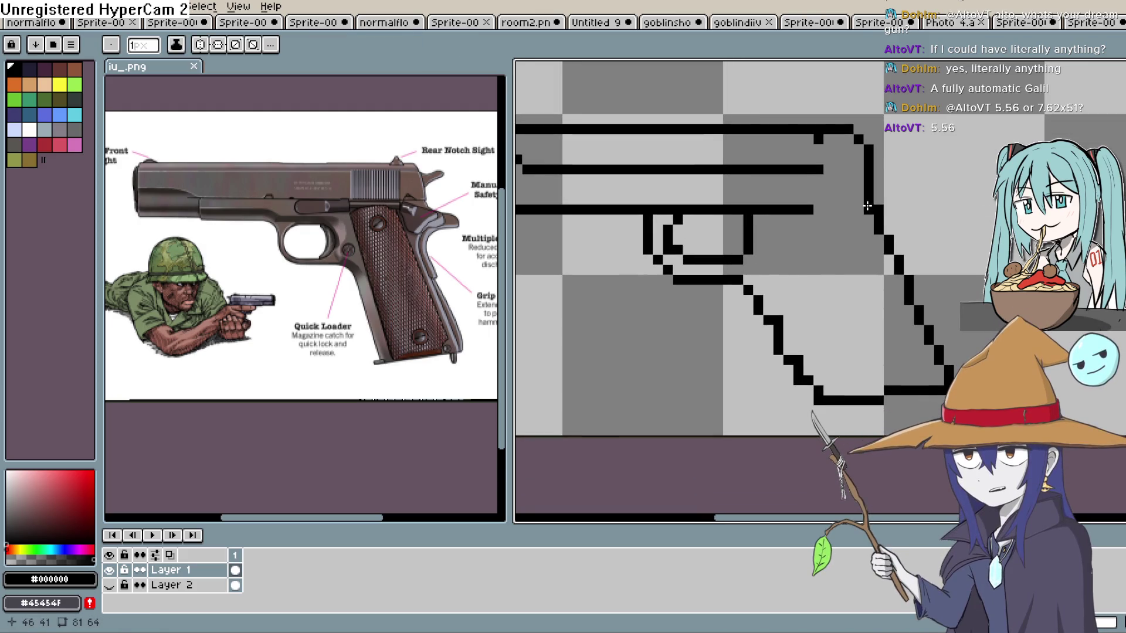
mouse_move(867, 208)
left_mouse_down()
mouse_move(946, 397)
mouse_move(967, 340)
left_mouse_up()
scroll(938, 247, "up", 2)
mouse_move(901, 284)
left_mouse_down()
mouse_move(901, 238)
mouse_move(860, 222)
left_mouse_up()
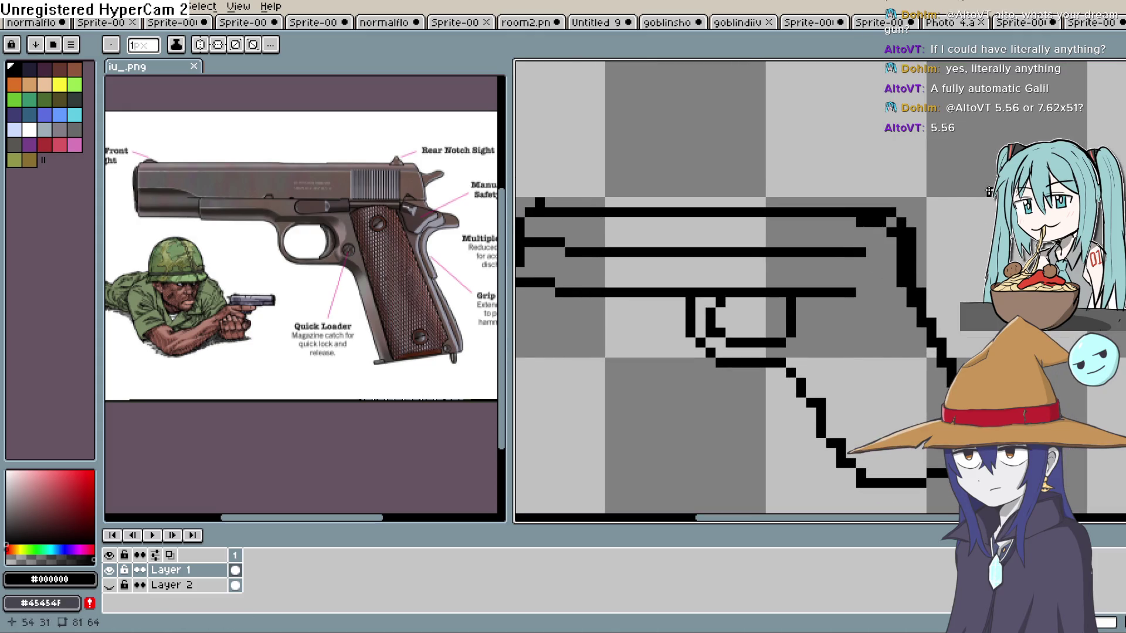
Smooth the staircase on the grip's rear outline and undo the grip's bottom-left corner pixel.
key("alt")
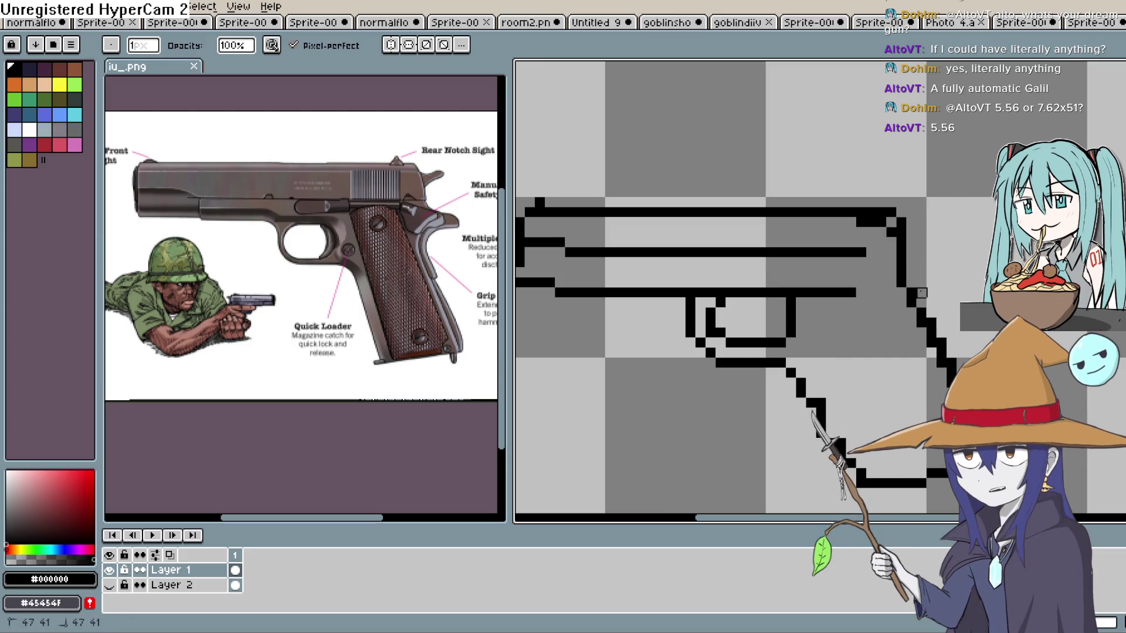
left_click_drag(922, 302, 932, 320)
key("e")
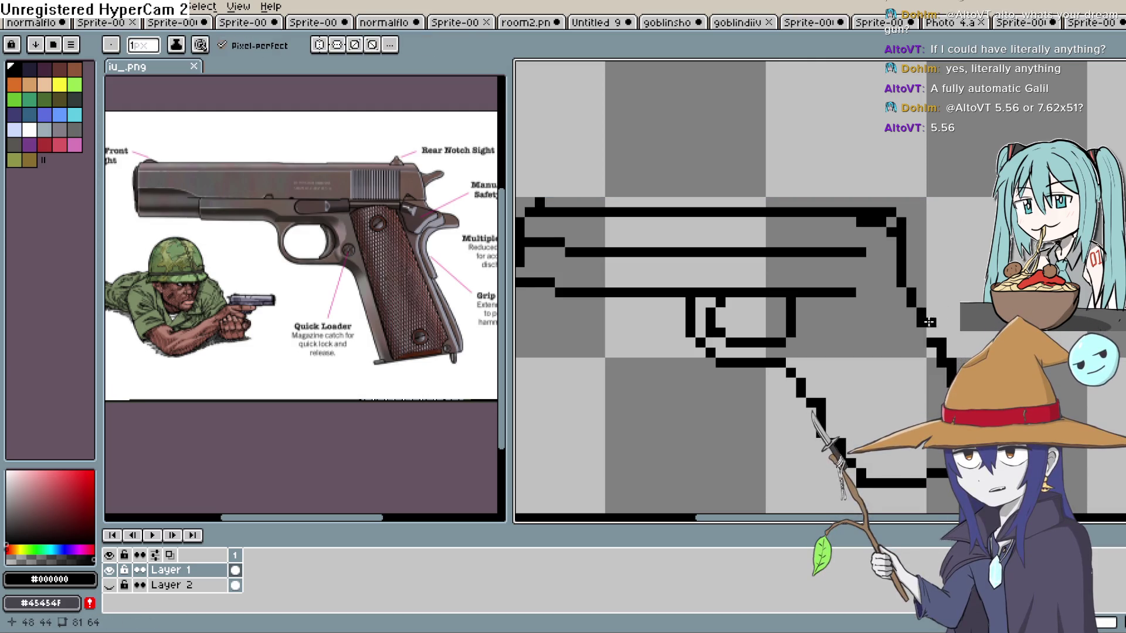
key("ctrl")
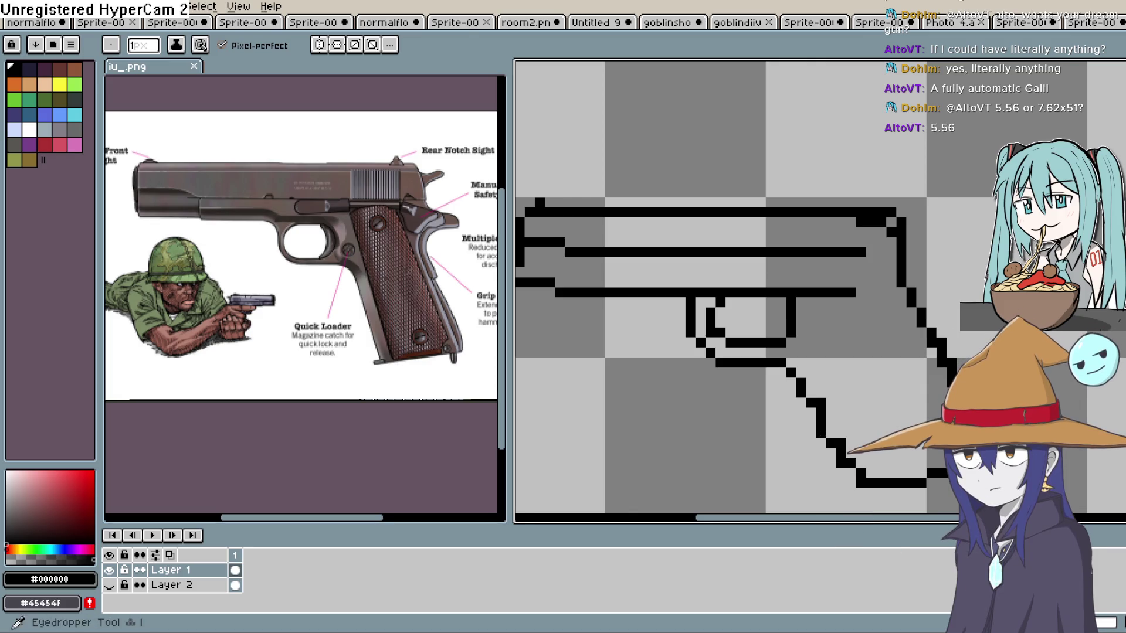
key("b")
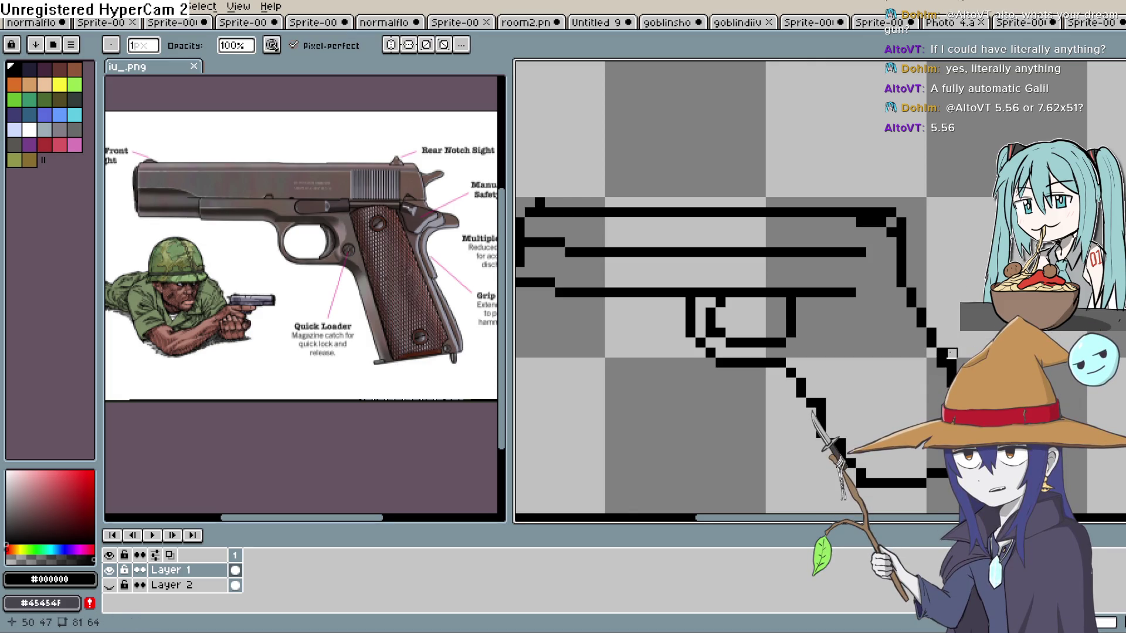
scroll(938, 381, "down", 3)
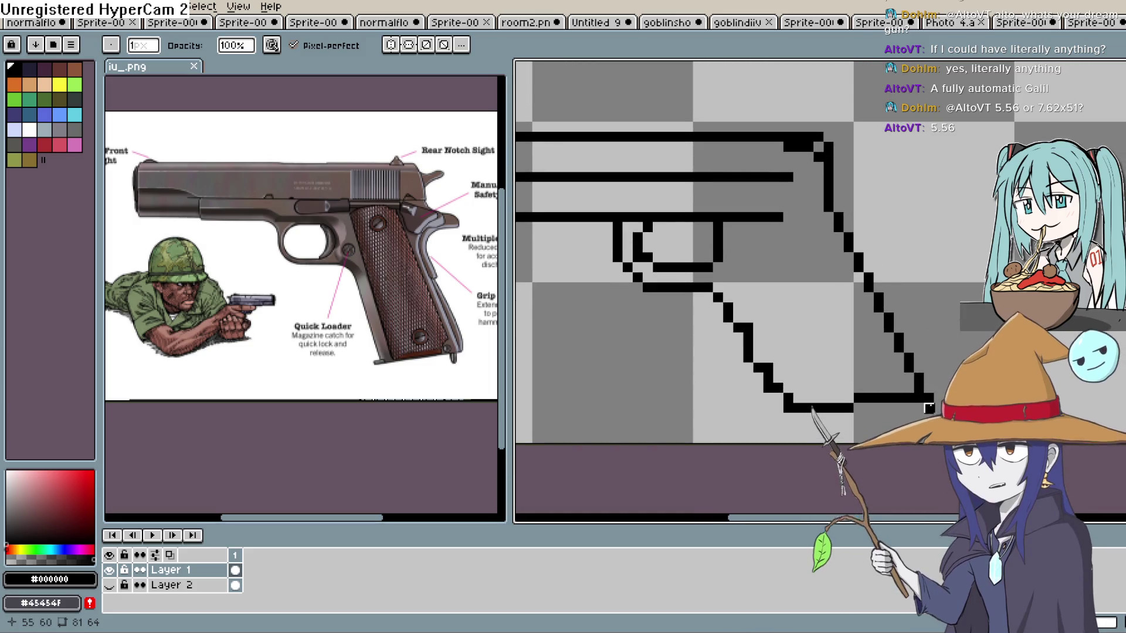
key("ctrl+z")
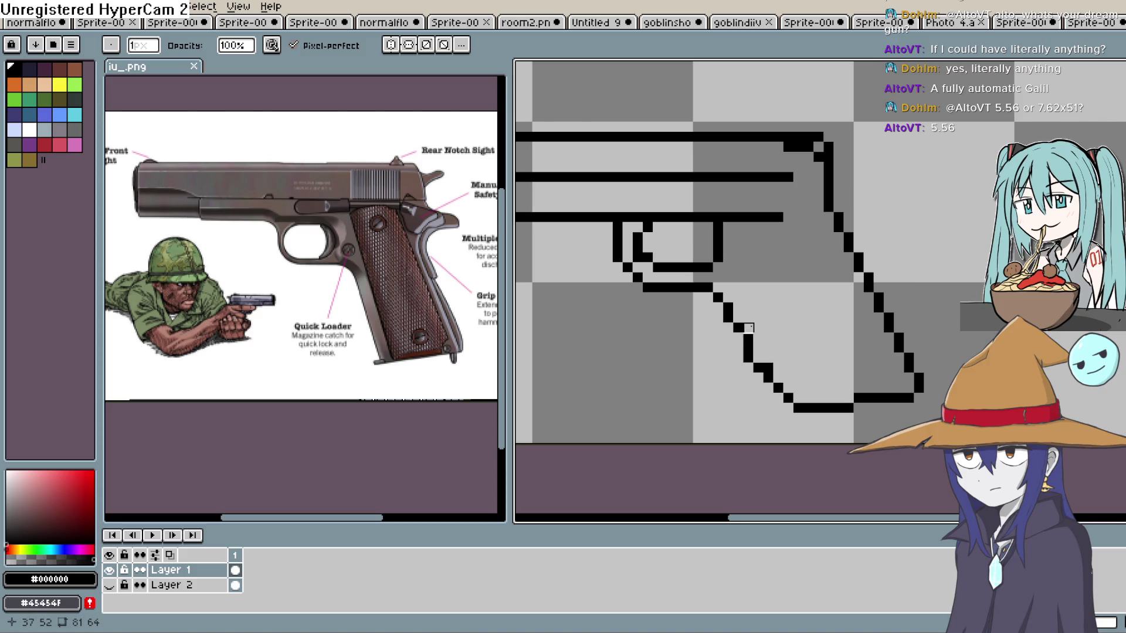
Erase the top outline's end pixel and the slide bottom line's right part, then marquee the top outline.
scroll(829, 298, "up", 5)
scroll(880, 352, "left", 3)
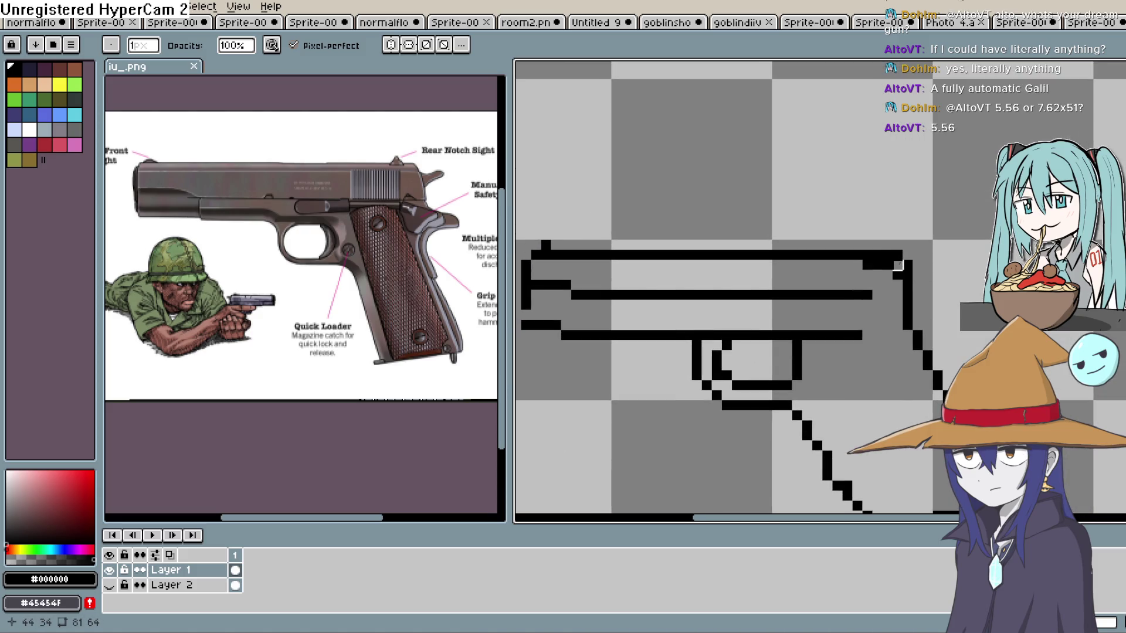
left_click_drag(888, 256, 878, 266)
scroll(945, 294, "down", 3)
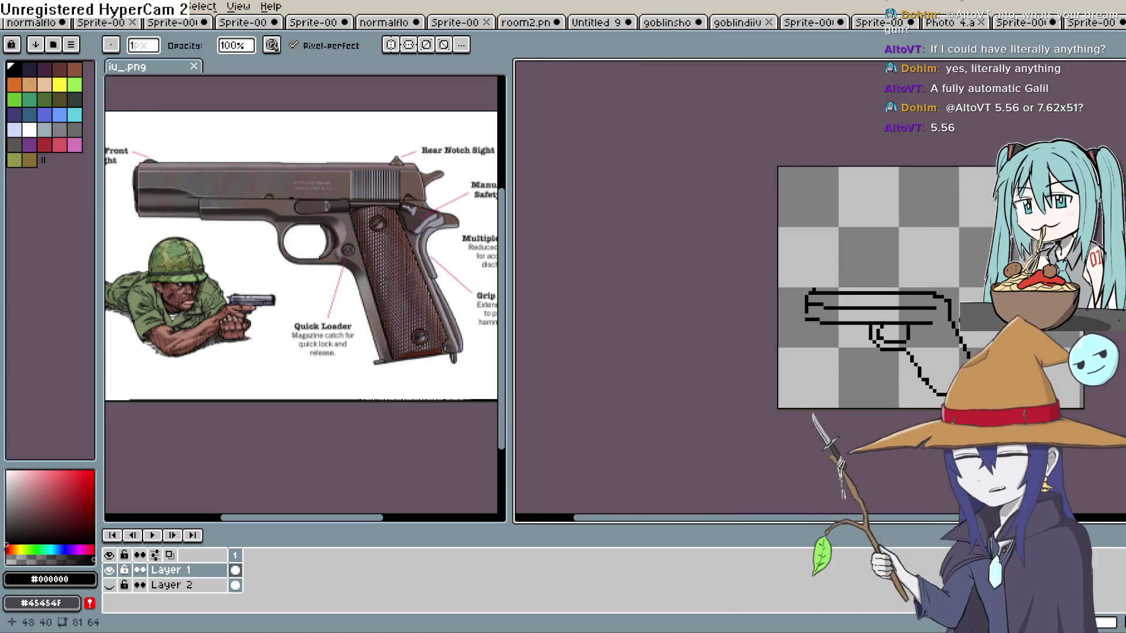
scroll(935, 331, "up", 3)
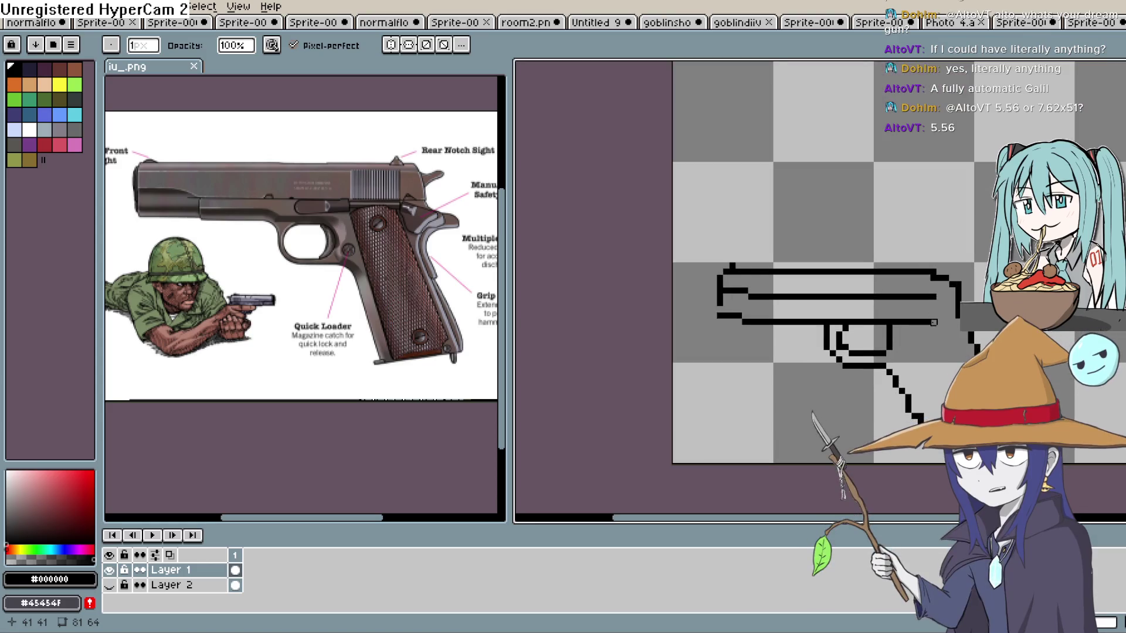
left_click_drag(933, 321, 868, 321)
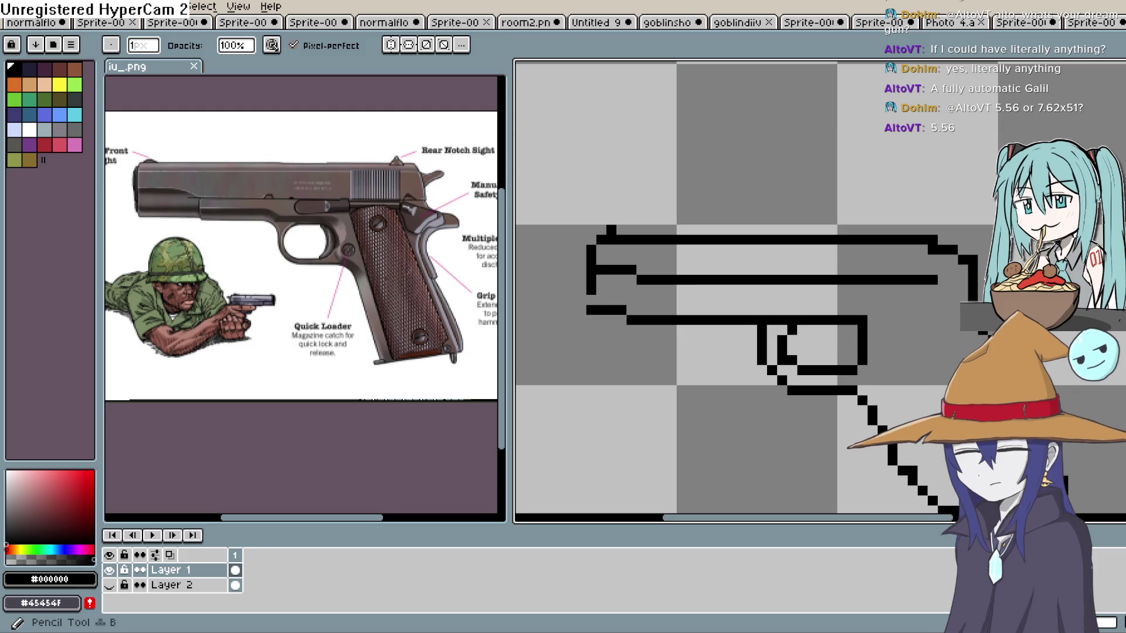
key("m")
mouse_move(997, 268)
left_mouse_down()
mouse_move(887, 215)
mouse_move(573, 211)
left_mouse_up()
Nudge the selected top outline up one pixel and commit it.
left_click_drag(648, 247, 648, 238)
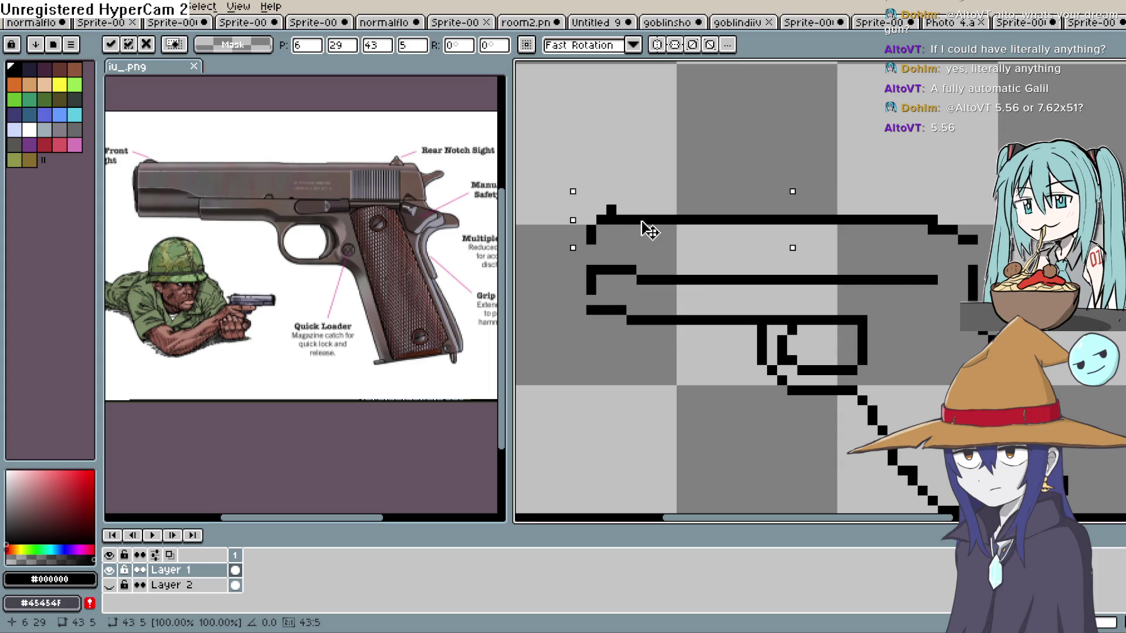
left_click(732, 149)
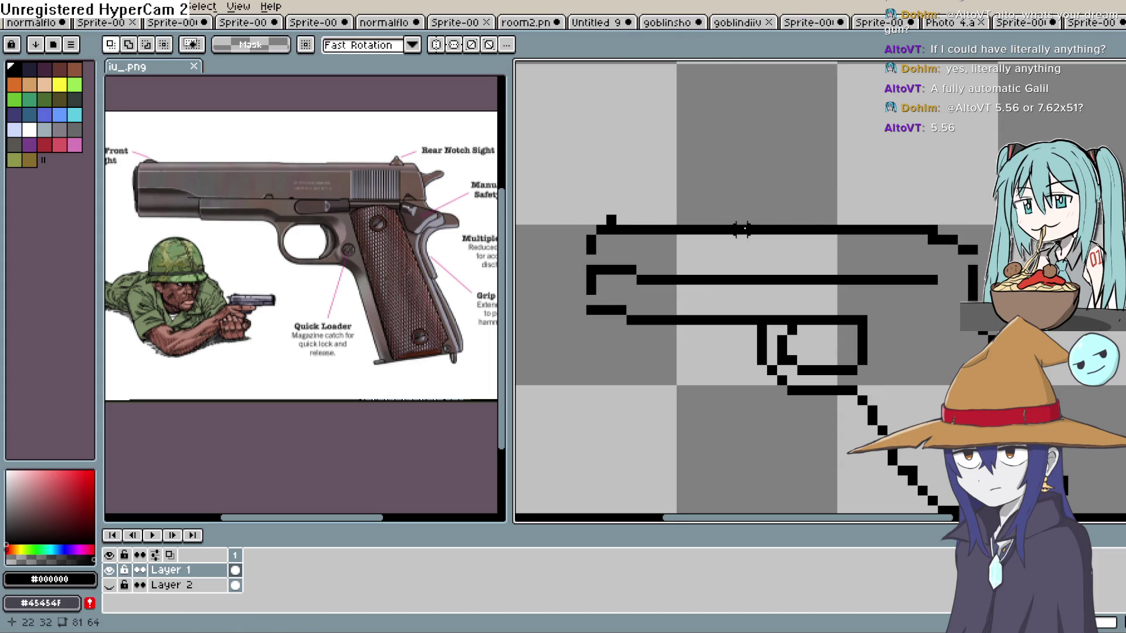
scroll(742, 230, "down", 3)
Extend the slide's middle line right with the Pencil to meet the rear edge.
scroll(741, 230, "right", 3)
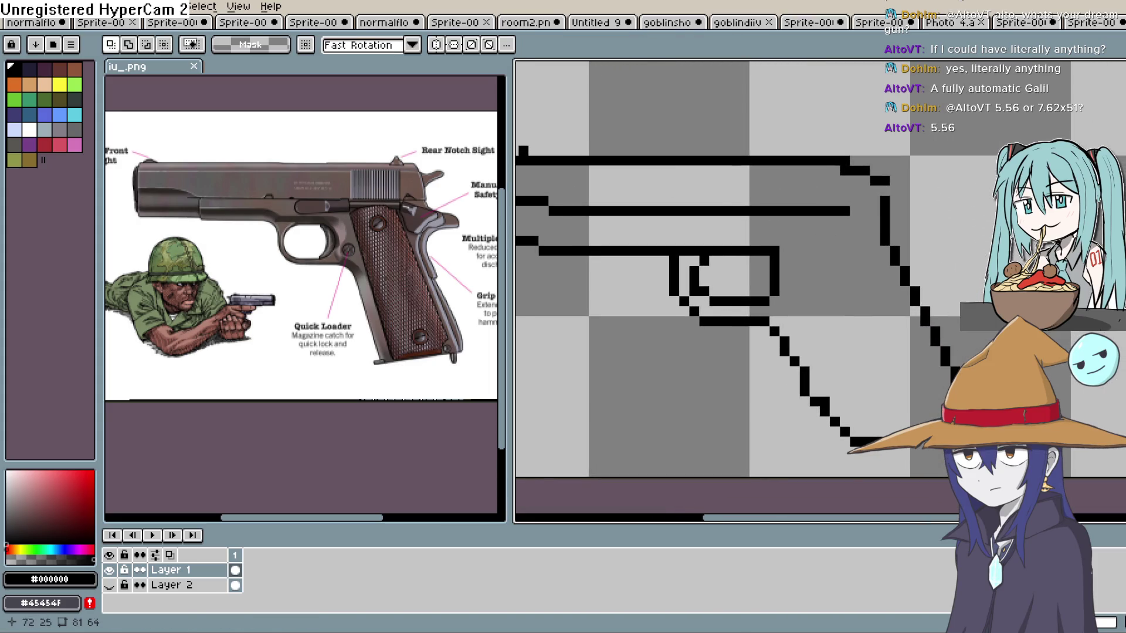
key("b")
left_click_drag(855, 211, 883, 212)
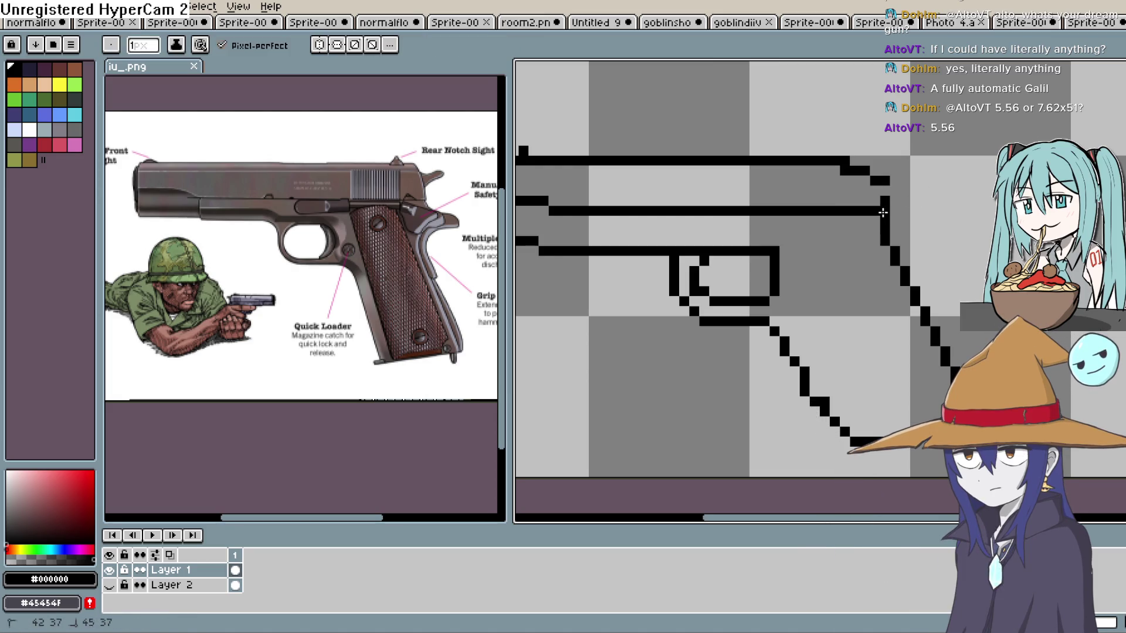
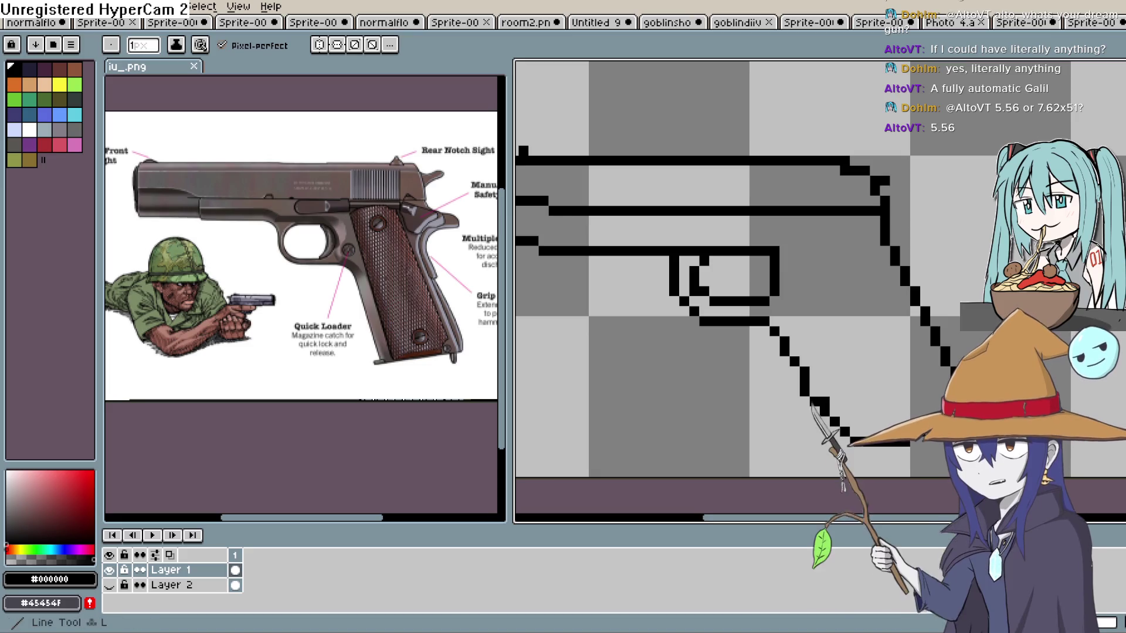
Erase the stray pixels along the grip's right diagonal and near the top-right corner.
left_click_drag(963, 425, 840, 172)
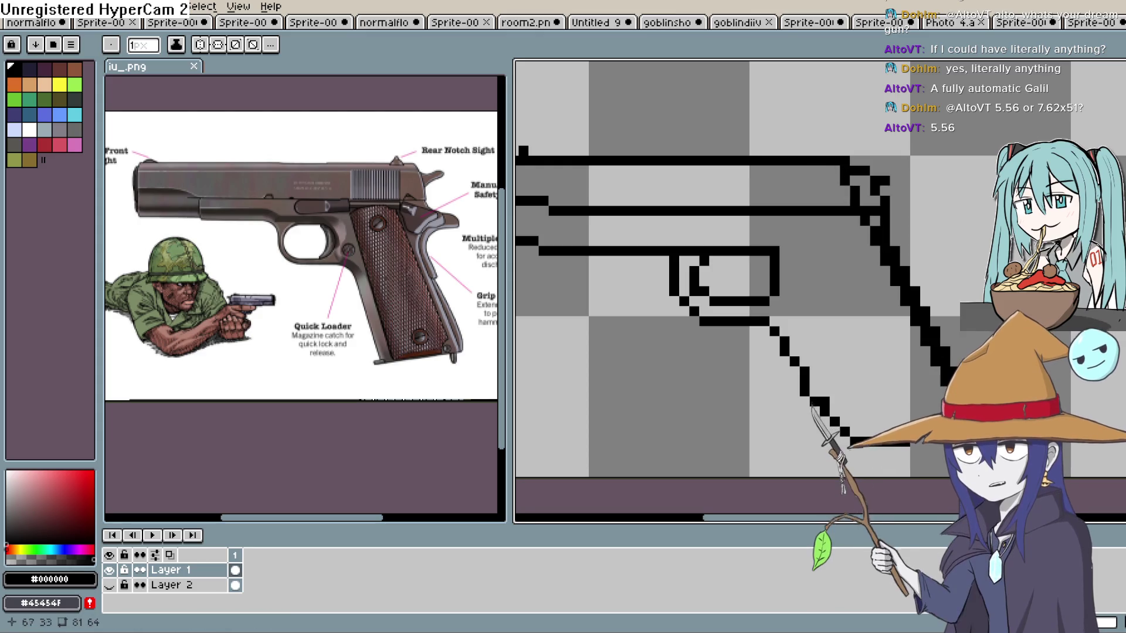
key("b")
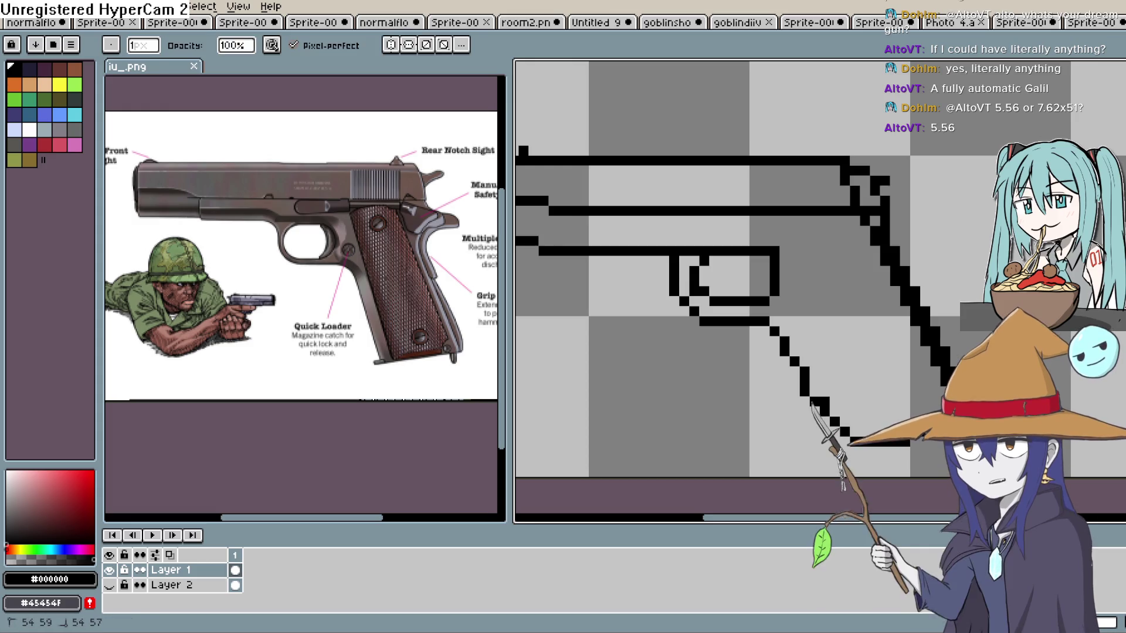
left_click_drag(946, 361, 896, 261)
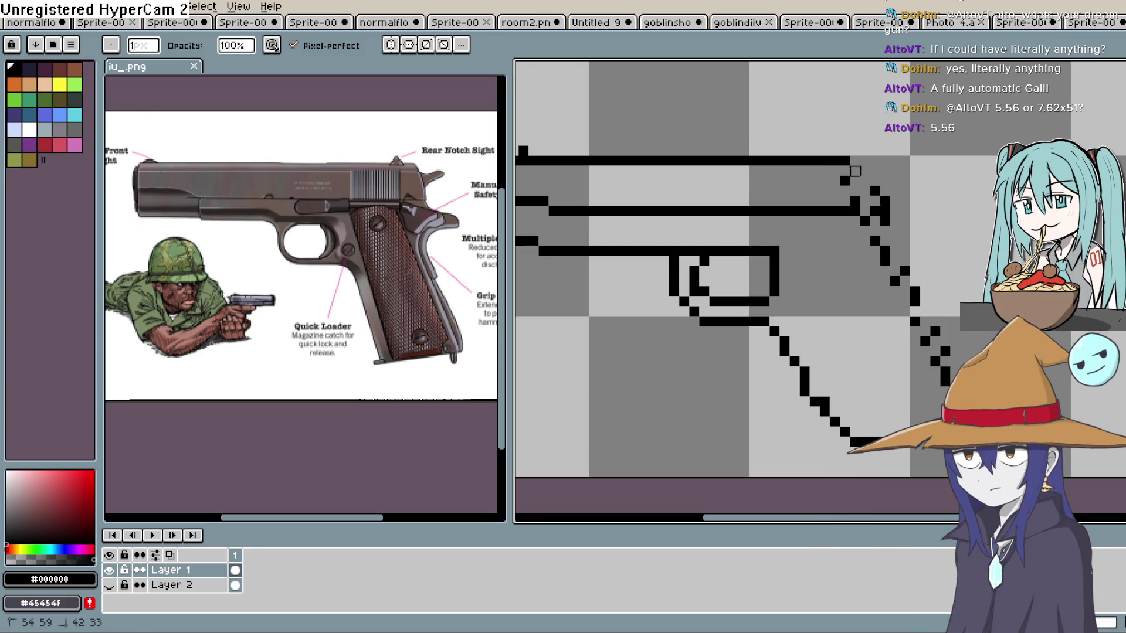
left_click(844, 161)
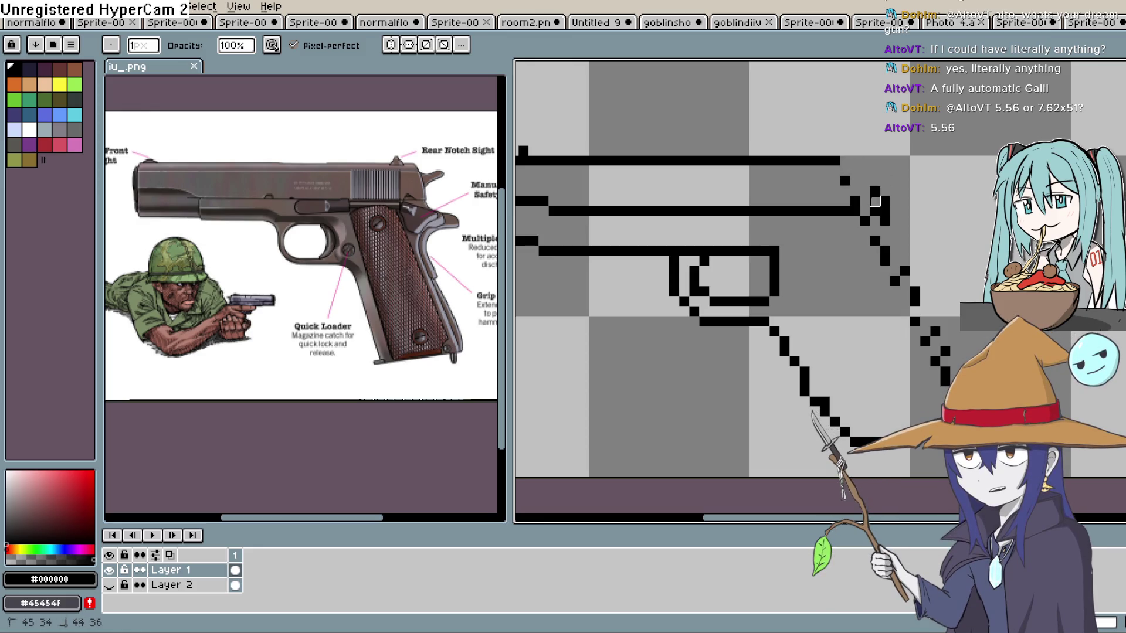
left_click(885, 201)
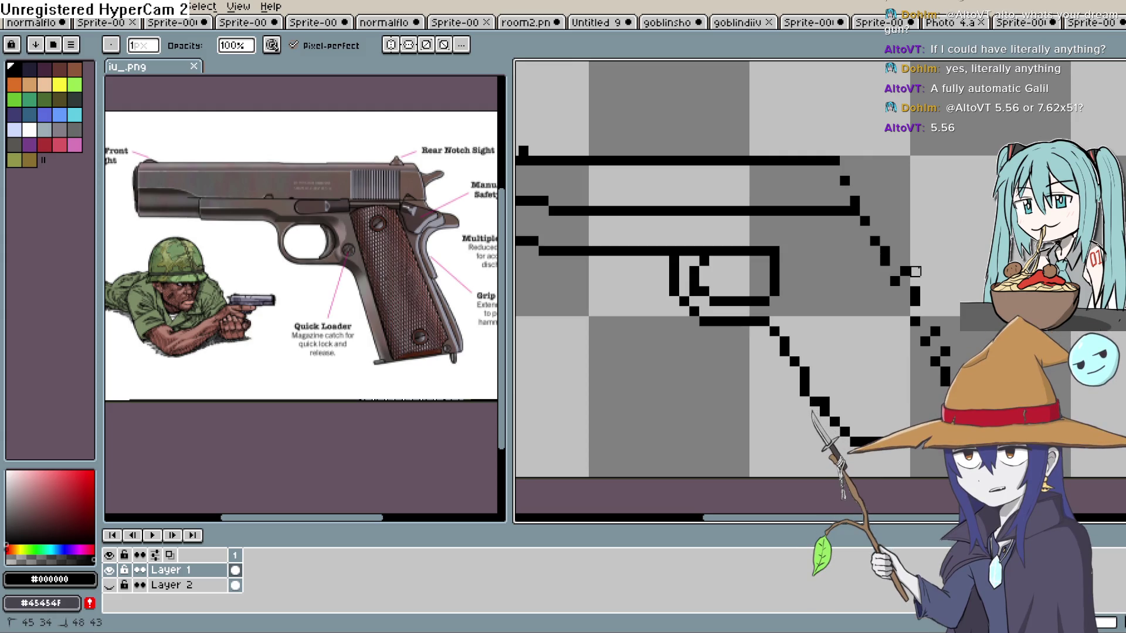
left_click(914, 297)
left_click(905, 271)
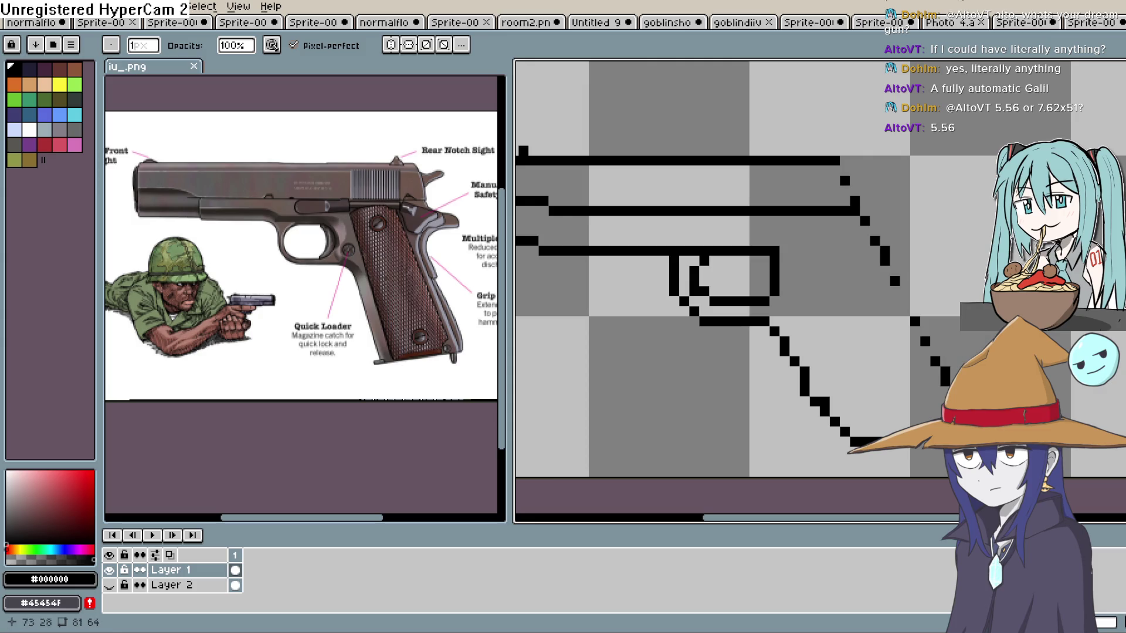
Redraw the grip's back edge as one continuous black diagonal.
key("b")
left_click(925, 333)
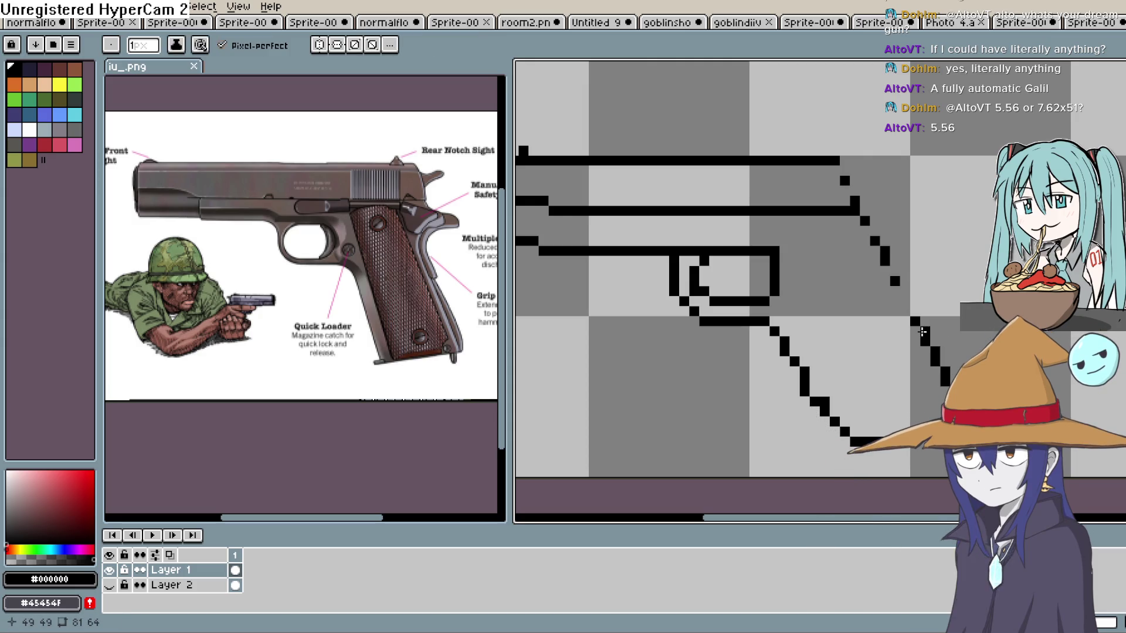
left_click(875, 240, "shift")
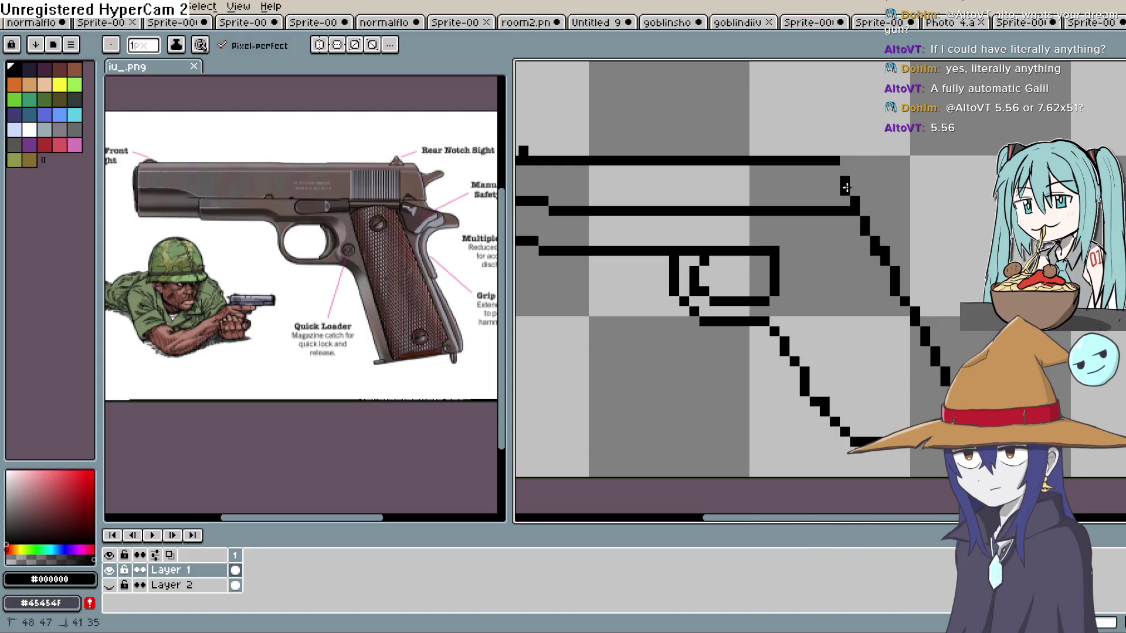
scroll(917, 281, "down", 1)
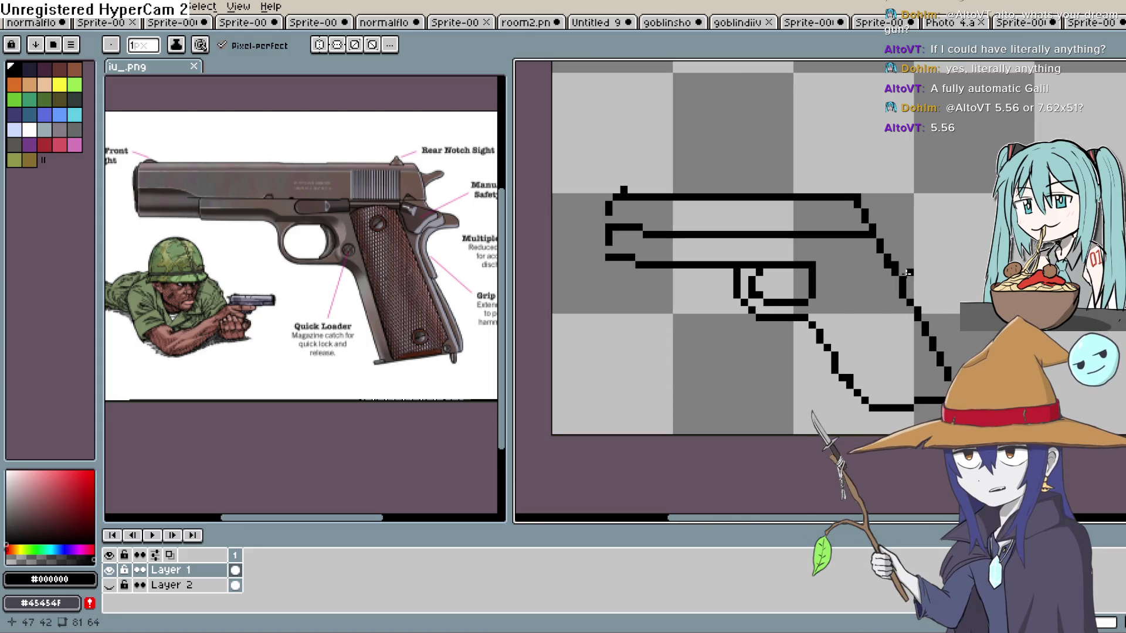
Draw the diagonal below the trigger guard down toward the grip, redoing one misplaced stroke.
scroll(811, 321, "up", 2)
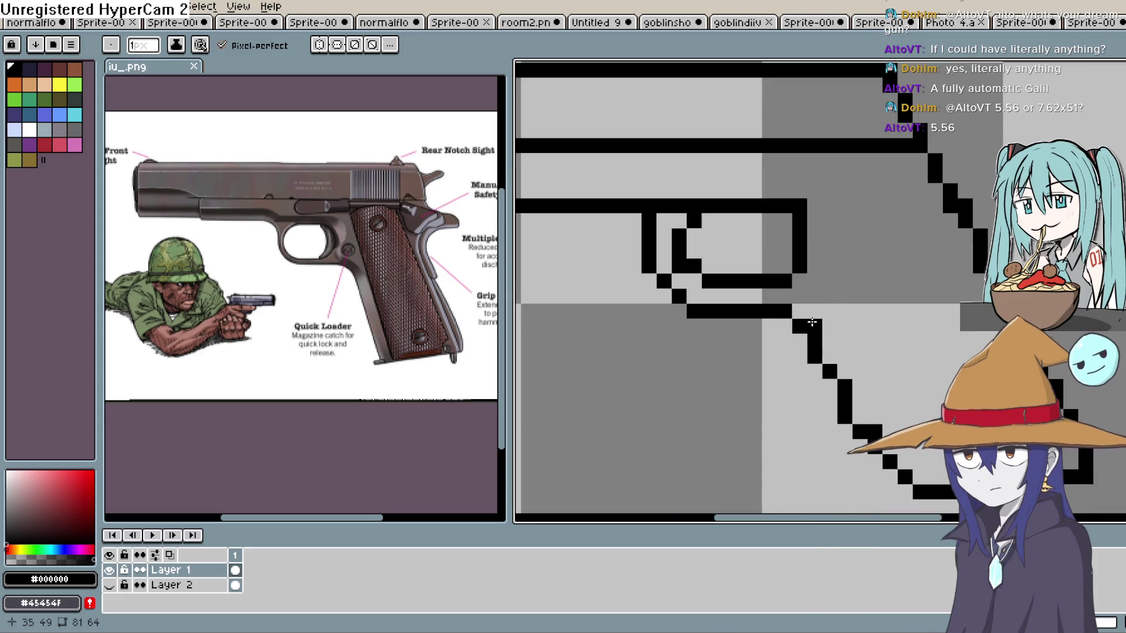
left_click_drag(828, 340, 829, 357)
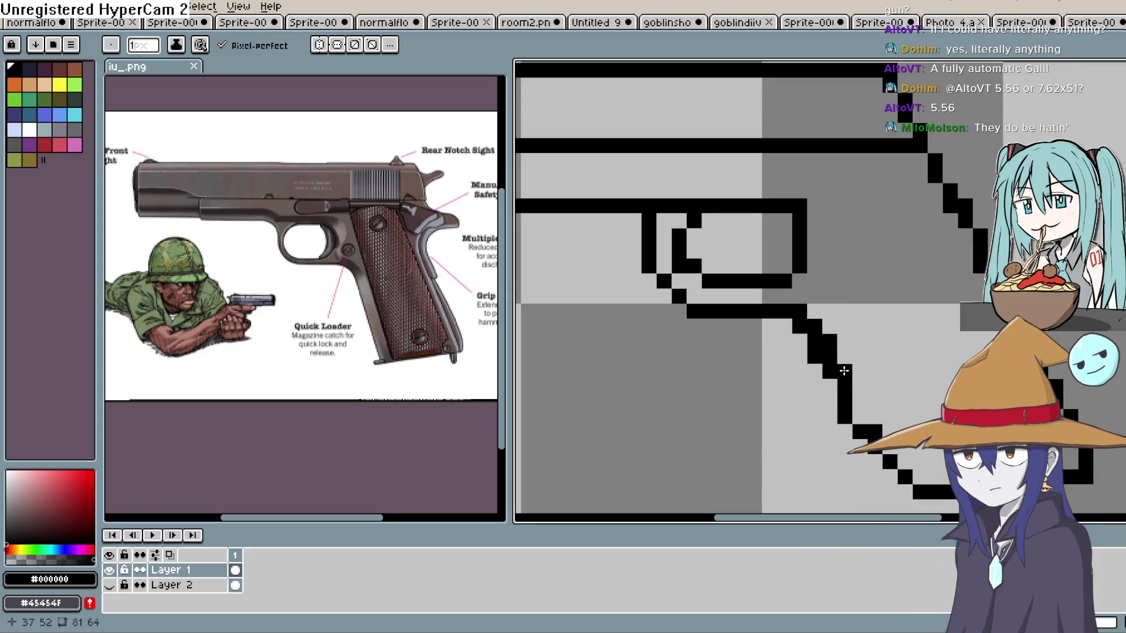
left_click_drag(874, 421, 903, 450)
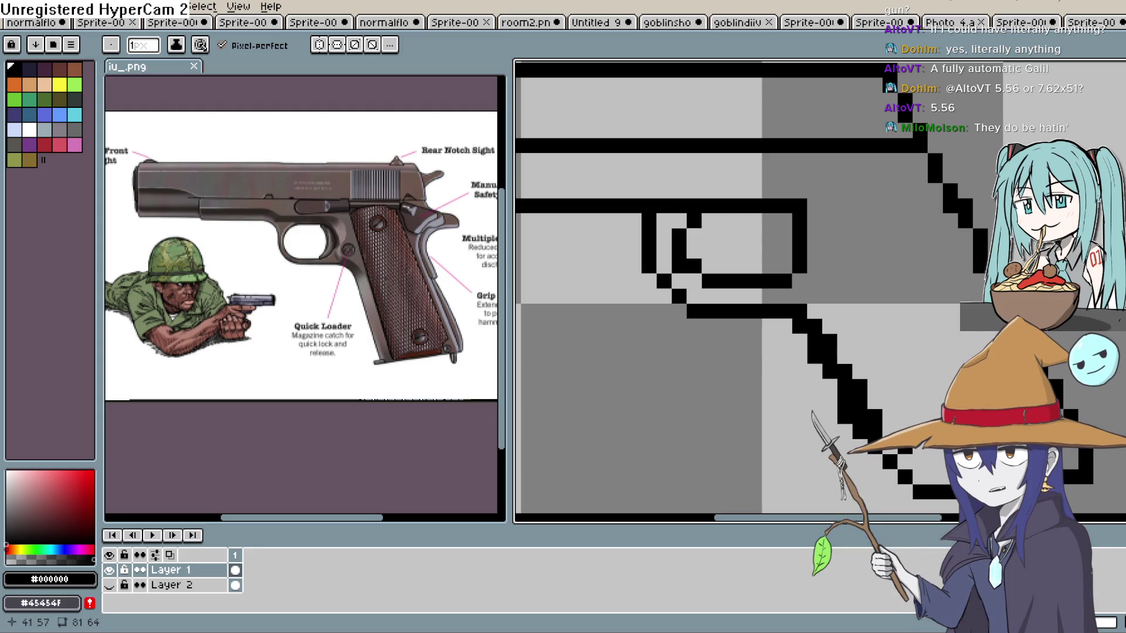
key("ctrl+z")
left_click_drag(888, 432, 917, 462)
Clean the diagonal's corner pixels and correct the grip outline's bottom stroke with straight lines.
key("l")
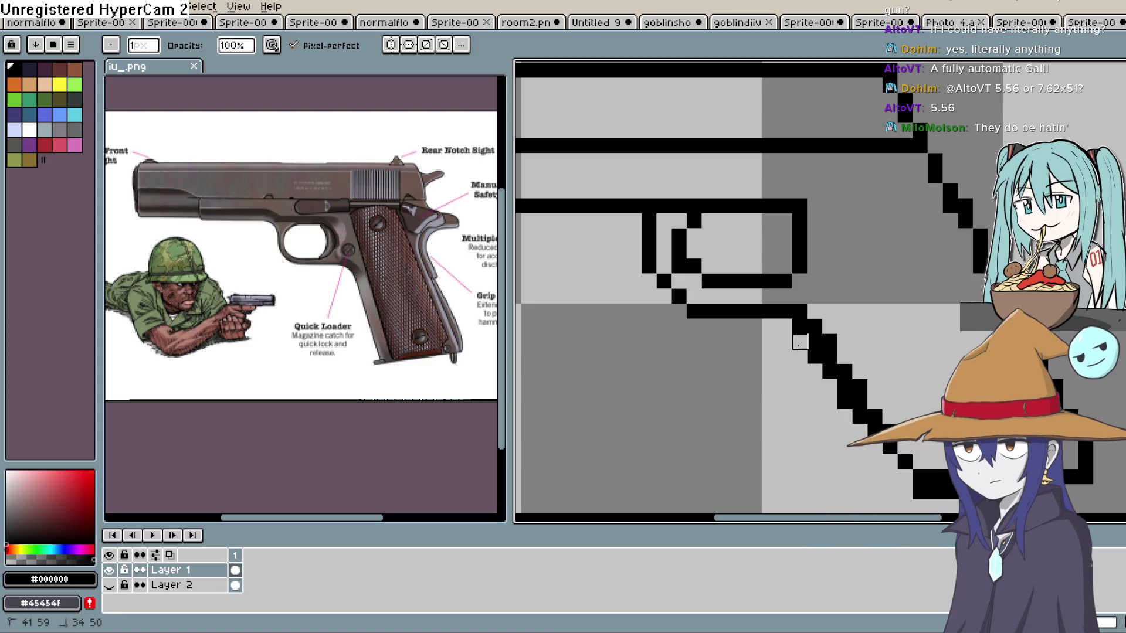
left_click_drag(815, 351, 875, 433)
left_click(921, 478)
left_click_drag(921, 478, 1072, 478)
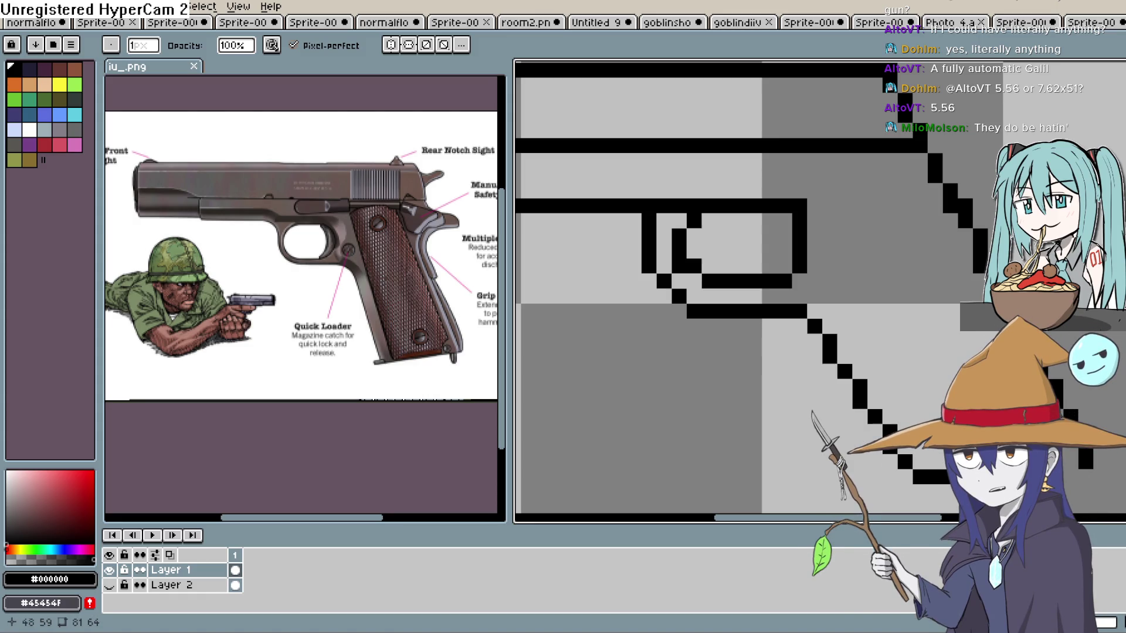
Set the eraser brush to 2 pixels, then return to a 1-pixel pencil.
key("e")
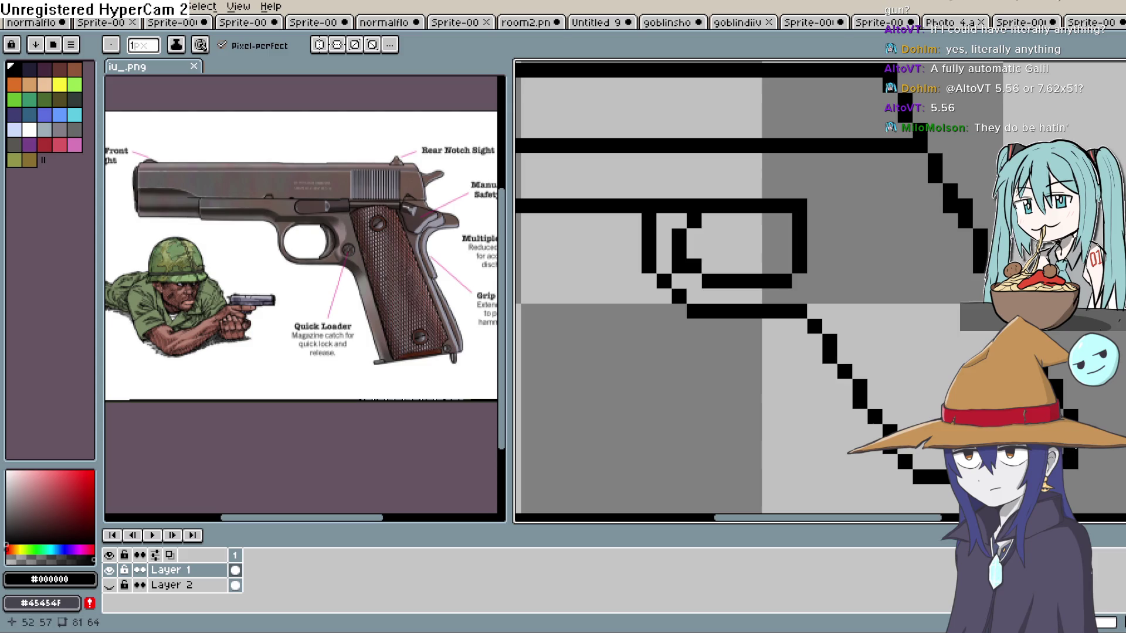
mouse_move(860, 326)
left_mouse_down()
mouse_move(810, 335)
mouse_move(810, 373)
left_mouse_up()
key("plus")
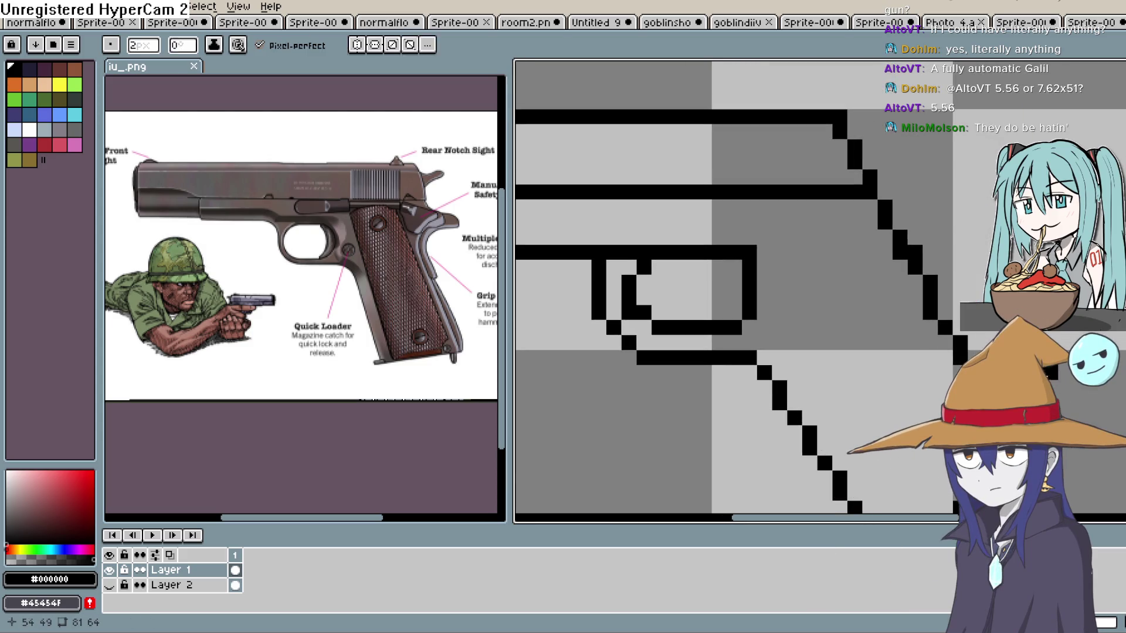
scroll(733, 288, "up", 1)
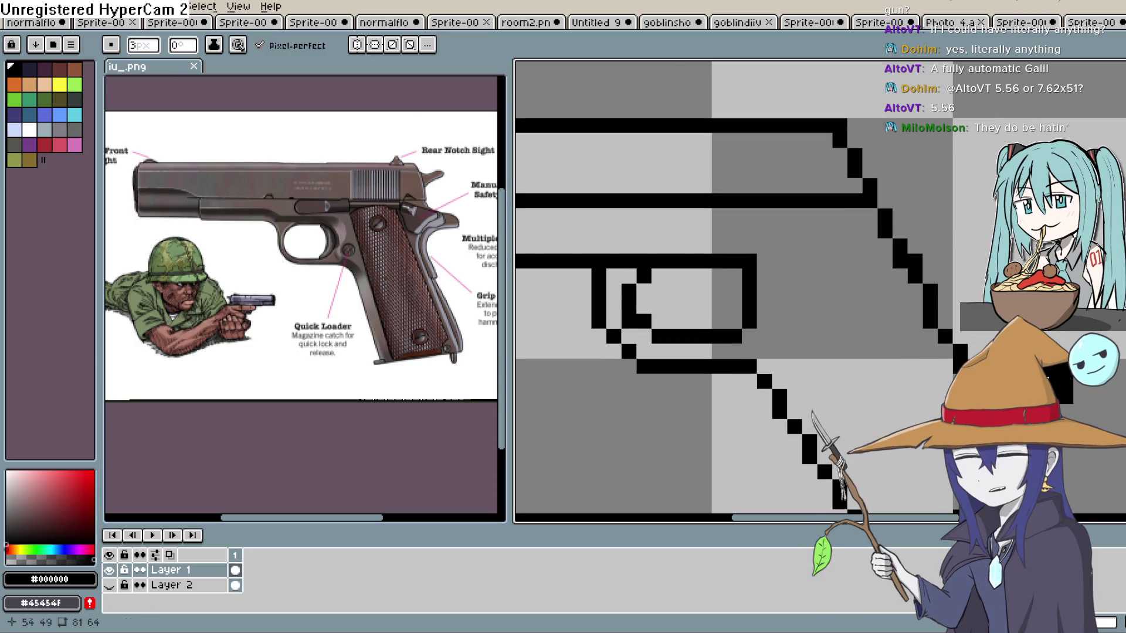
key("b")
scroll(1050, 380, "up", 2)
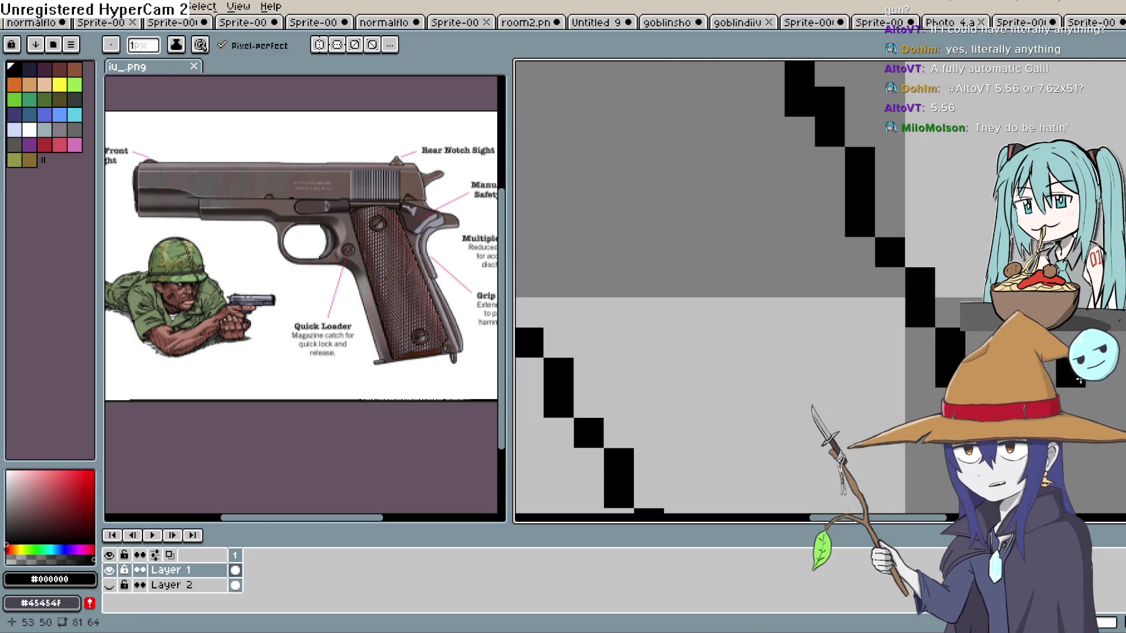
scroll(1049, 380, "down", 2)
scroll(1046, 378, "down", 3)
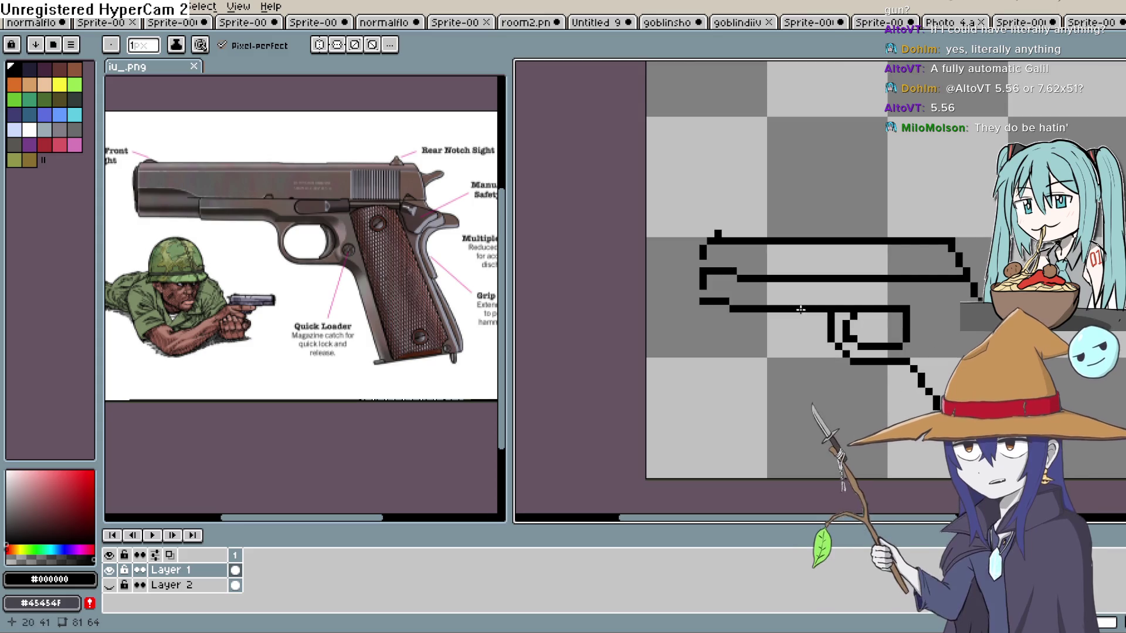
Fill in black pixels along the gun's rear edge.
left_click(711, 292)
left_click_drag(711, 289, 712, 296)
key("e")
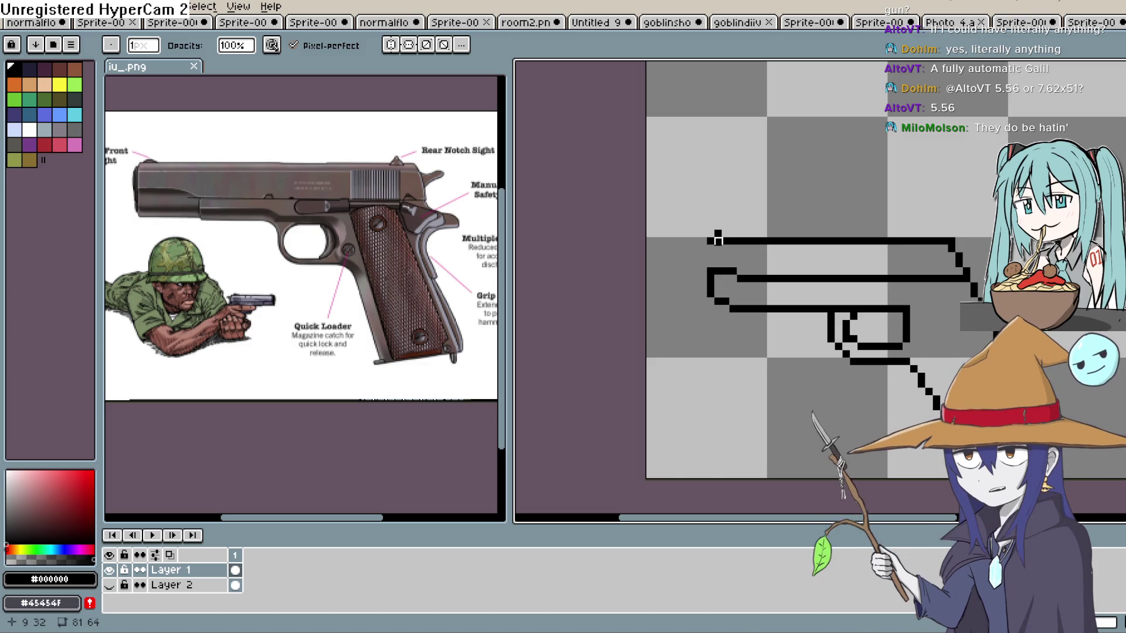
key("e")
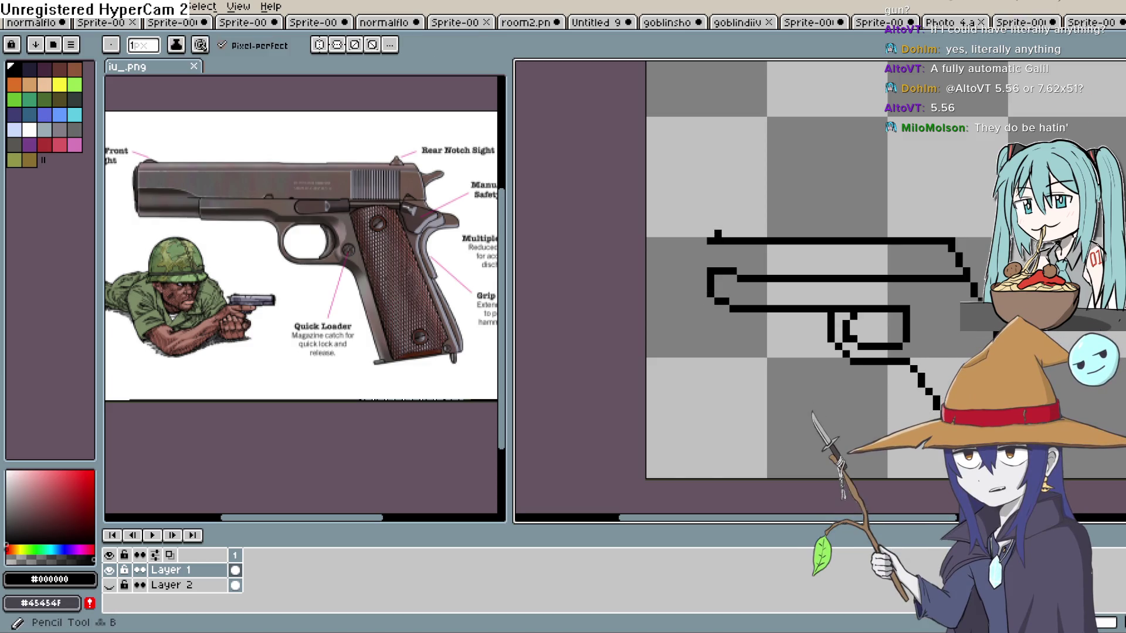
Remove stray pixels at the rear edge and inside the gun, adding one below the slide's top line.
scroll(768, 247, "up", 1)
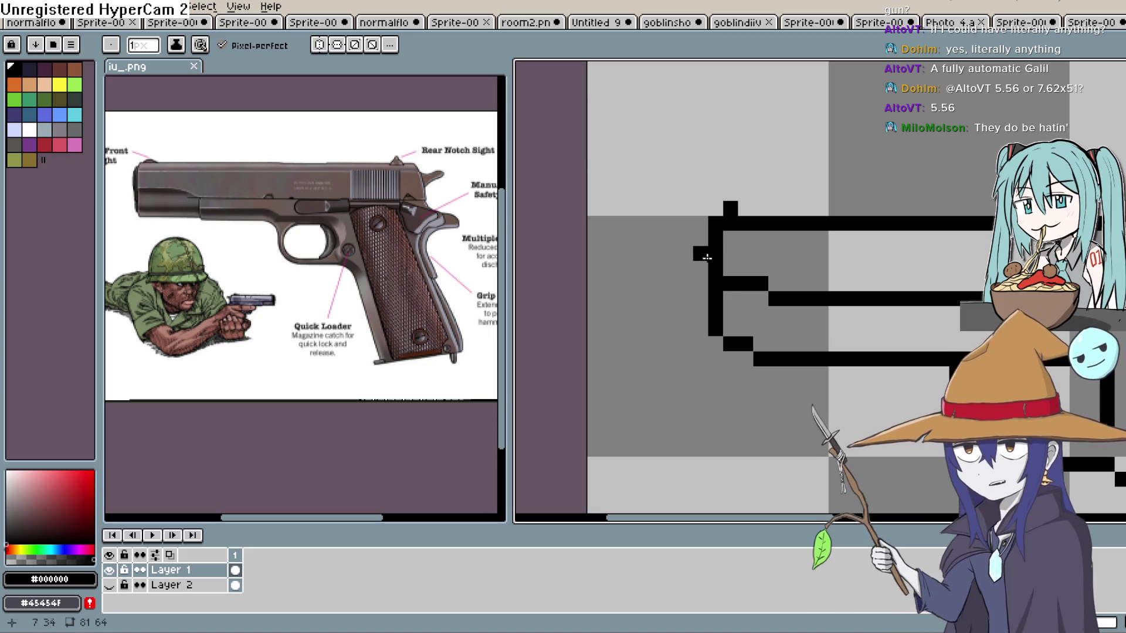
mouse_move(691, 302)
left_mouse_down()
mouse_move(706, 287)
mouse_move(698, 238)
left_mouse_up()
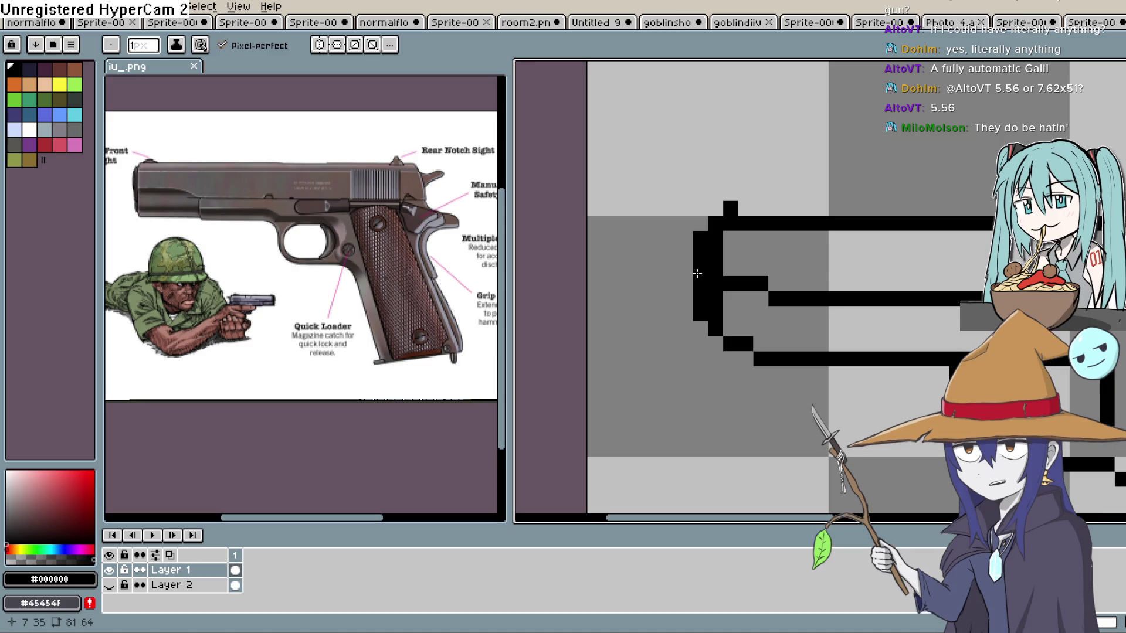
left_click_drag(854, 278, 740, 270)
left_click(738, 275)
scroll(761, 270, "down", 1)
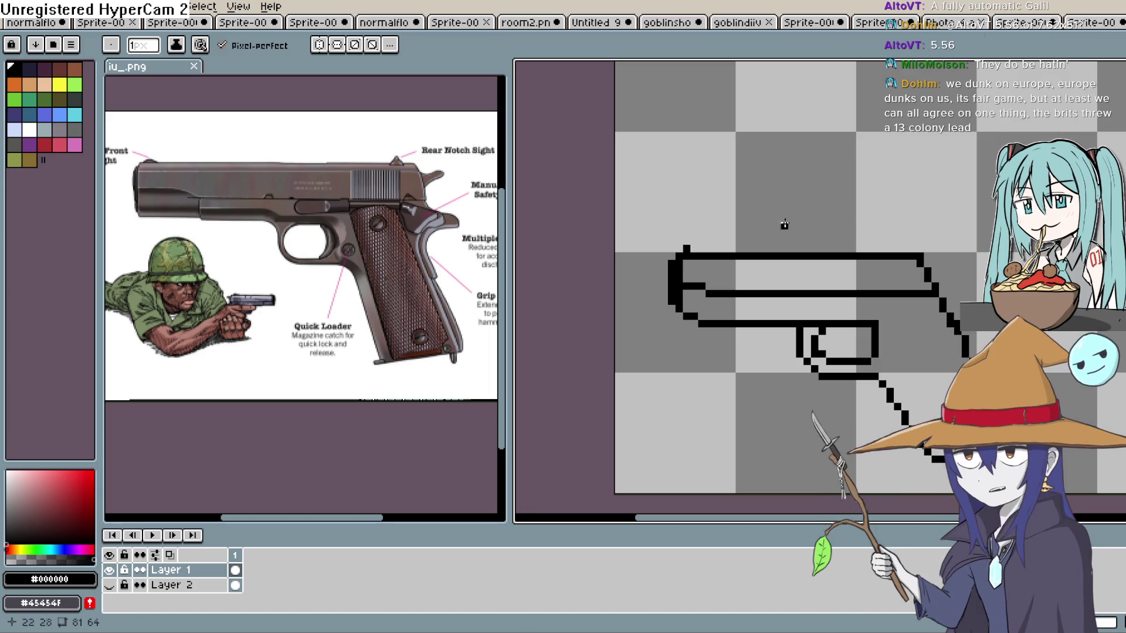
scroll(770, 252, "up", 1)
left_click(728, 267)
scroll(912, 196, "right", 1)
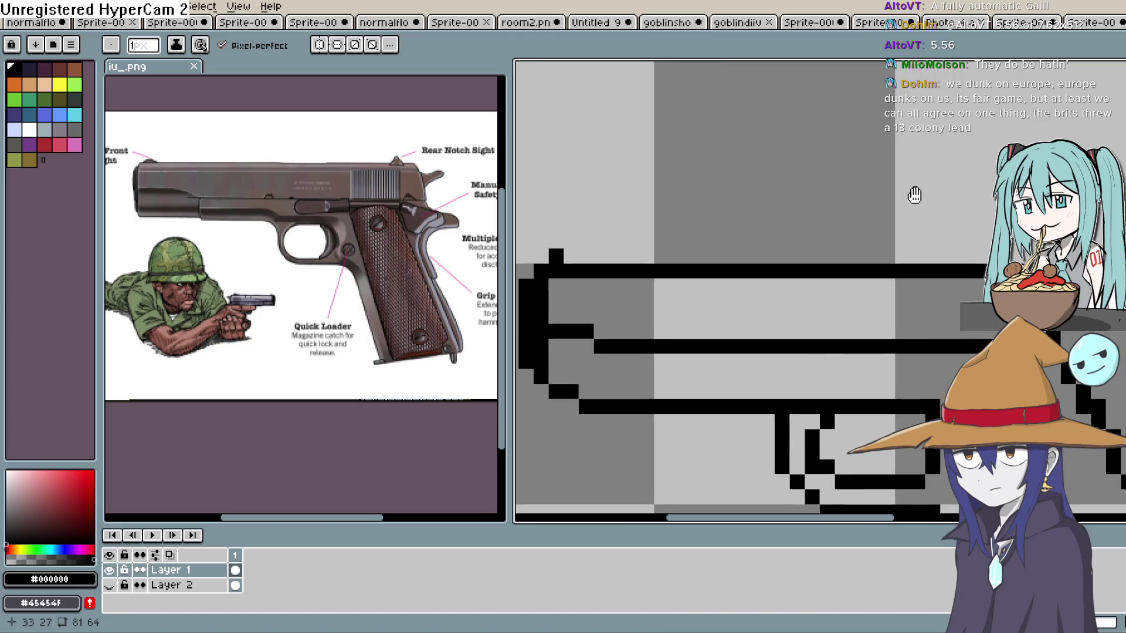
scroll(900, 194, "down", 1)
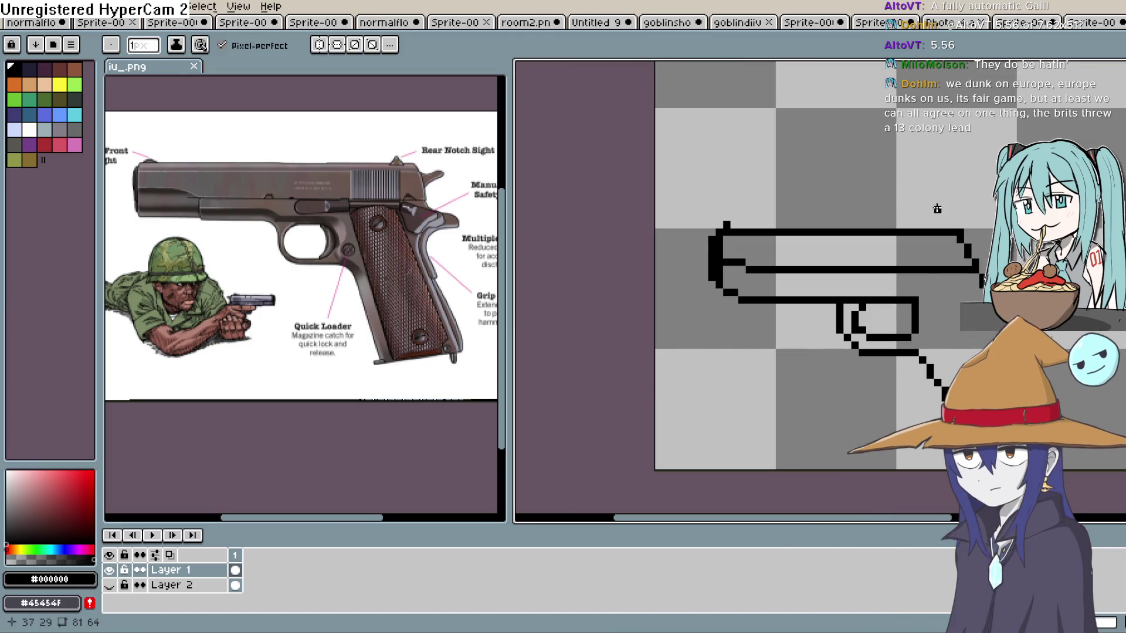
Select the gun's slide, nudge it one step right and deselect.
key("m")
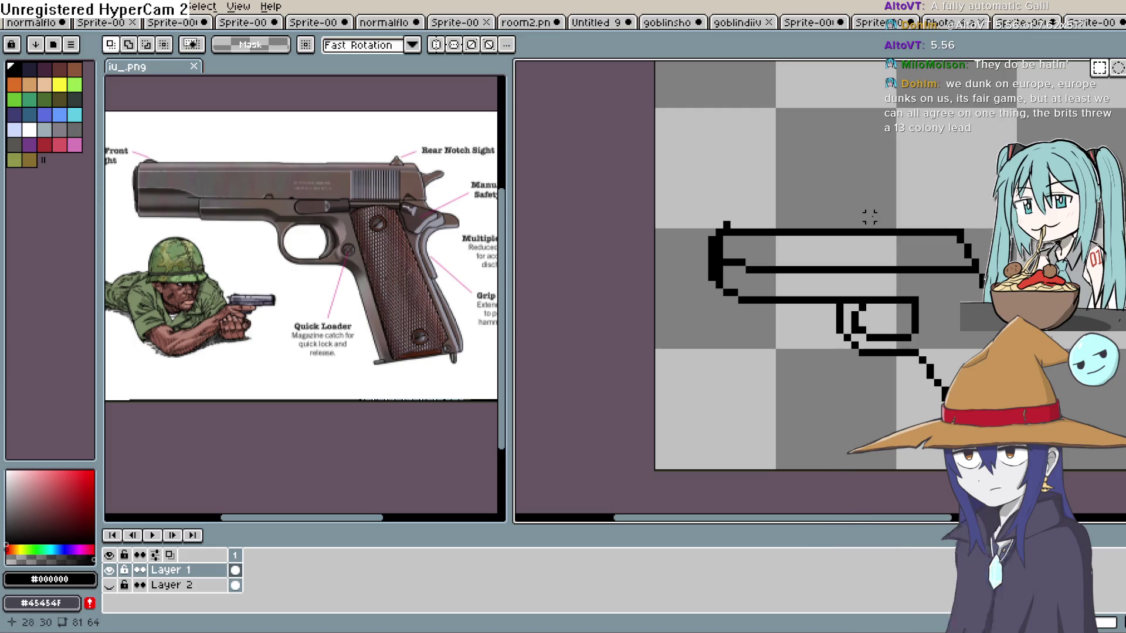
mouse_move(861, 223)
left_mouse_down()
mouse_move(994, 320)
mouse_move(997, 292)
left_mouse_up()
key("Right")
key("Right")
key("Right")
key("ctrl+d")
Move the trigger area into place and fill the outline gap beneath the trigger guard.
left_click_drag(1064, 351, 1094, 457)
left_click(1073, 394)
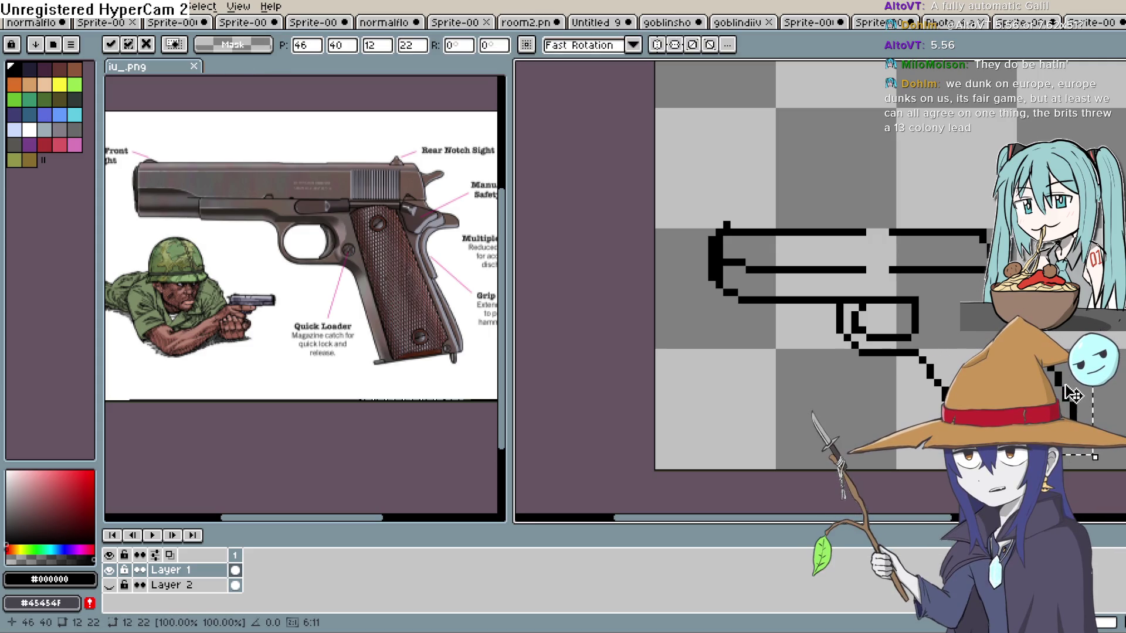
key("ctrl+d")
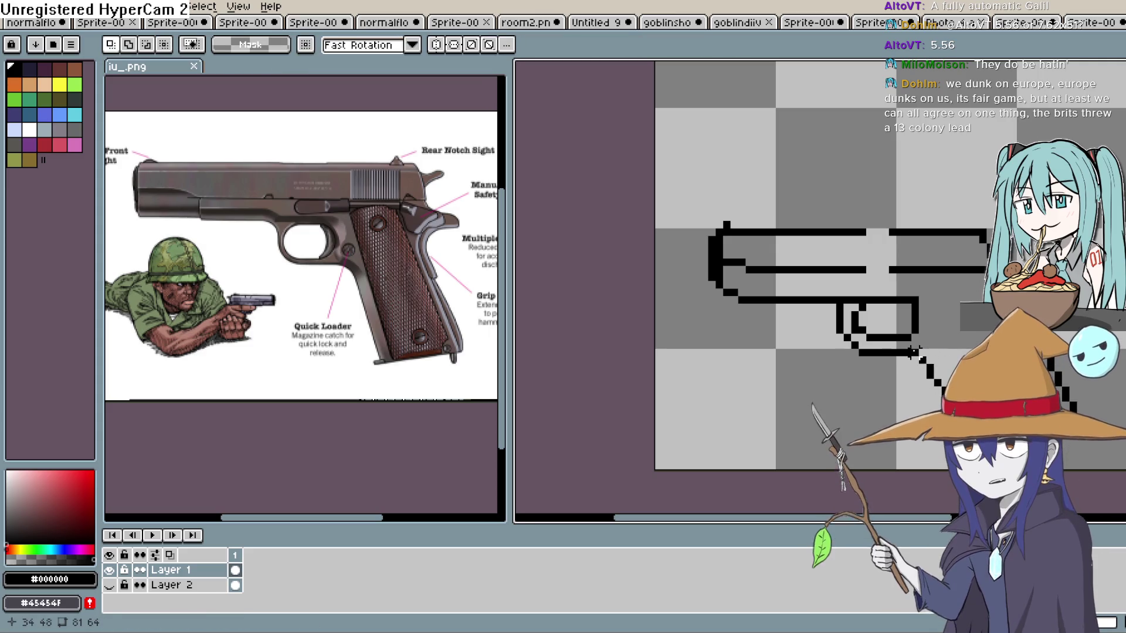
left_click_drag(931, 338, 1048, 457)
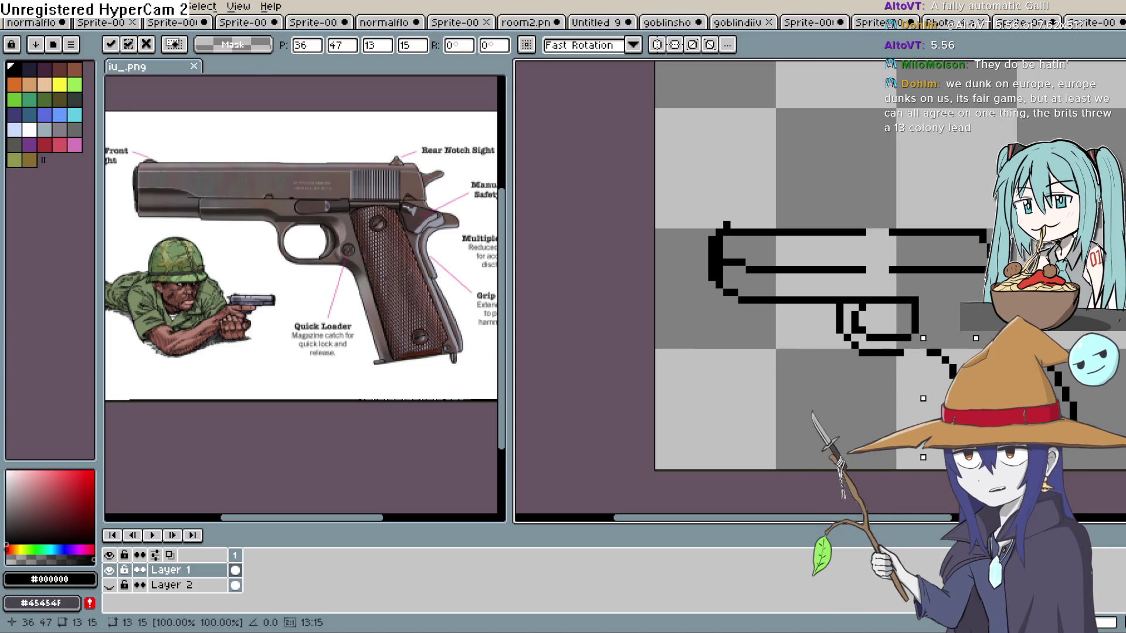
key("Return")
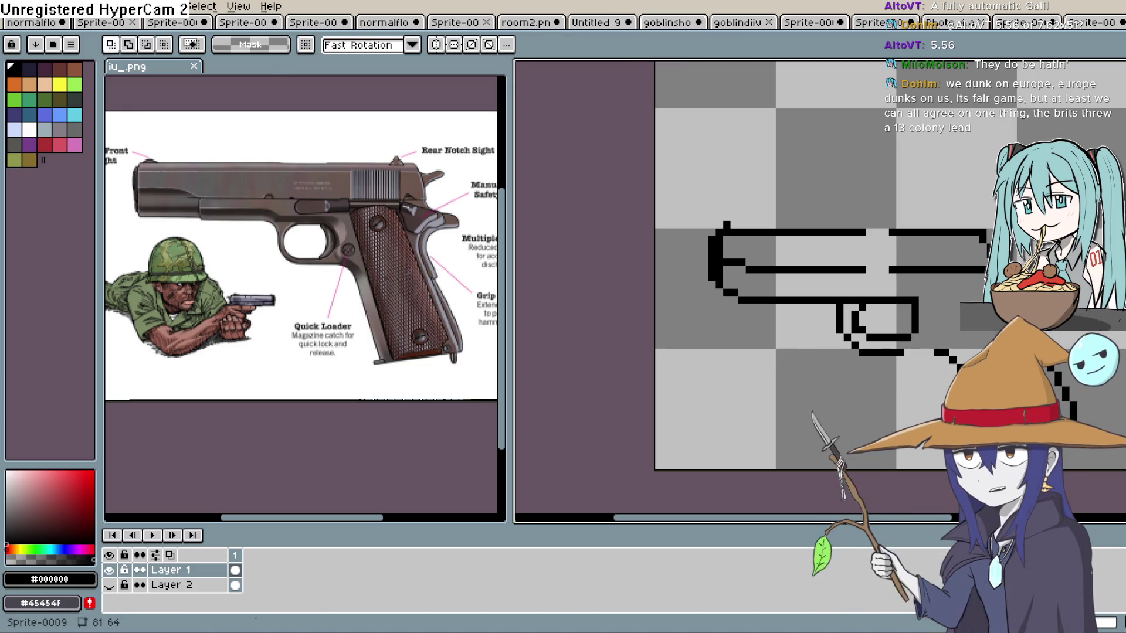
key("b")
left_click_drag(933, 351, 904, 353)
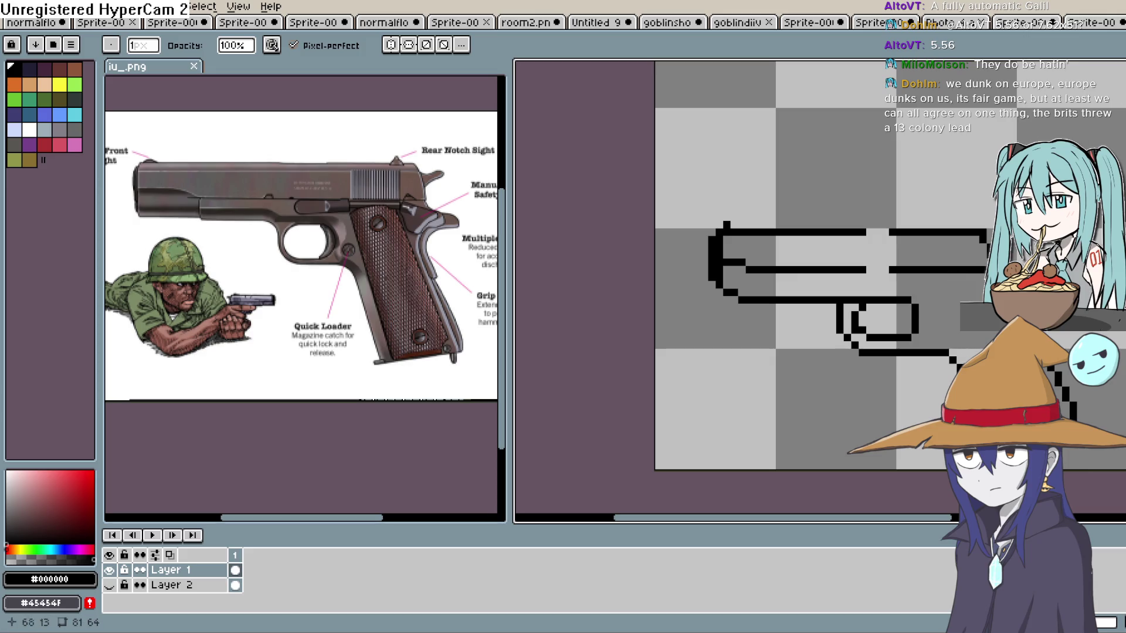
Join the gap in the pistol's top outline.
key("b")
left_click_drag(890, 232, 863, 228)
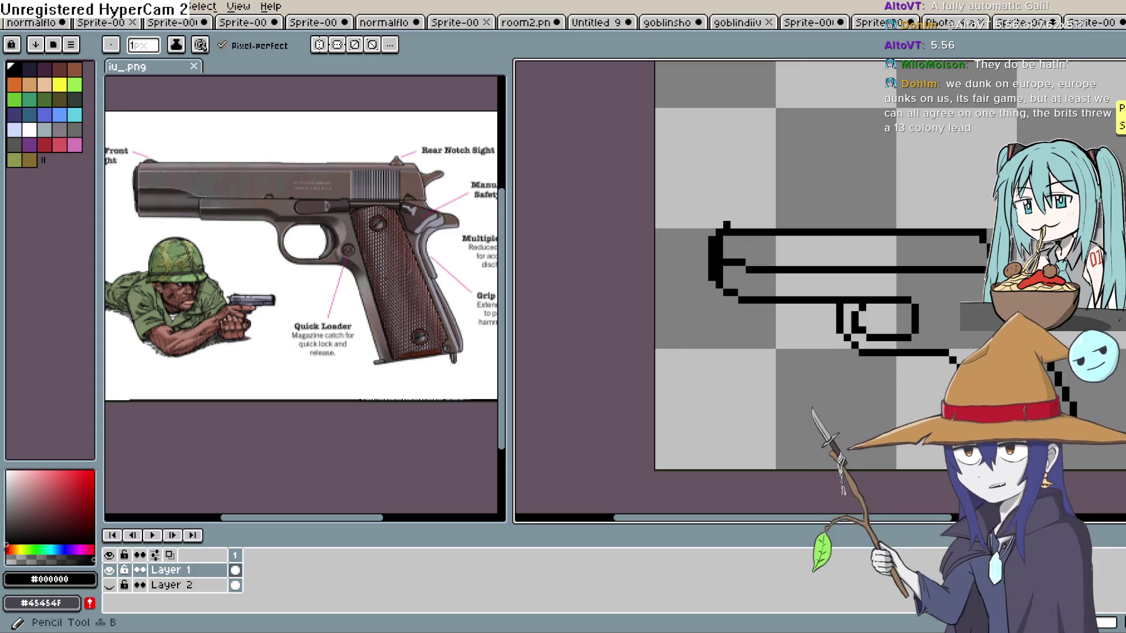
left_click(1118, 161)
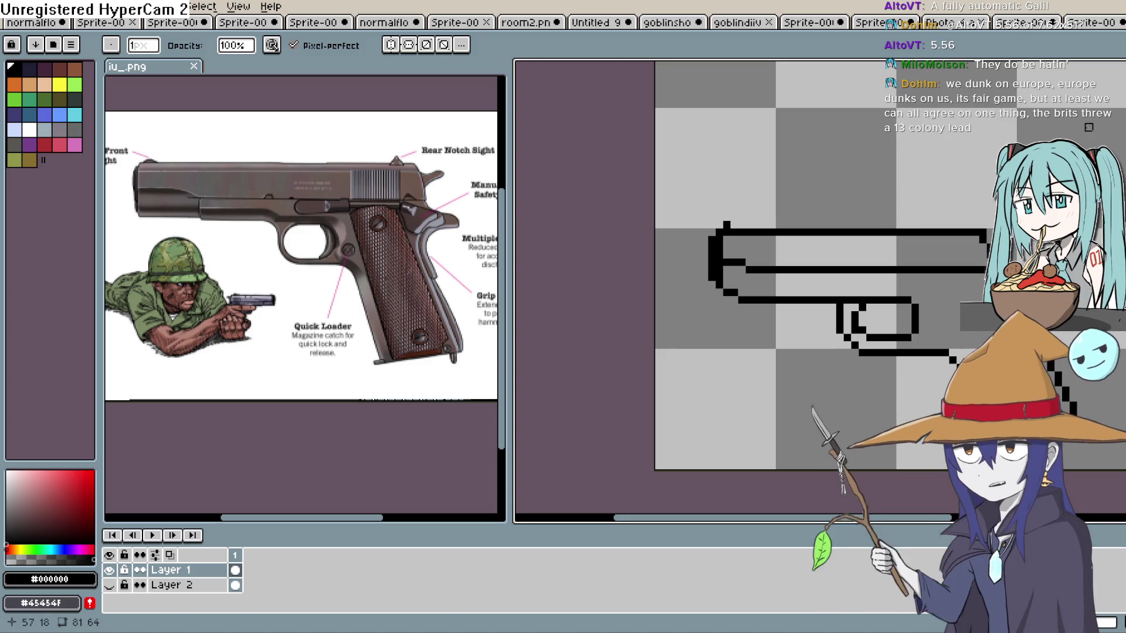
scroll(1000, 339, "up", 2)
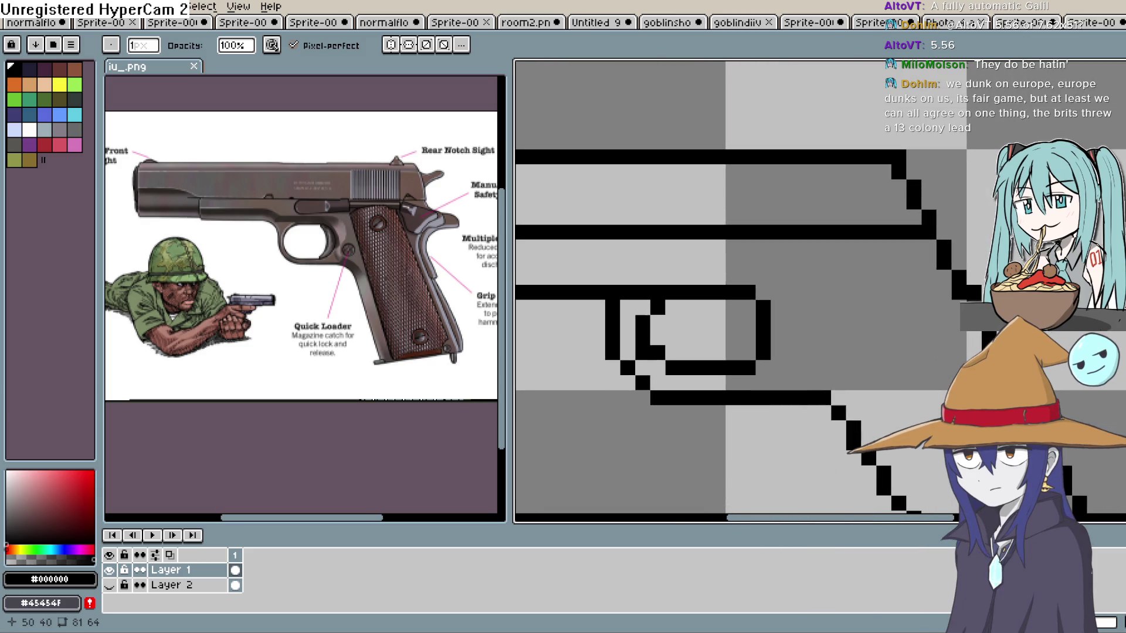
scroll(990, 227, "down", 2)
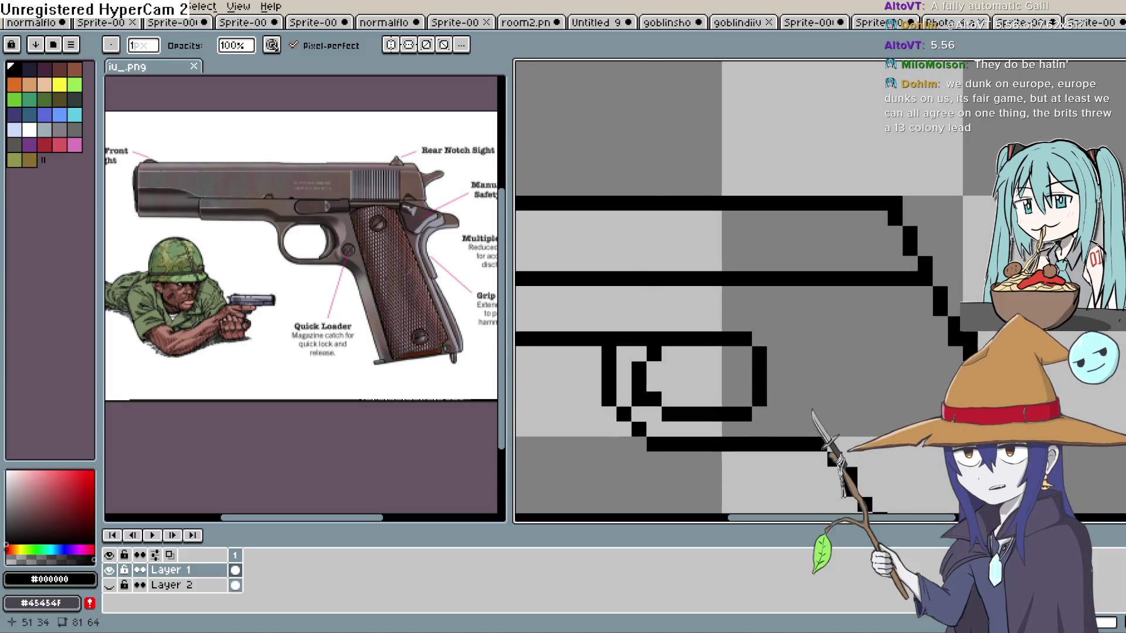
Draw the raised hammer pixels at the slide's rear step, including its top and back edge.
key("i")
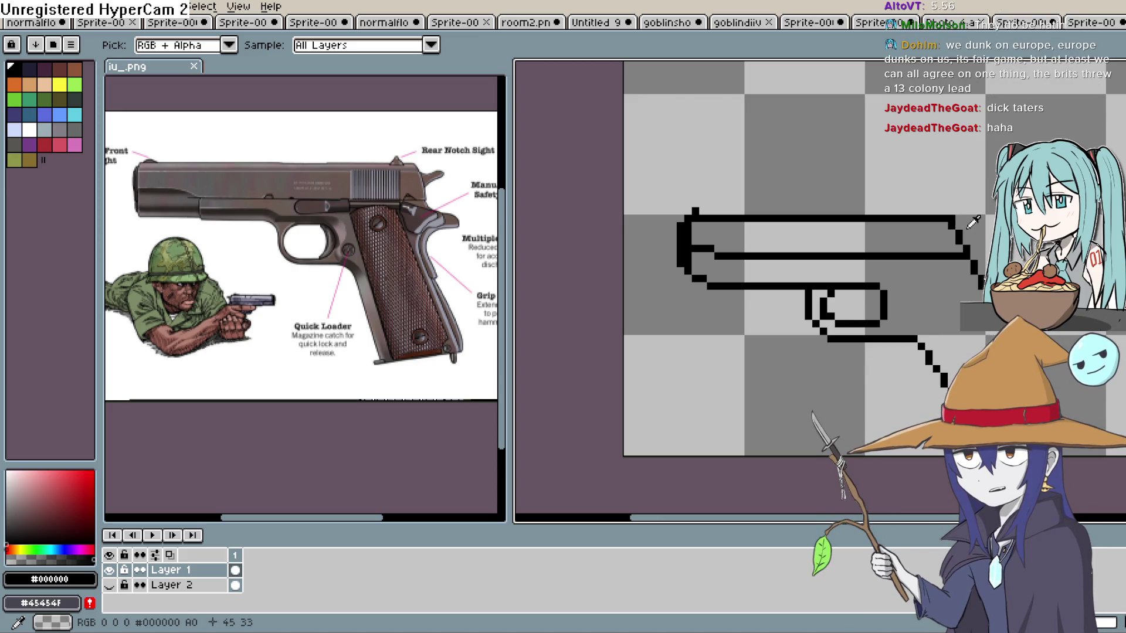
key("b")
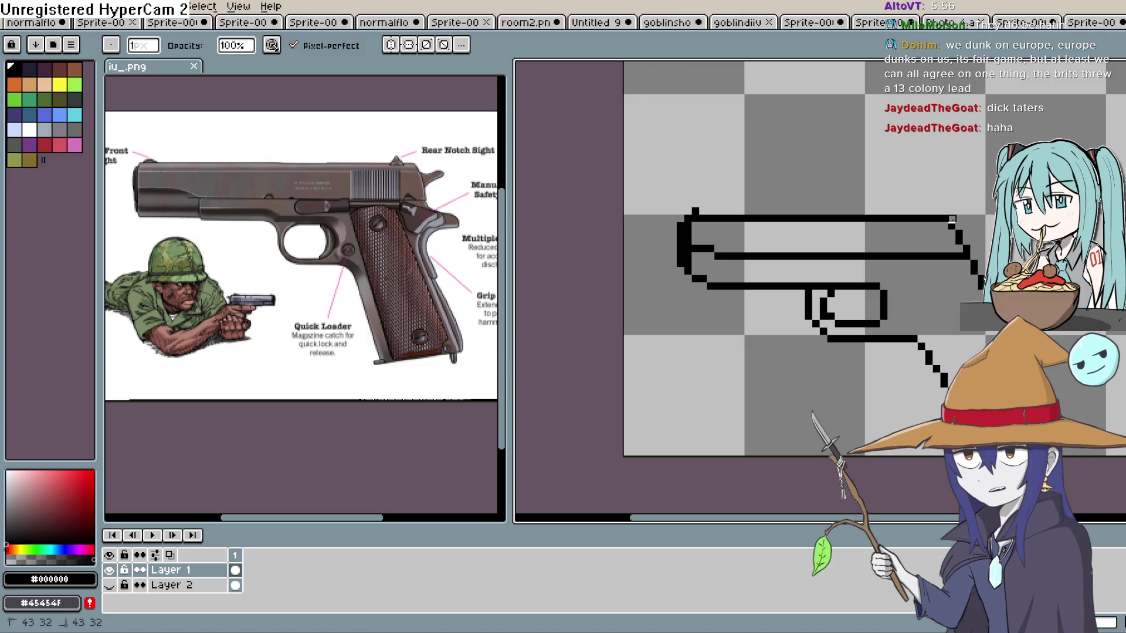
scroll(1000, 215, "up", 1)
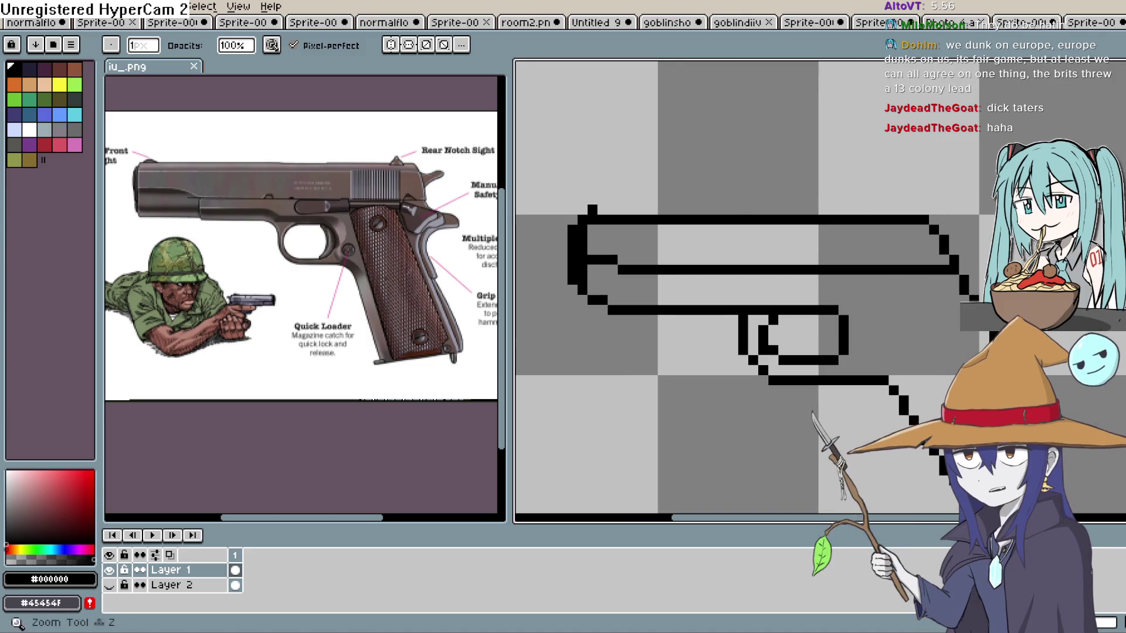
scroll(839, 247, "up", 2)
left_click(839, 247)
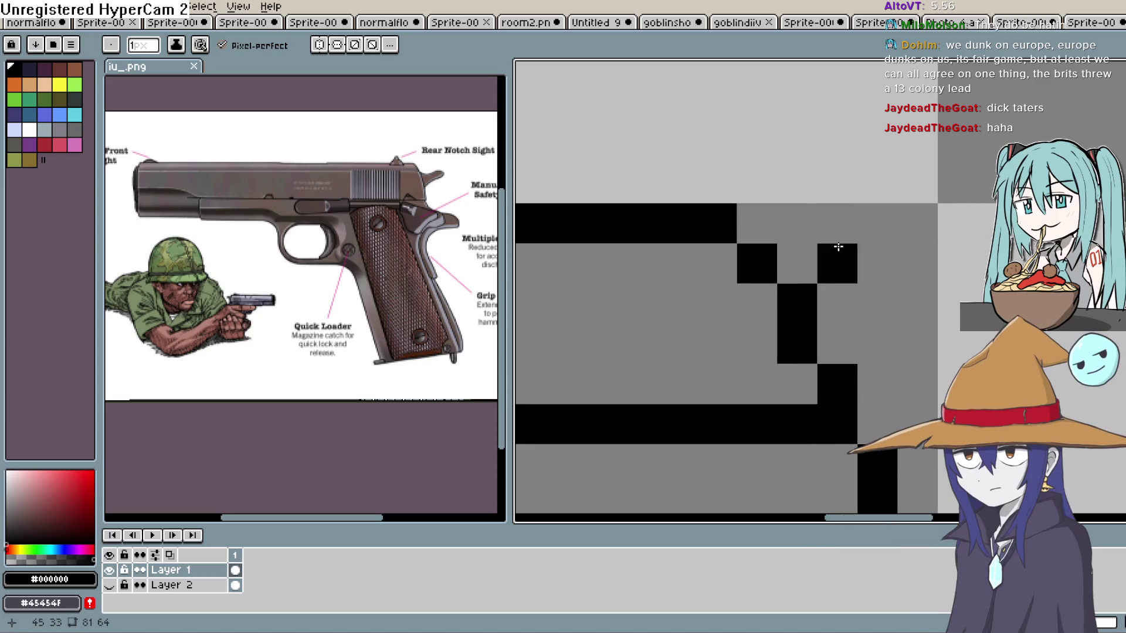
left_click(793, 234)
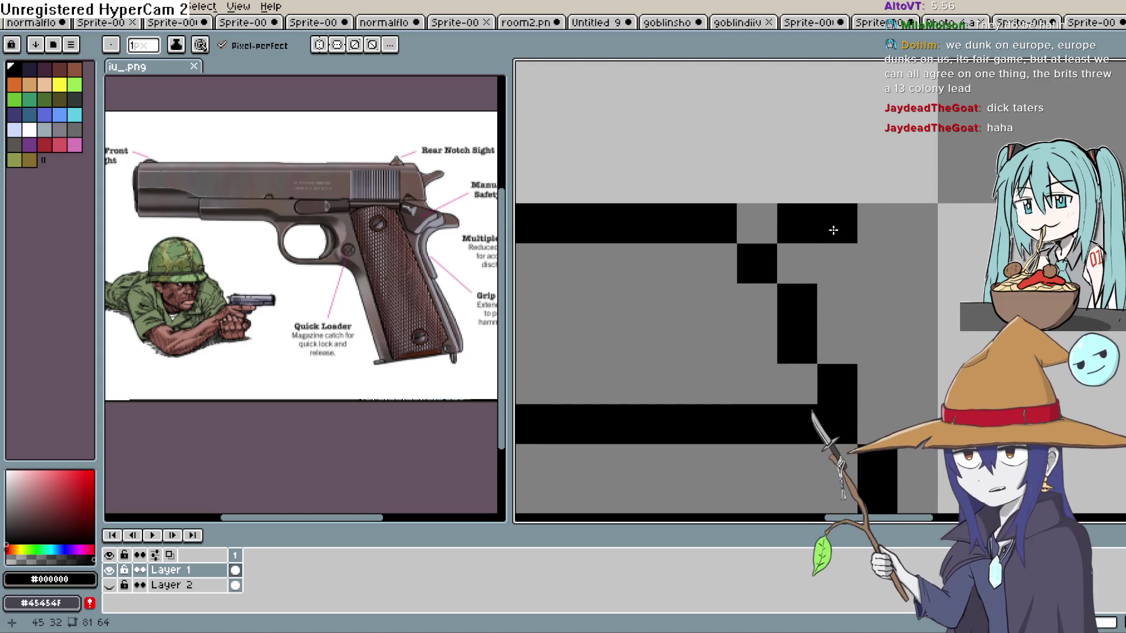
left_click(837, 195)
mouse_move(837, 194)
left_mouse_down()
mouse_move(914, 171)
mouse_move(959, 173)
mouse_move(975, 221)
mouse_move(927, 301)
mouse_move(861, 333)
left_mouse_up()
key("ctrl+z")
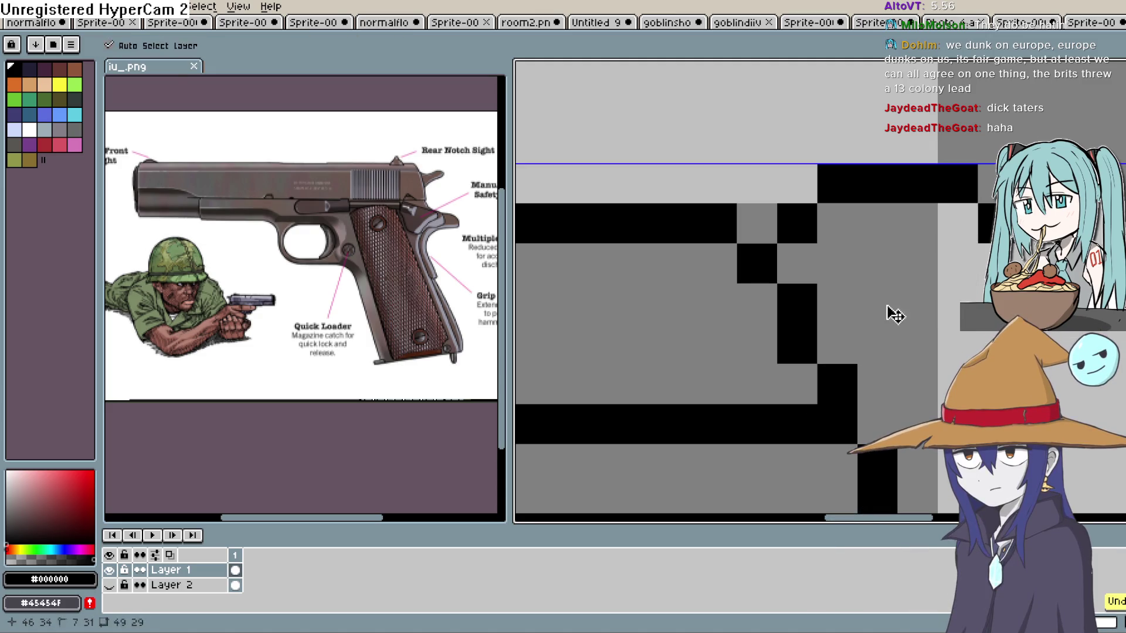
mouse_move(955, 262)
left_mouse_down()
mouse_move(851, 339)
mouse_move(879, 320)
left_mouse_up()
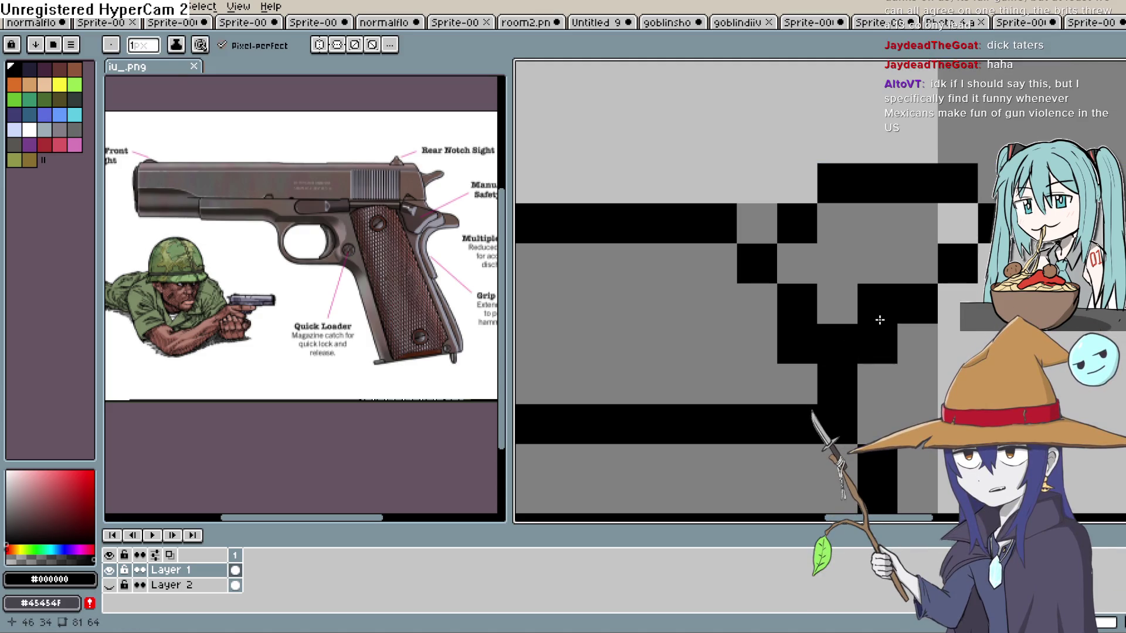
Erase the stray pixels inside the hammer.
key("e")
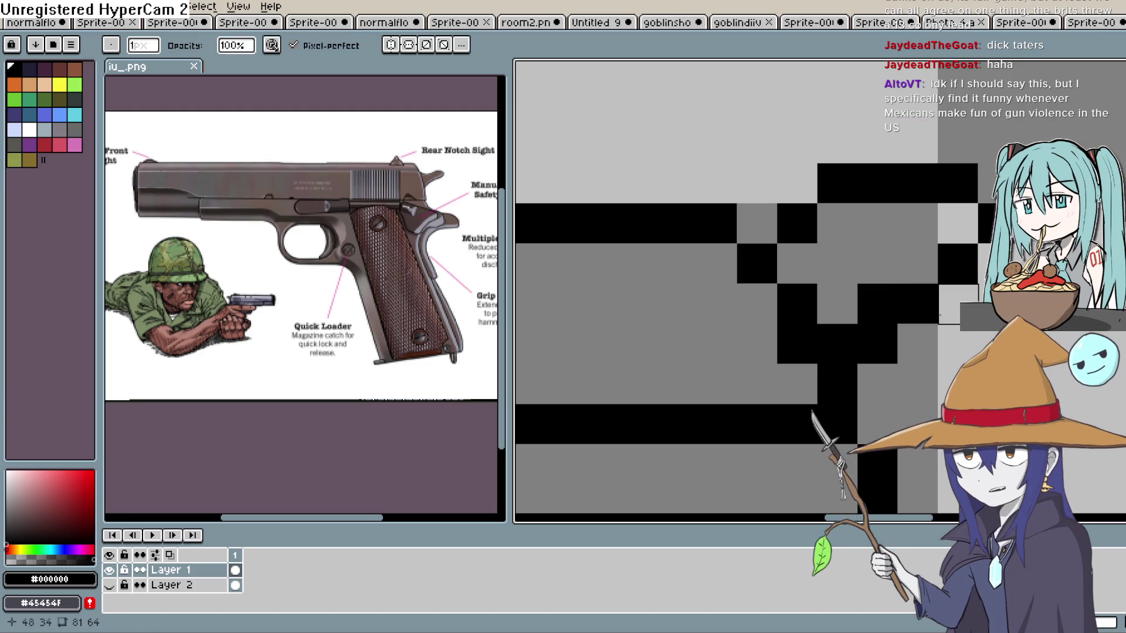
left_click(896, 339)
left_click(918, 304)
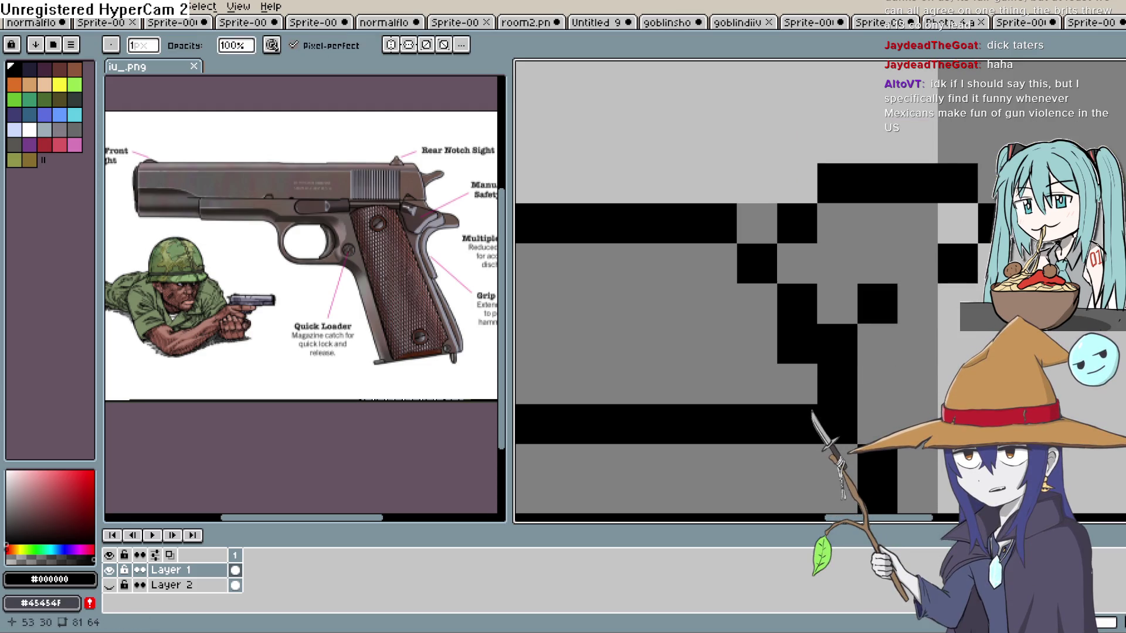
key("b")
scroll(1000, 297, "down", 5)
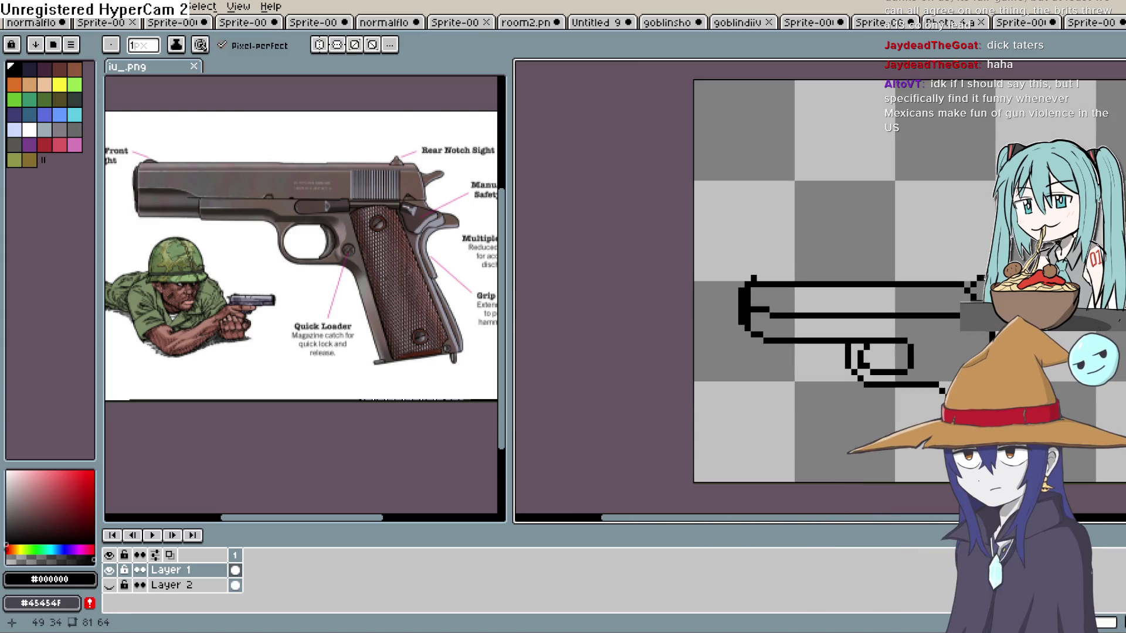
scroll(1000, 296, "up", 4)
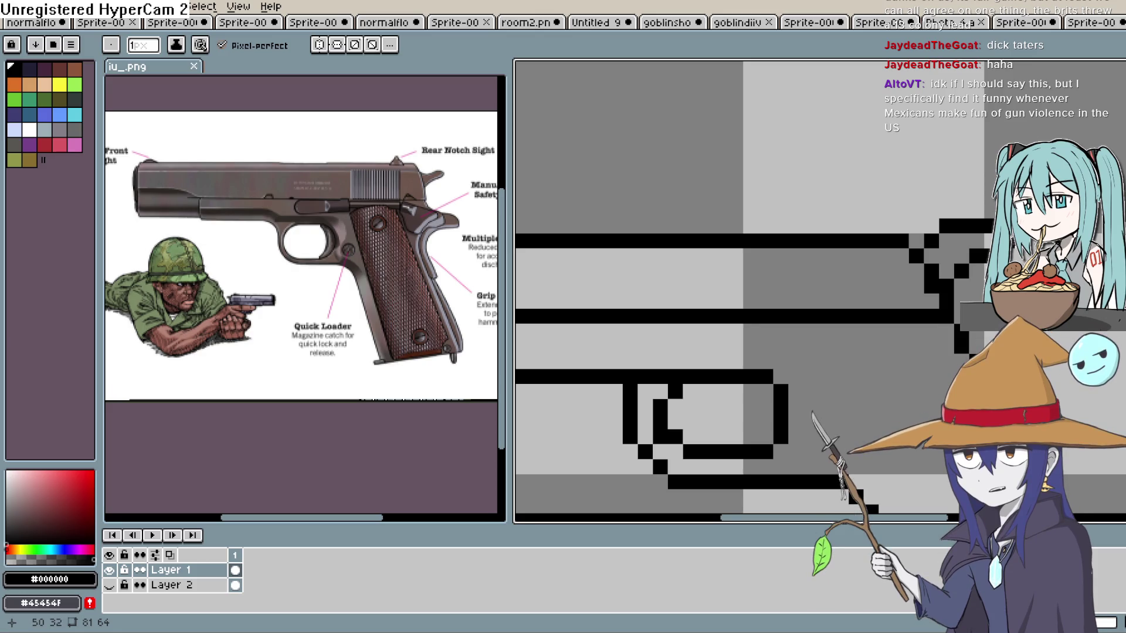
Add a small raised rear-sight peak on top of the slide.
left_click(962, 166)
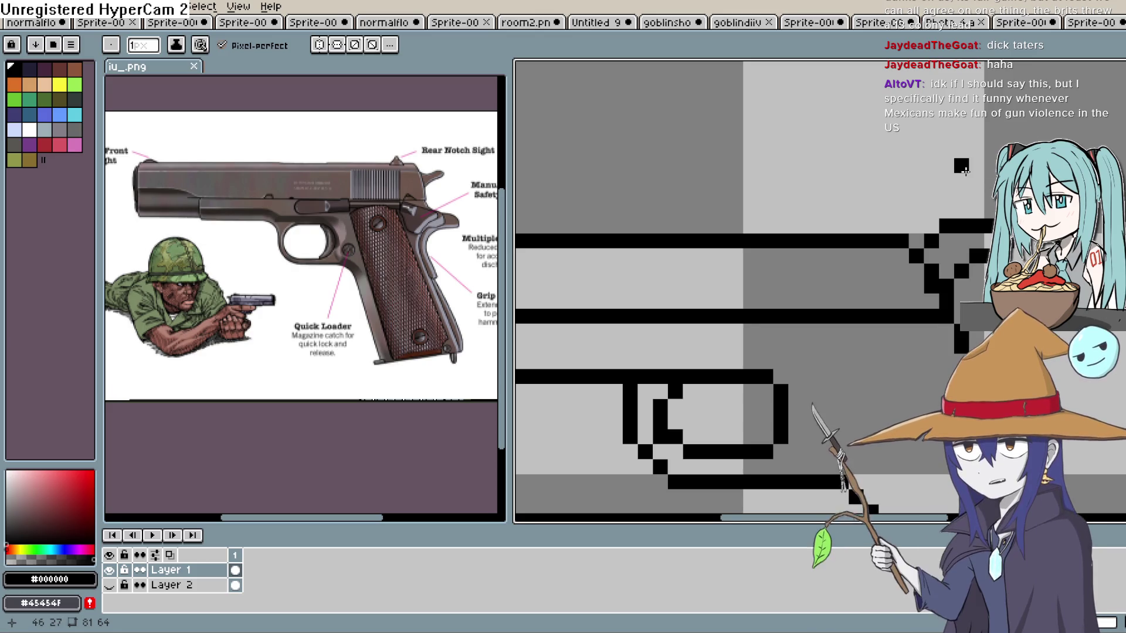
left_click(857, 226)
left_click(885, 226)
left_click(871, 210)
scroll(946, 196, "down", 3)
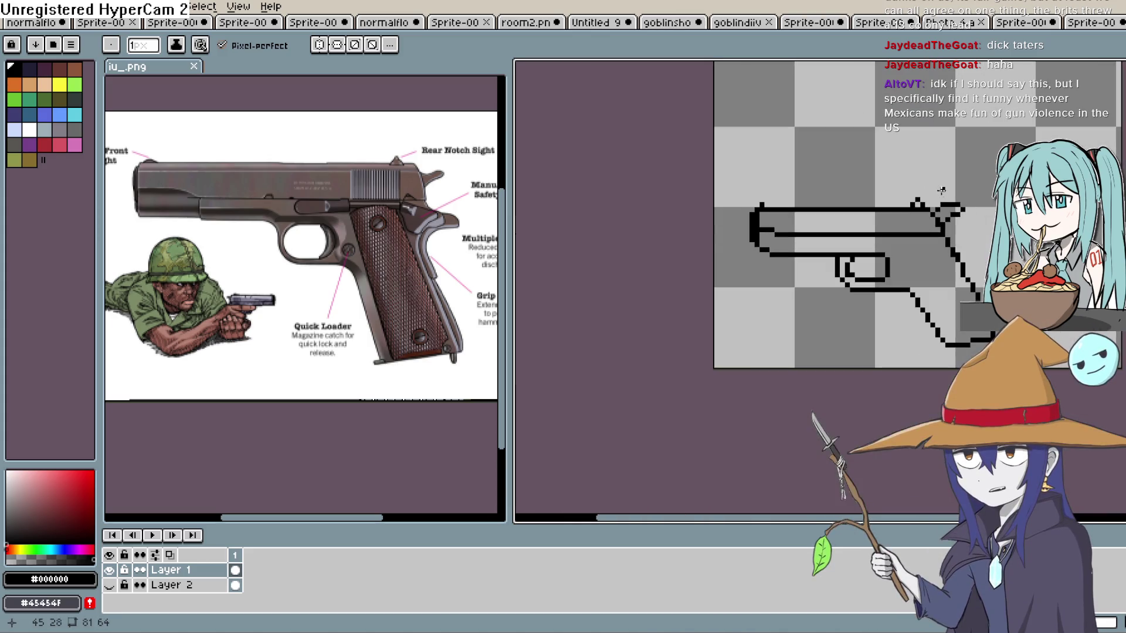
scroll(917, 234, "up", 3)
scroll(989, 224, "down", 2)
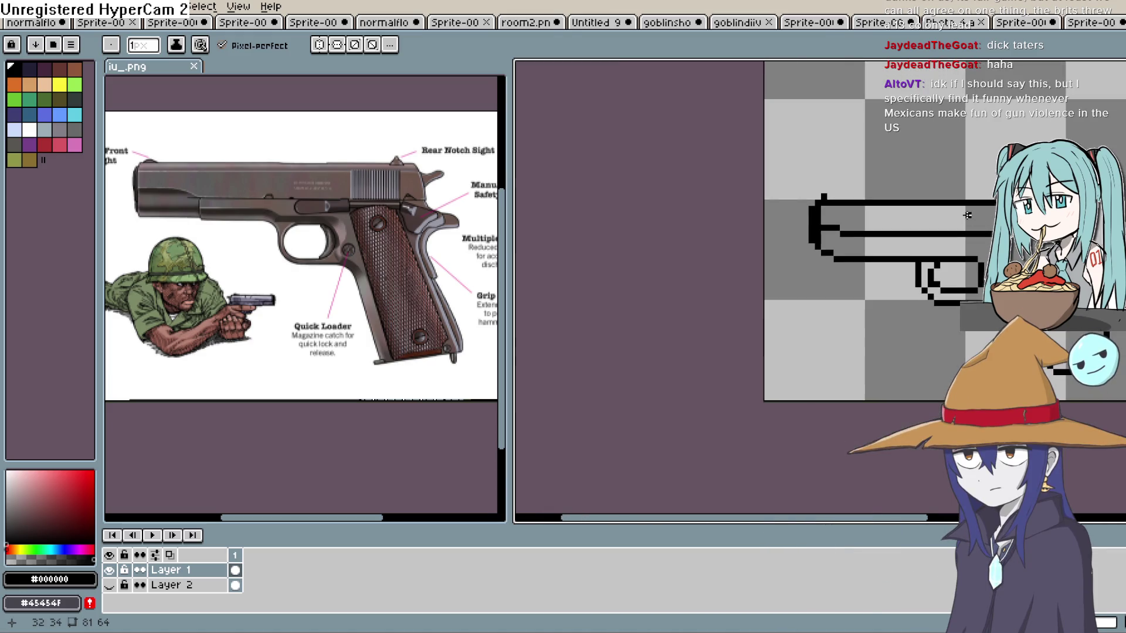
left_click_drag(971, 219, 915, 180)
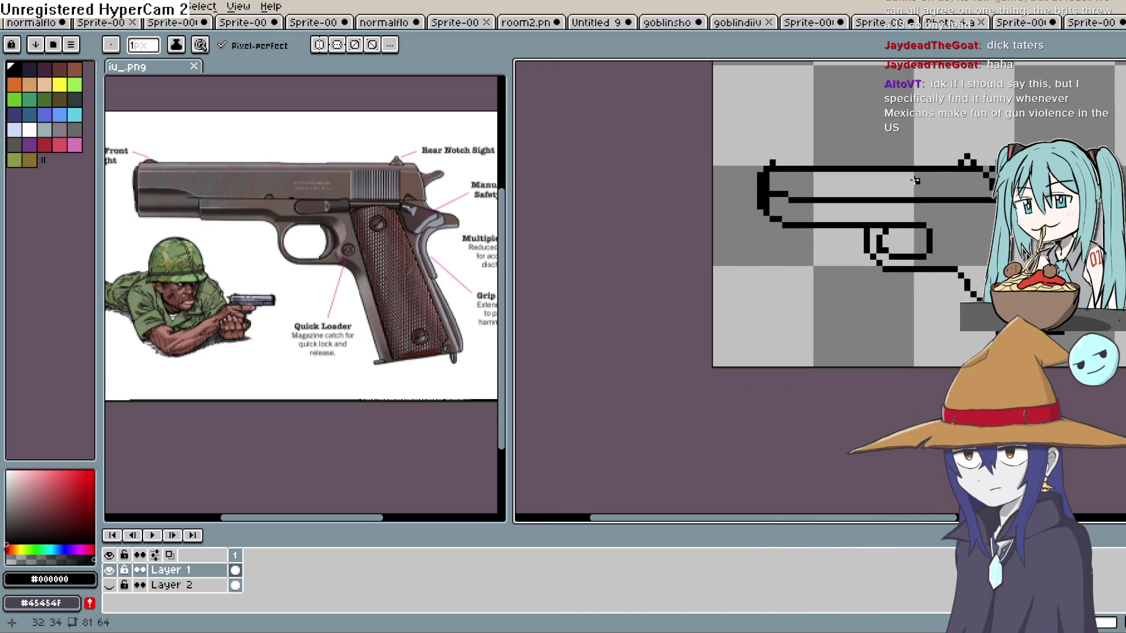
Select the muzzle end and move it left to lengthen the barrel.
key("m")
mouse_move(867, 158)
left_mouse_down()
mouse_move(815, 252)
mouse_move(729, 257)
left_mouse_up()
mouse_move(802, 225)
left_mouse_down()
mouse_move(774, 221)
mouse_move(789, 225)
left_mouse_up()
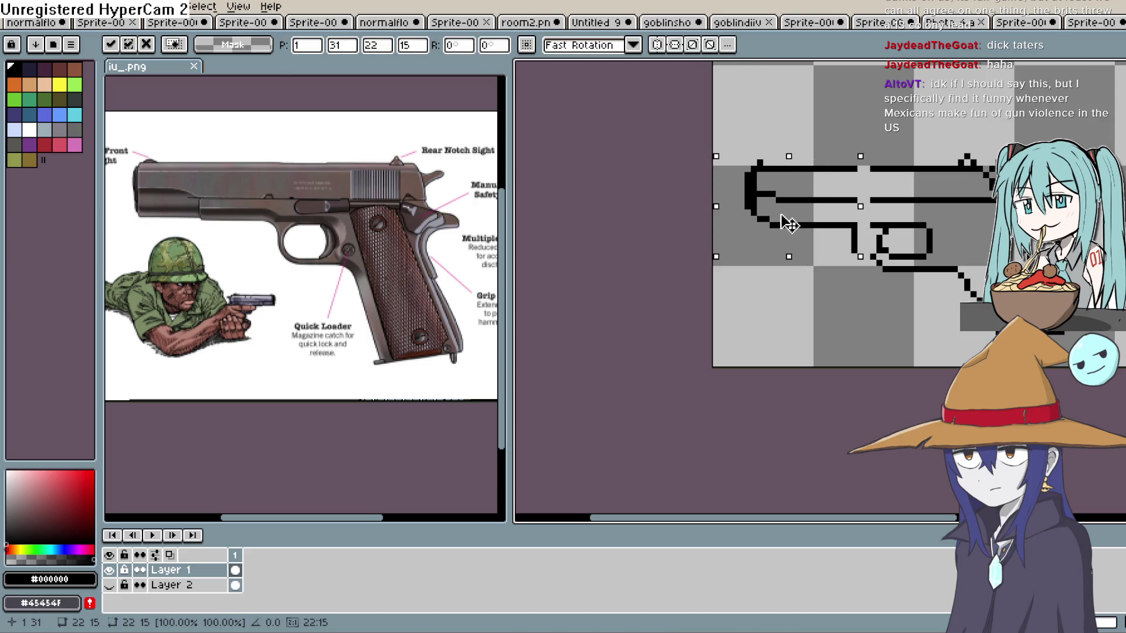
key("Escape")
left_click(823, 319)
mouse_move(853, 162)
left_mouse_down()
mouse_move(821, 246)
mouse_move(742, 256)
left_mouse_up()
left_click_drag(816, 223, 789, 223)
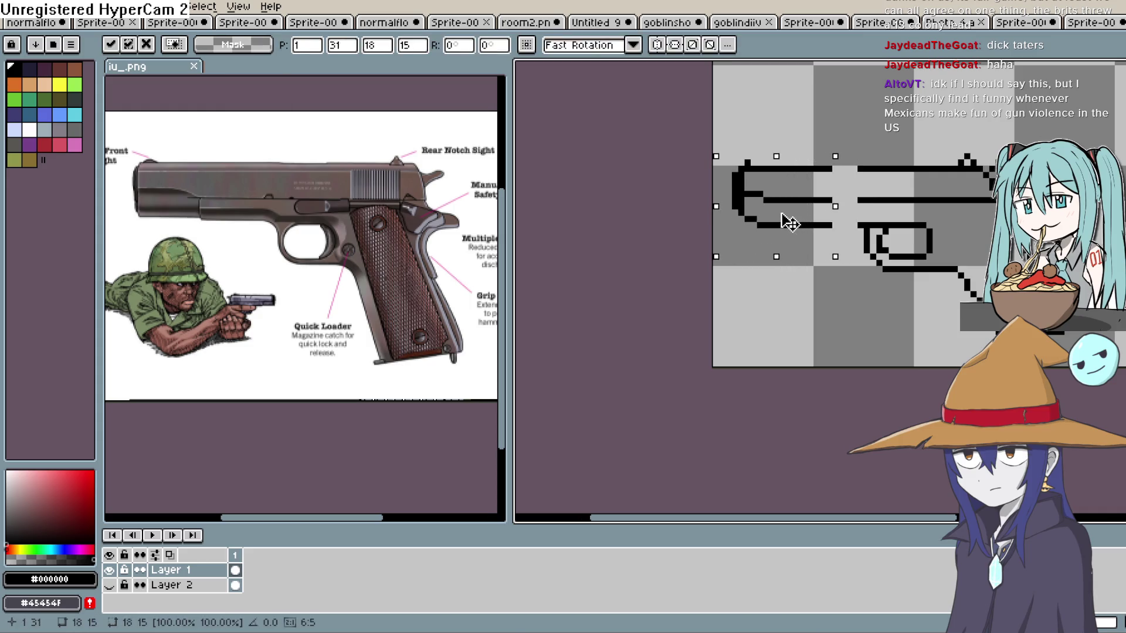
left_click(848, 295)
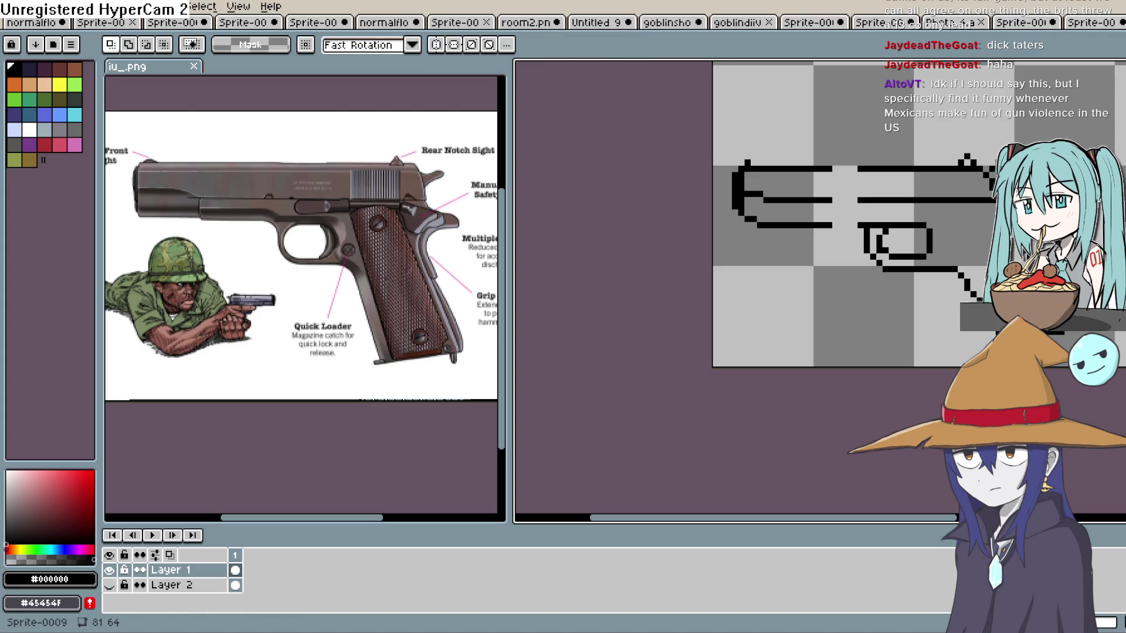
Fill the gaps in the top and middle lines and extend the lower slide line rightward.
key("b")
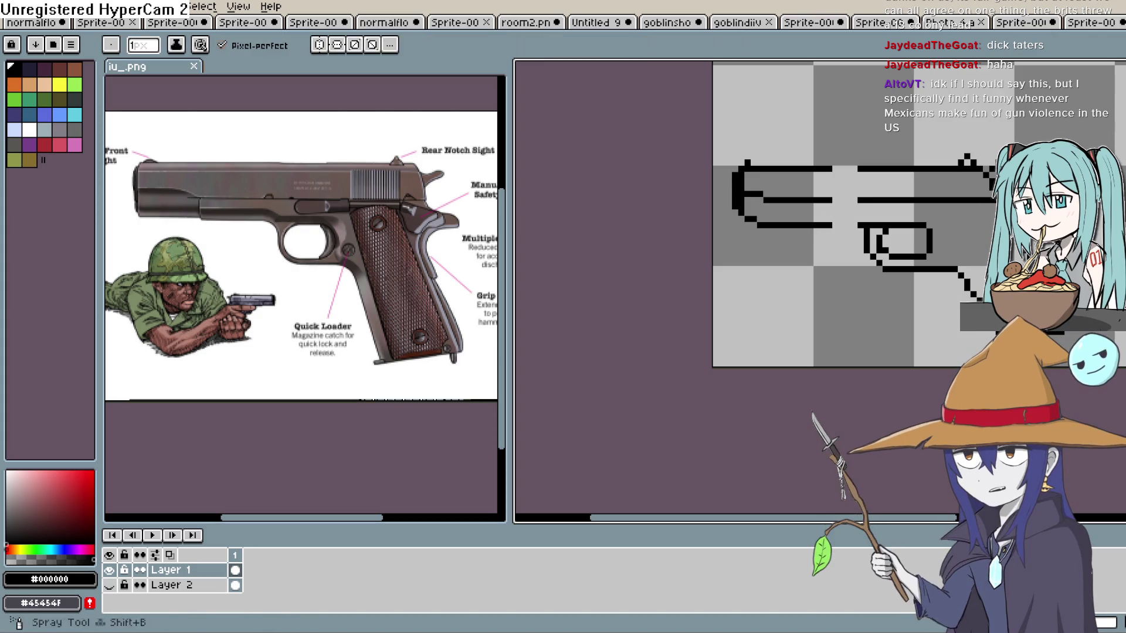
mouse_move(835, 200)
left_mouse_down()
mouse_move(858, 200)
mouse_move(859, 169)
left_mouse_up()
left_click_drag(830, 225, 837, 225)
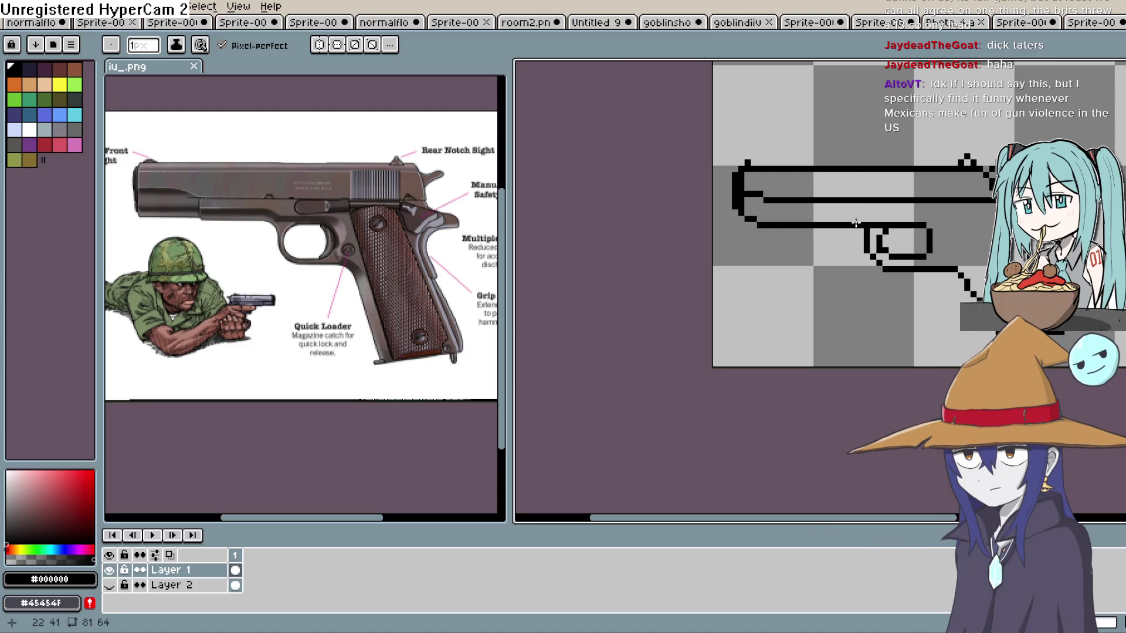
left_click_drag(972, 237, 881, 245)
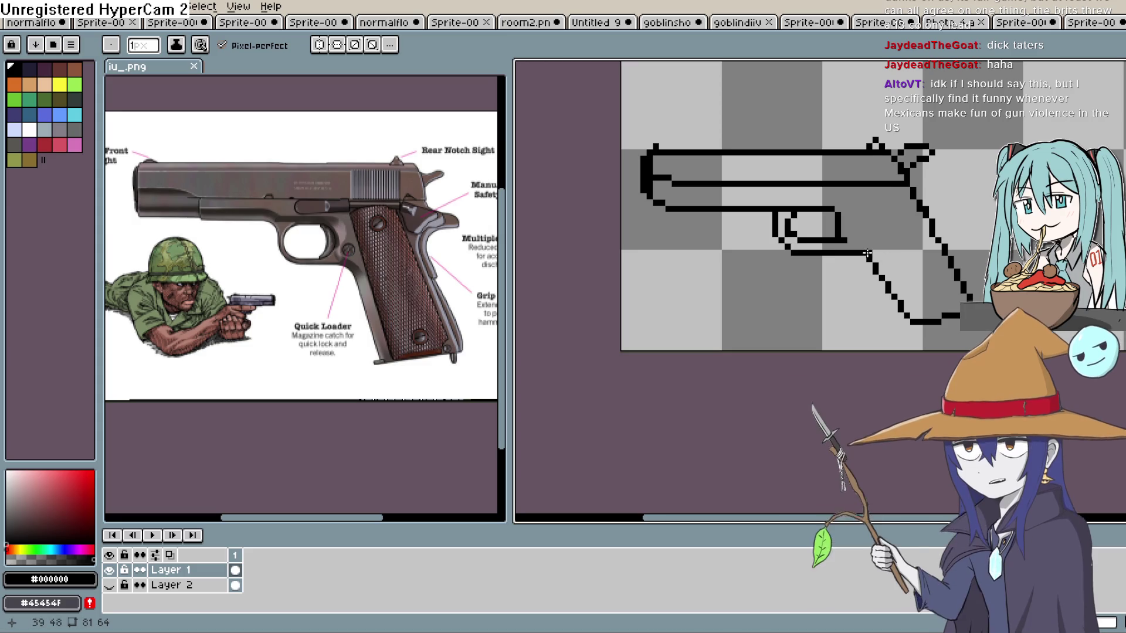
Extend the trigger guard's horizontal line and draw a diagonal up to the top line.
scroll(833, 231, "up", 2)
left_click(843, 233)
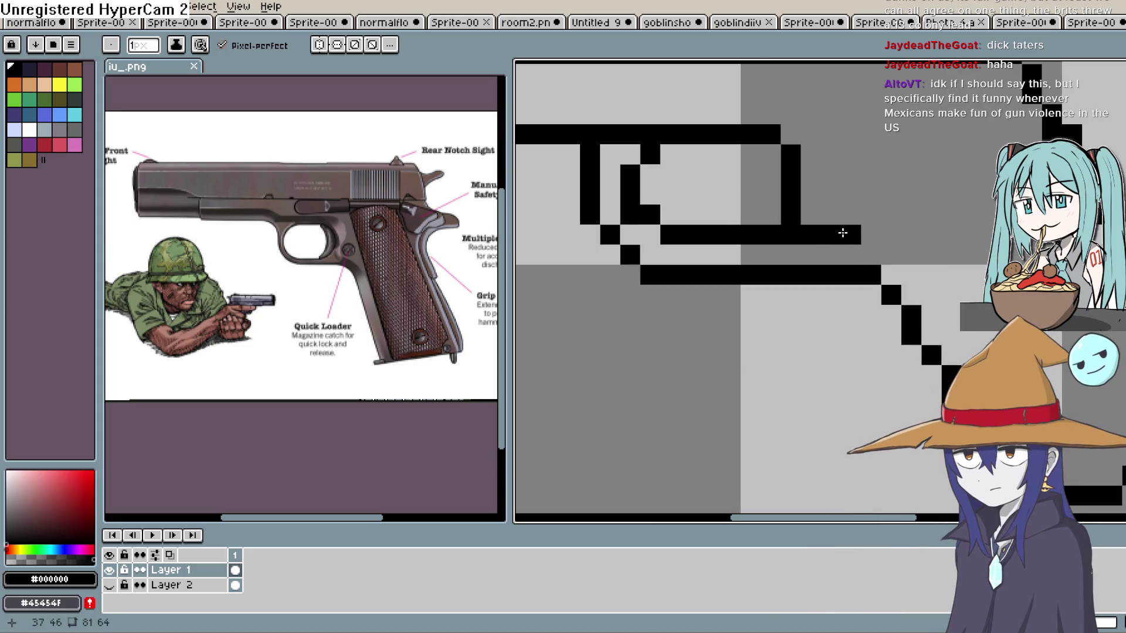
left_click_drag(833, 193, 812, 134)
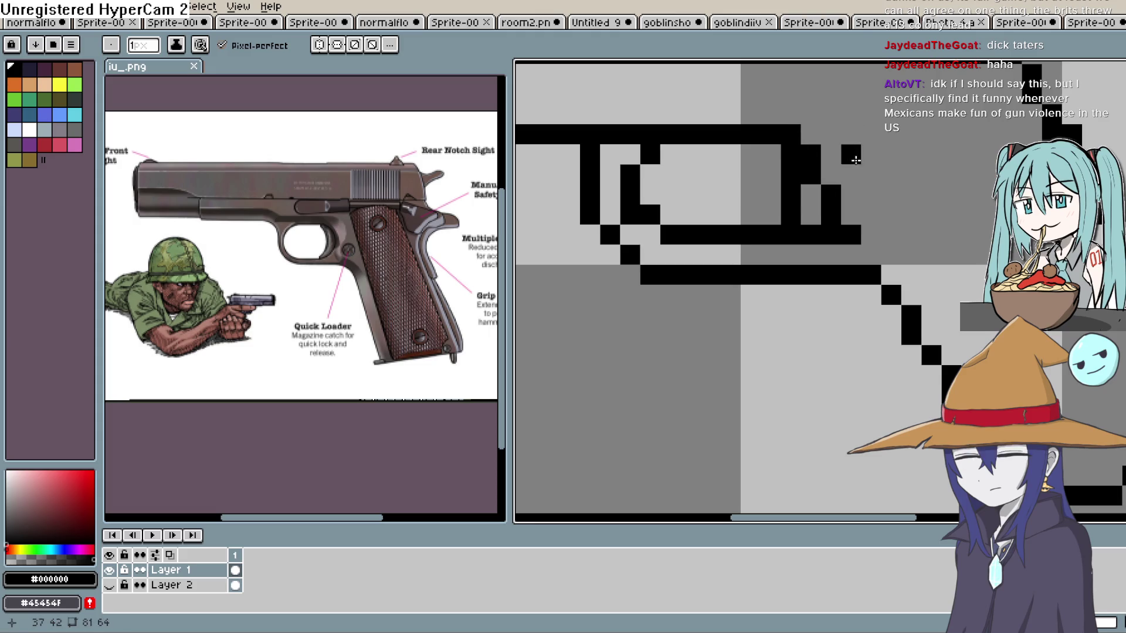
Erase the stray black pixels from the vertical column.
key("i")
key("e")
left_click(791, 195)
left_click(791, 215)
left_click(792, 174)
left_click(791, 154)
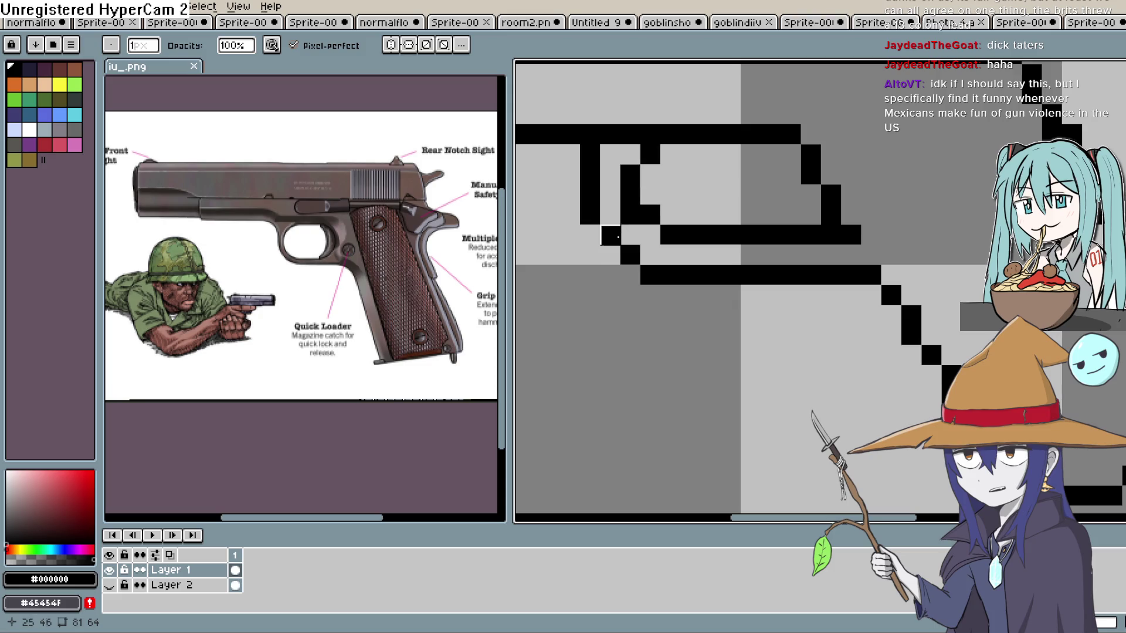
Show Layer 2 to reveal the goblin behind the pistol outline.
scroll(733, 234, "down", 2)
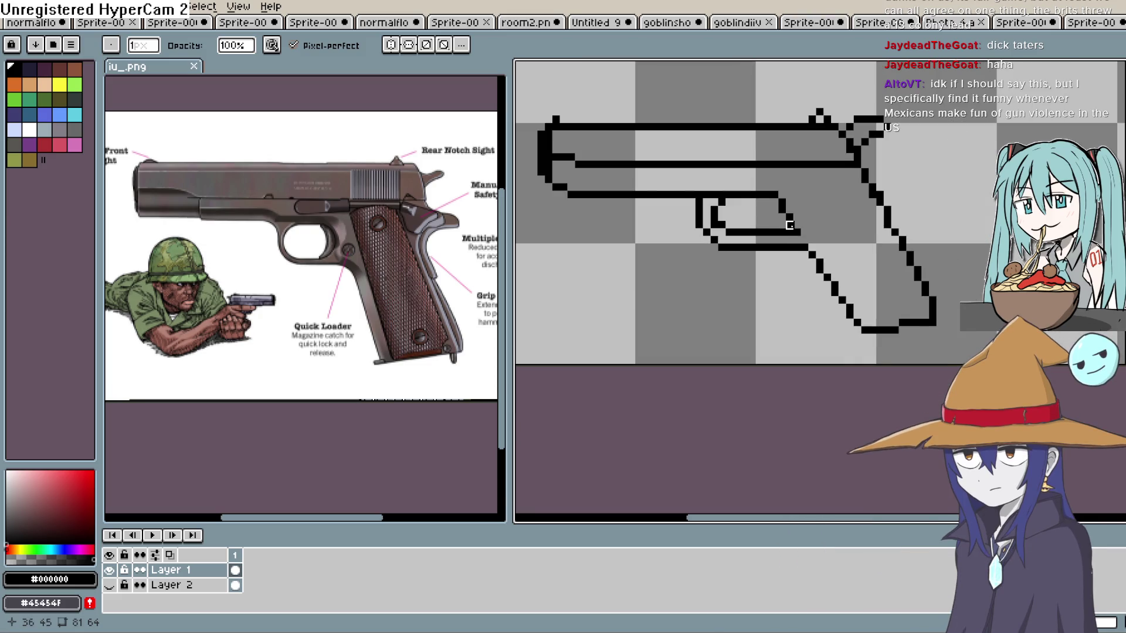
key("shift+b")
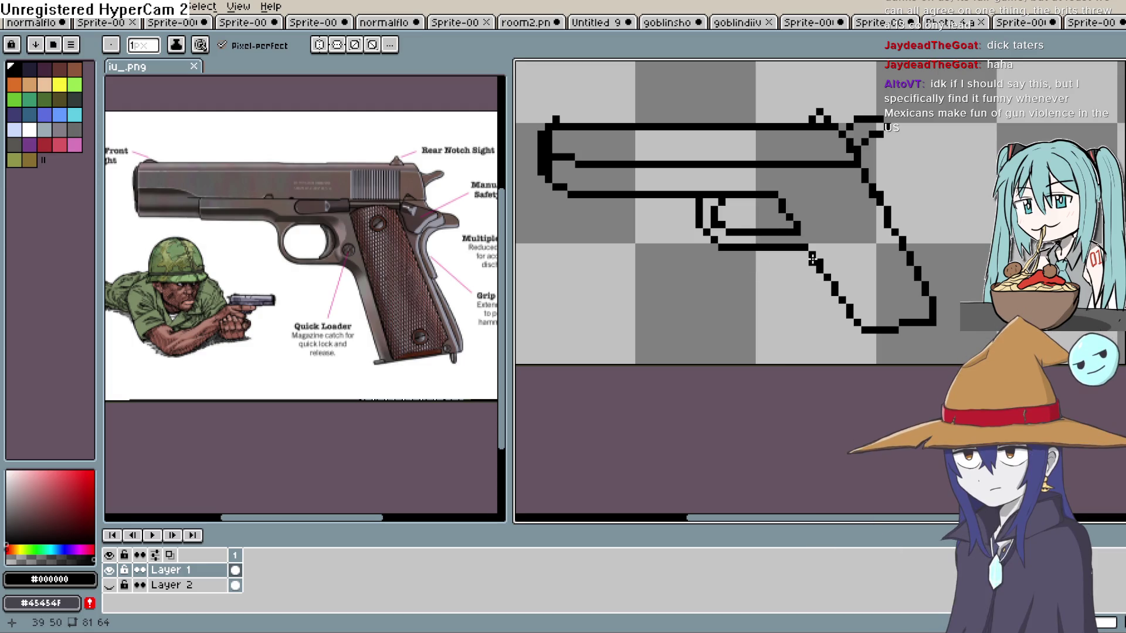
left_click(110, 585)
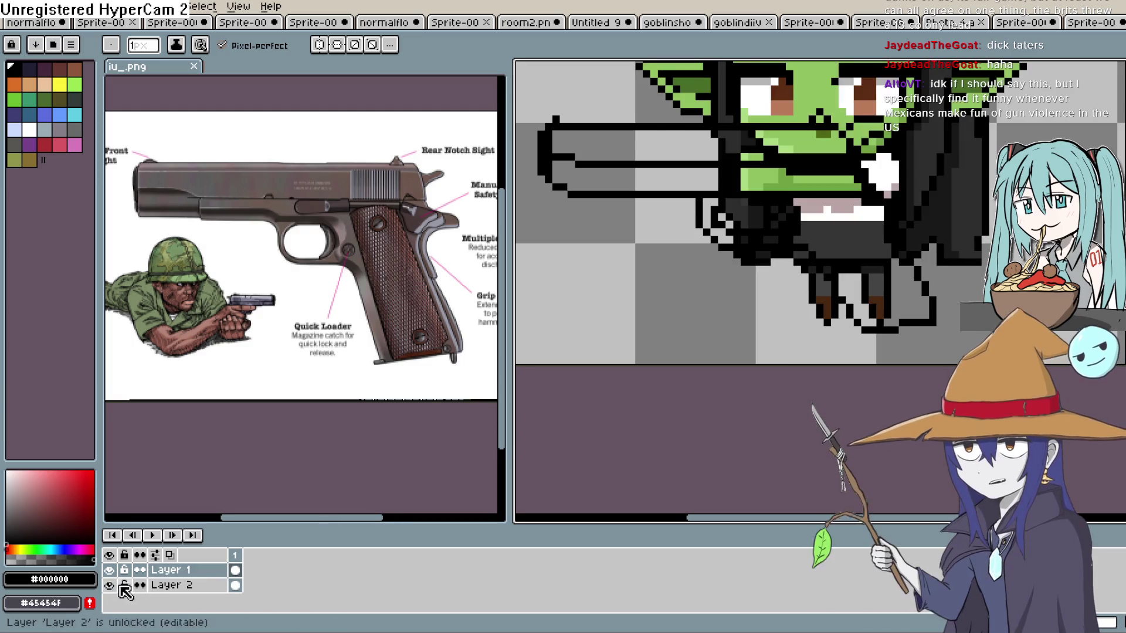
Hide the goblin layer again after checking the fit.
scroll(844, 258, "down", 2)
scroll(851, 270, "up", 1)
scroll(858, 282, "down", 1)
scroll(858, 282, "up", 1)
scroll(793, 465, "down", 1)
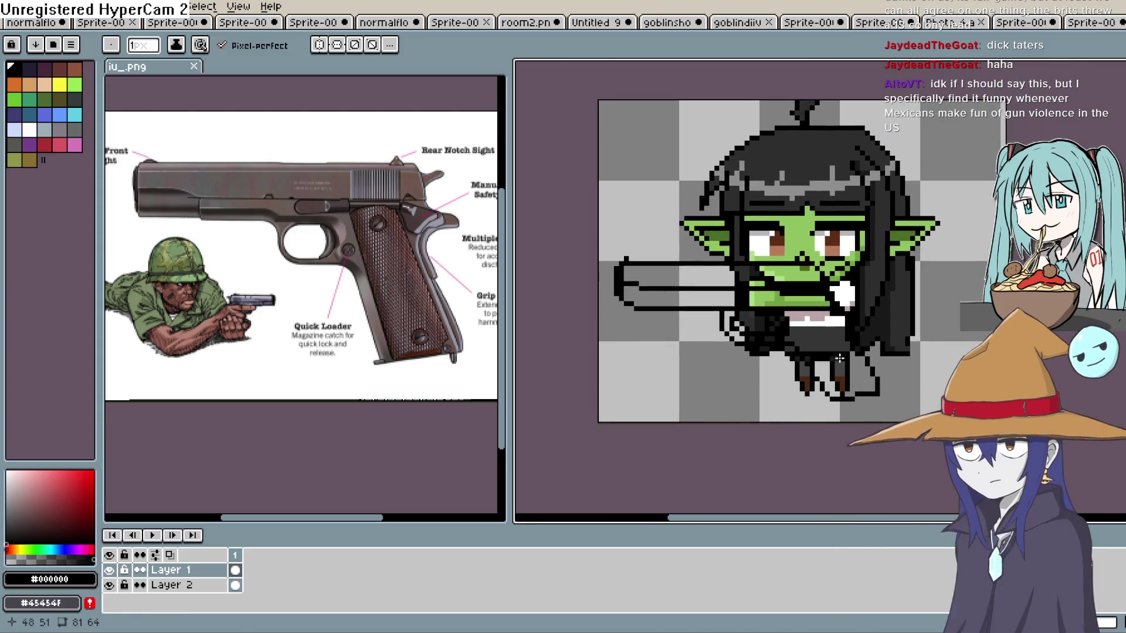
left_click(109, 586)
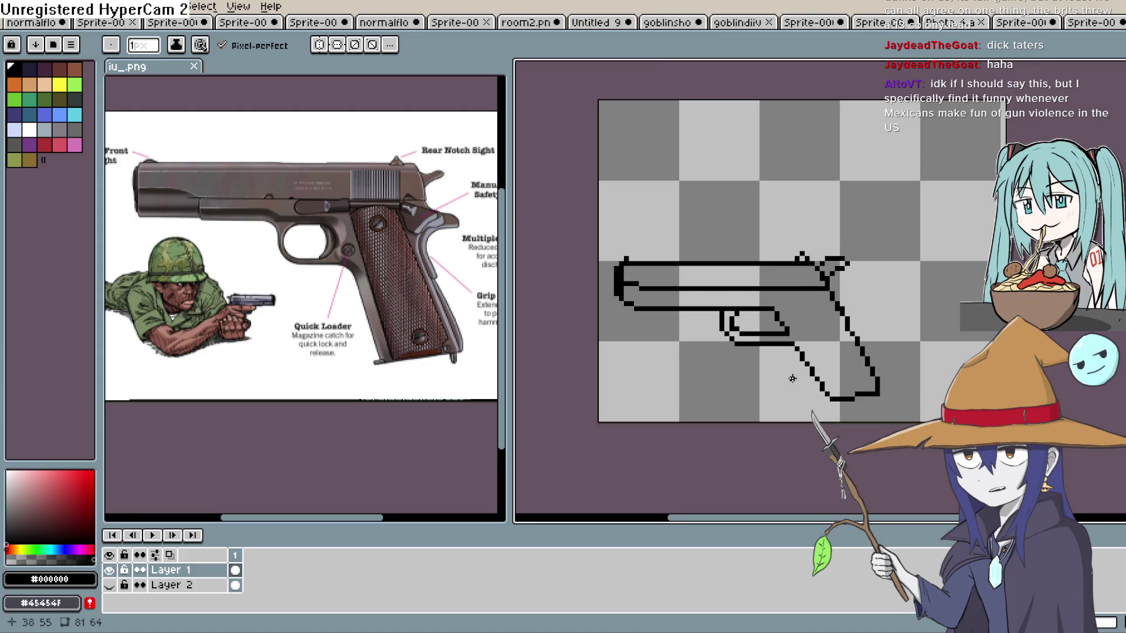
Select the pistol, move it up and right, and scale it to about 92% by 89%.
key("m")
mouse_move(904, 237)
left_mouse_down()
mouse_move(855, 290)
mouse_move(597, 416)
left_mouse_up()
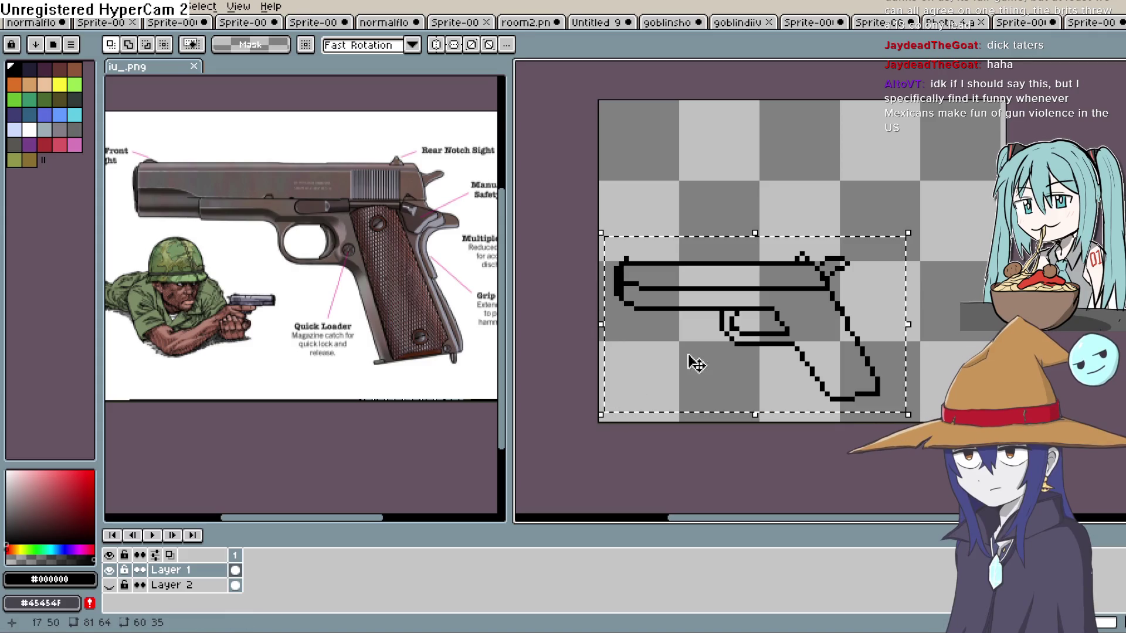
left_click_drag(774, 329, 811, 247)
left_click_drag(938, 336, 893, 304)
scroll(891, 305, "up", 3)
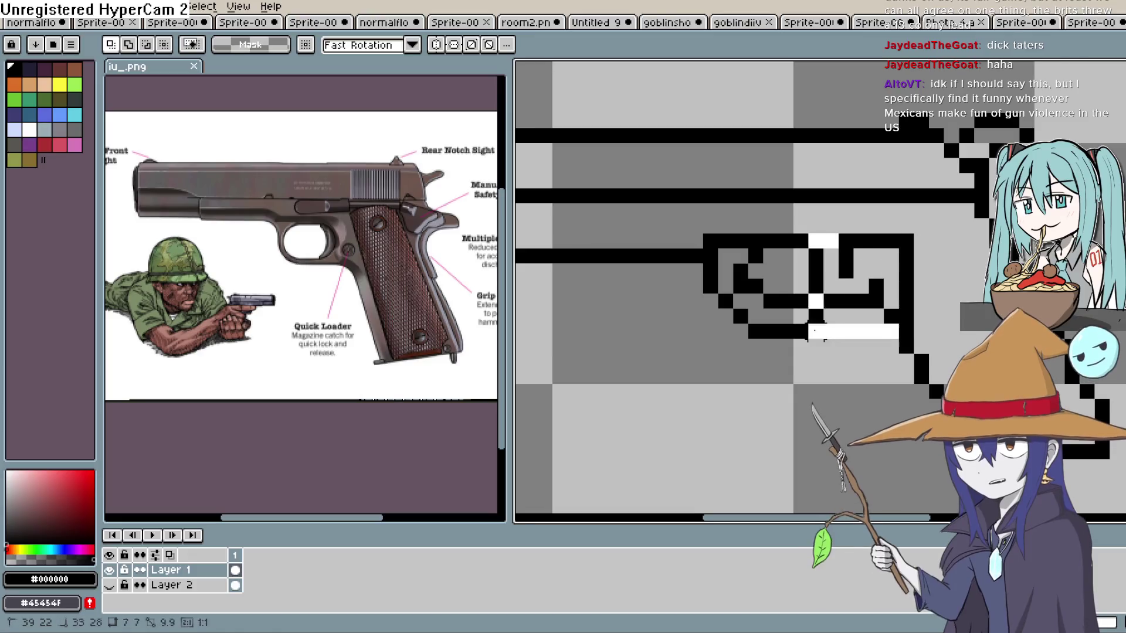
Nudge the trigger-guard pixels up one pixel, patch its corner, and erase stray pixels.
mouse_move(915, 258)
left_mouse_down()
mouse_move(757, 352)
mouse_move(742, 347)
mouse_move(745, 333)
left_mouse_up()
left_click(876, 392)
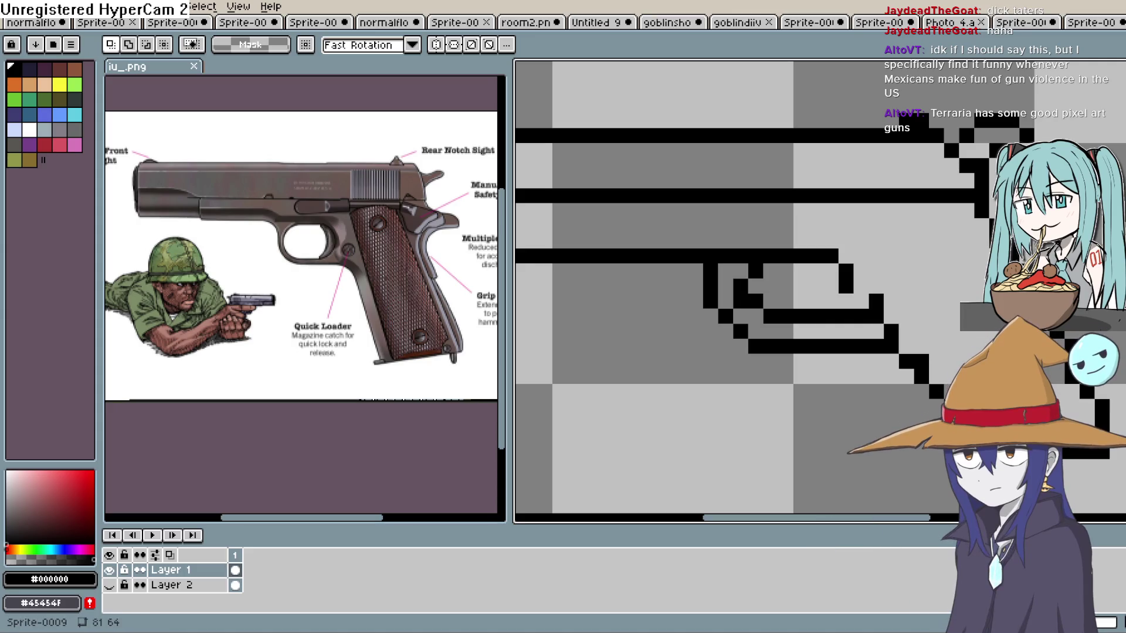
left_click(1116, 115)
left_click_drag(860, 271, 846, 256)
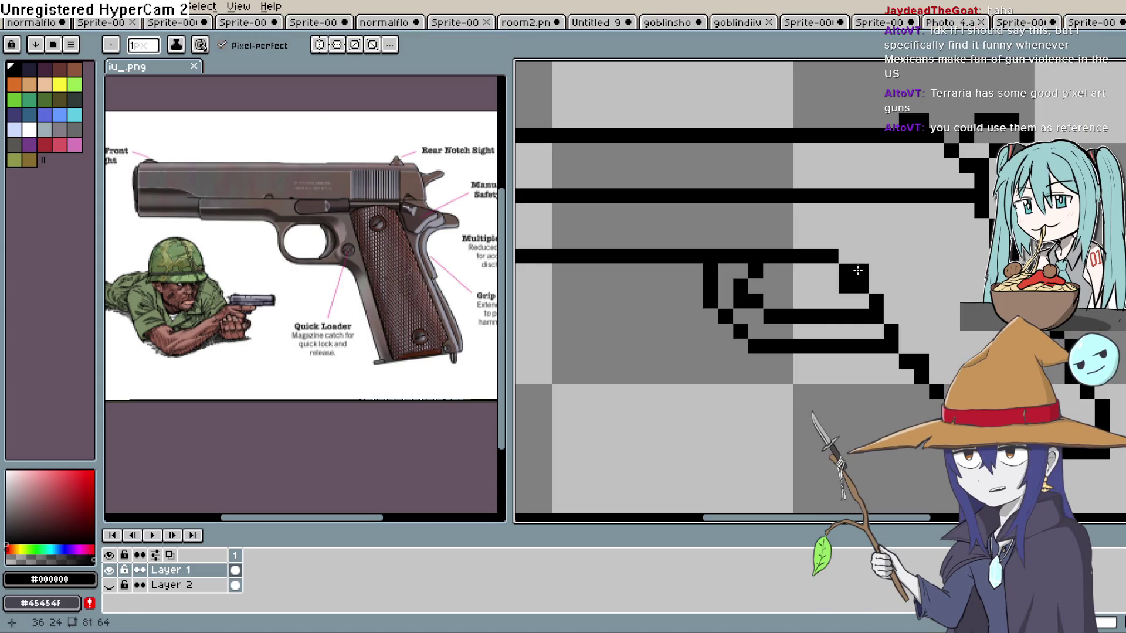
key("e")
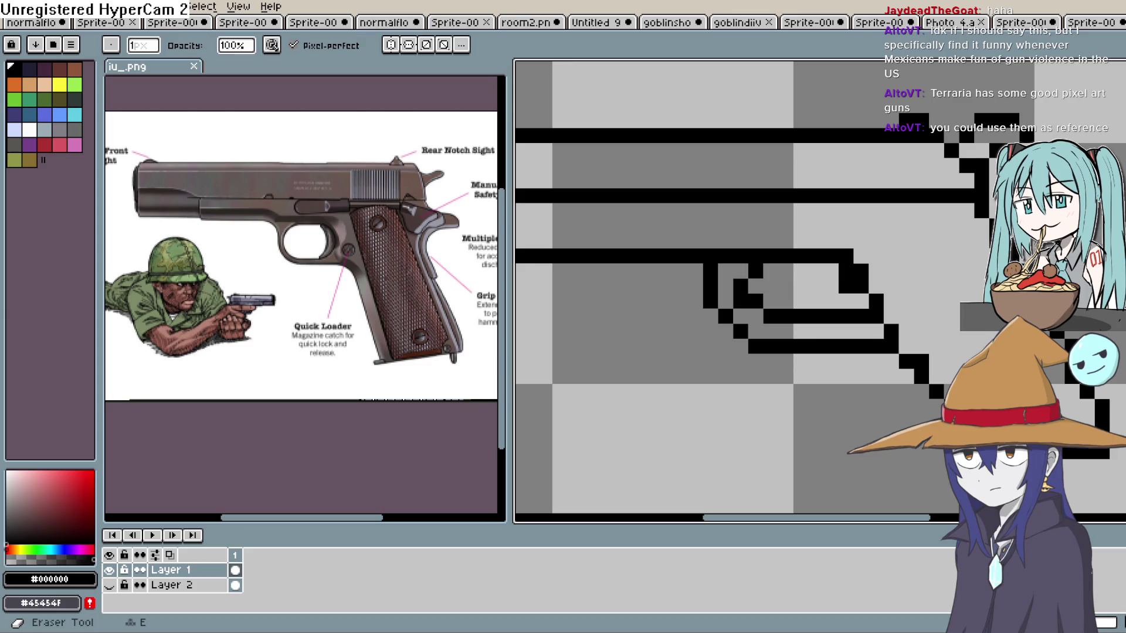
left_click_drag(846, 285, 846, 271)
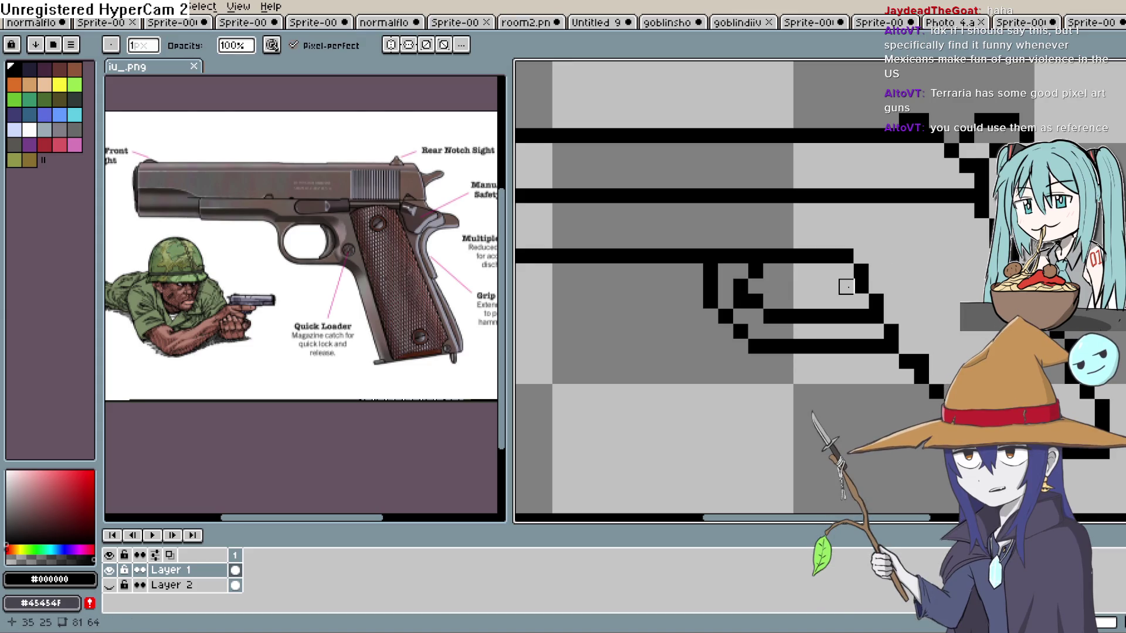
left_click_drag(861, 317, 816, 317)
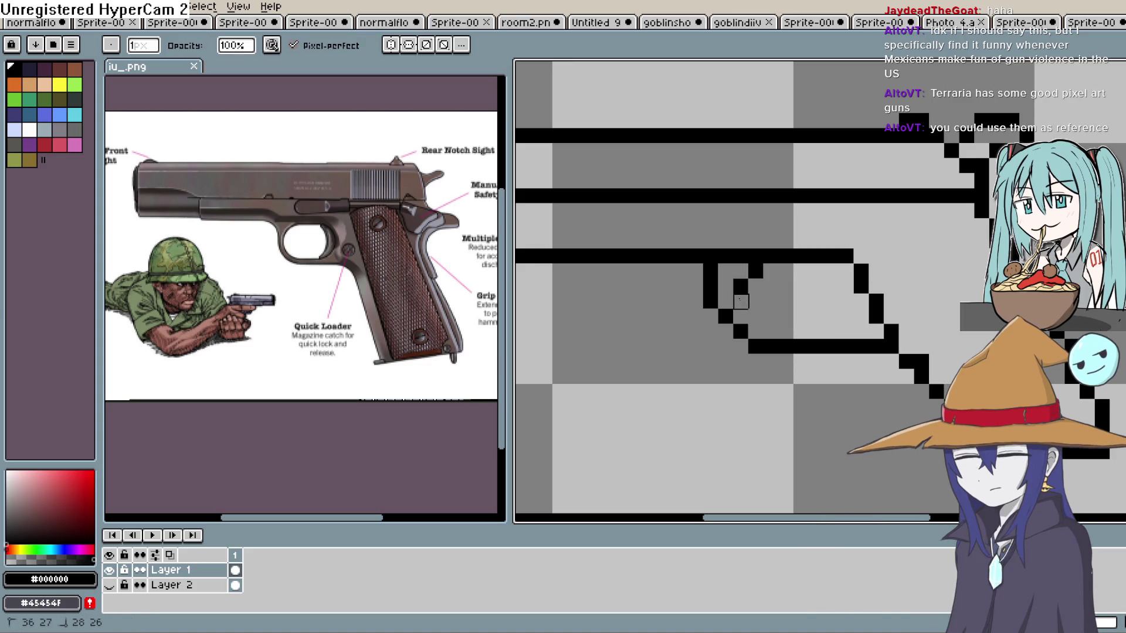
left_click_drag(740, 302, 755, 271)
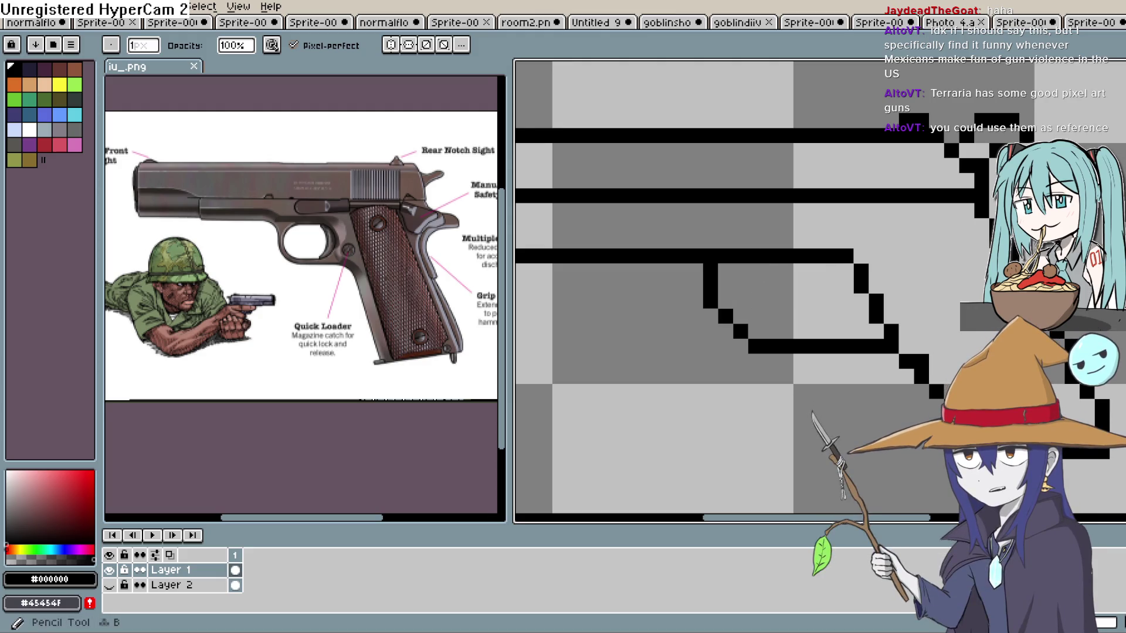
Draw a new line under the trigger guard with its corner pixels and right edge.
left_click(1117, 117)
left_click_drag(894, 370, 753, 376)
left_click(730, 360)
key("ctrl+z")
left_click(737, 360)
left_click(724, 344)
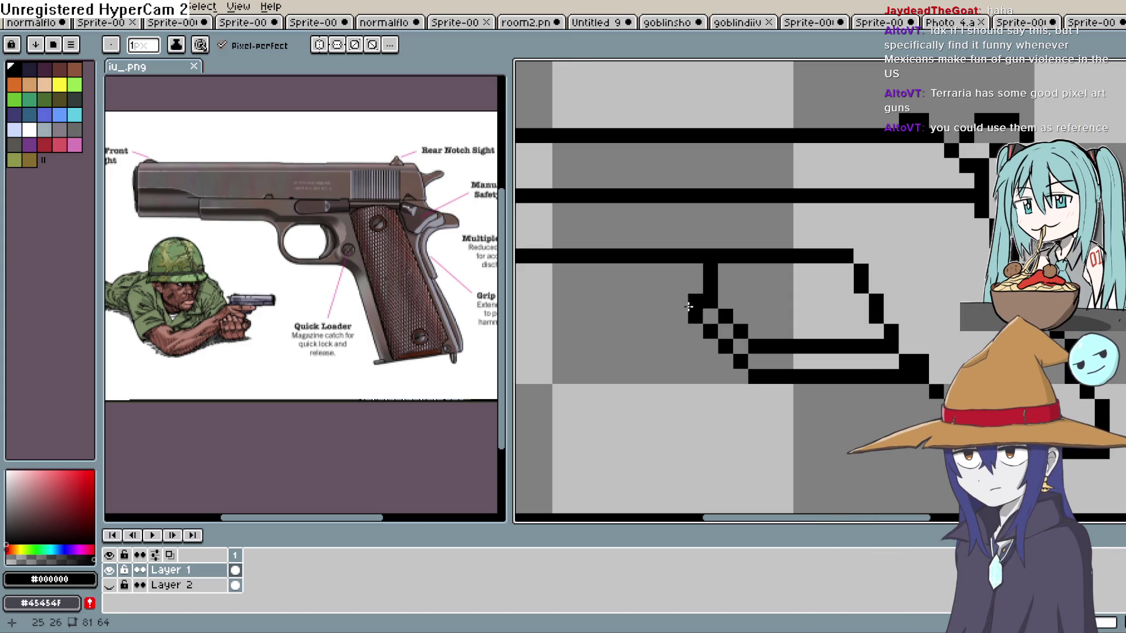
left_click_drag(686, 294, 686, 271)
left_click(795, 275)
left_click(815, 285)
left_click(830, 302)
left_click(825, 318)
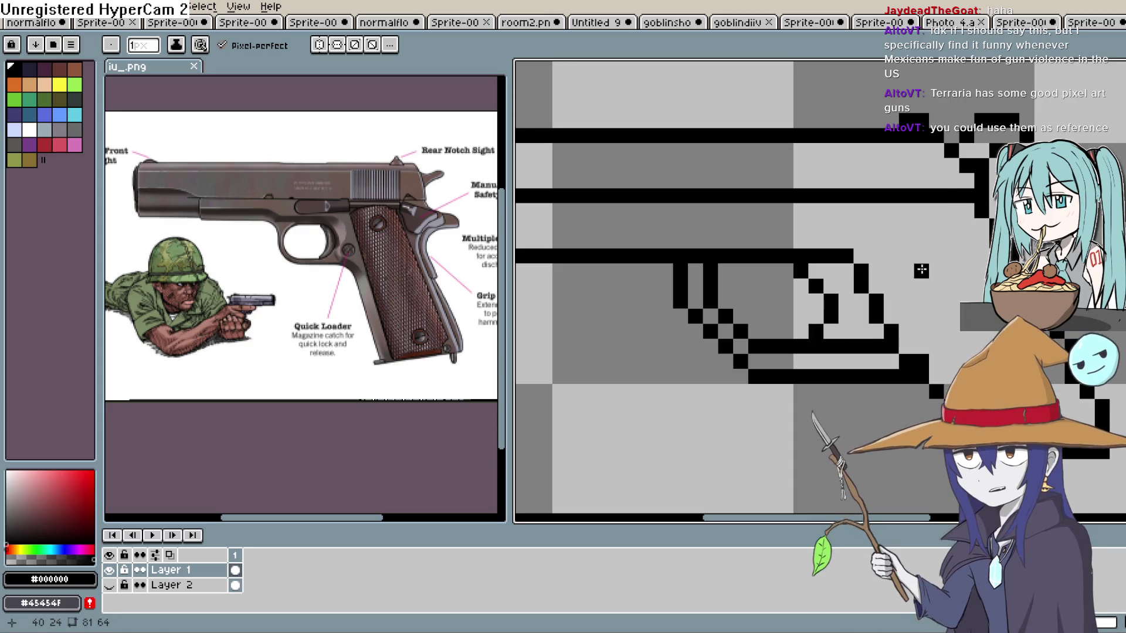
Draw a row along the trigger guard's bottom and fill in pixels beneath it.
scroll(933, 275, "down", 4)
scroll(931, 304, "up", 1)
mouse_move(908, 292)
left_mouse_down()
mouse_move(833, 295)
mouse_move(838, 312)
mouse_move(821, 312)
left_mouse_up()
left_click(817, 294)
left_click(872, 312)
left_click(908, 311)
left_click(903, 312)
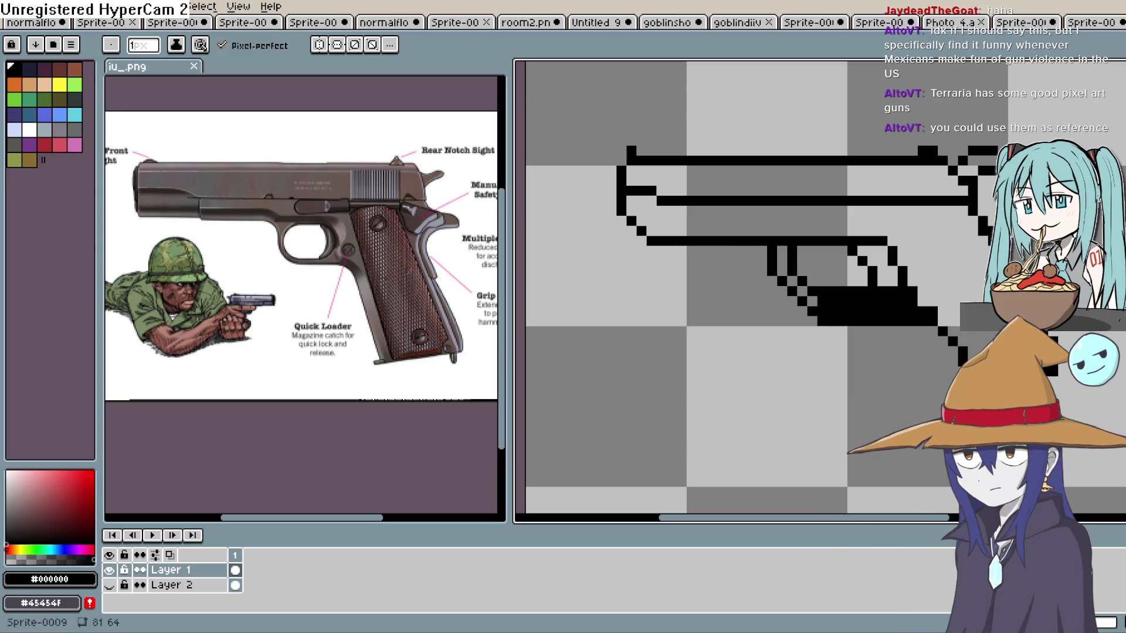
Undo the extra row and erase the filled block, leaving a one-pixel outline.
key("ctrl+z")
key("ctrl+z")
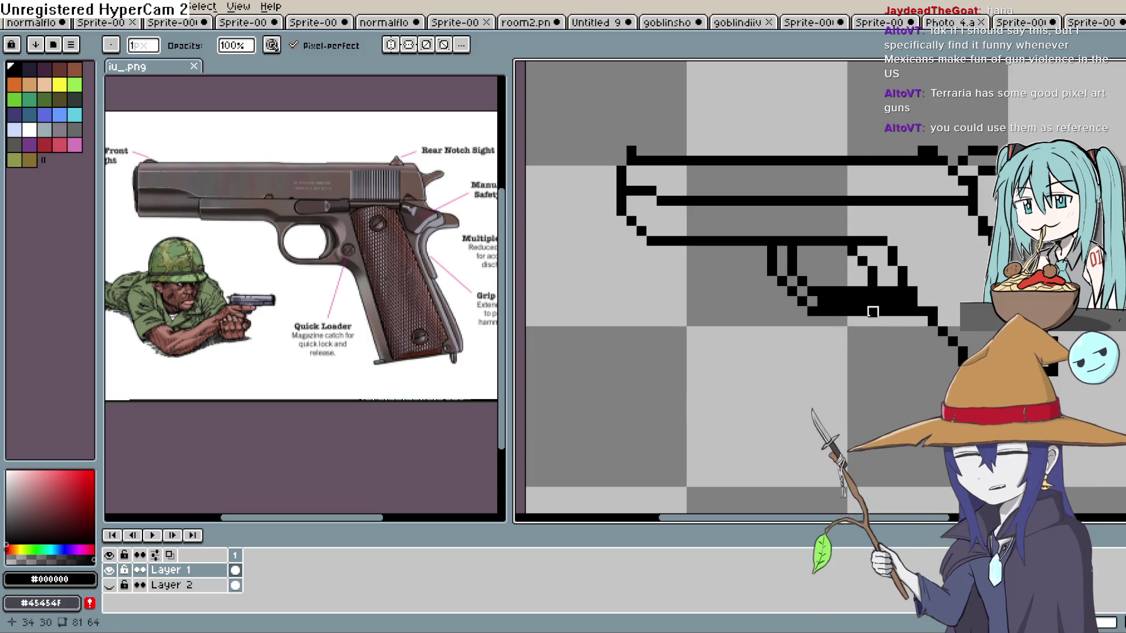
left_click_drag(903, 301, 818, 302)
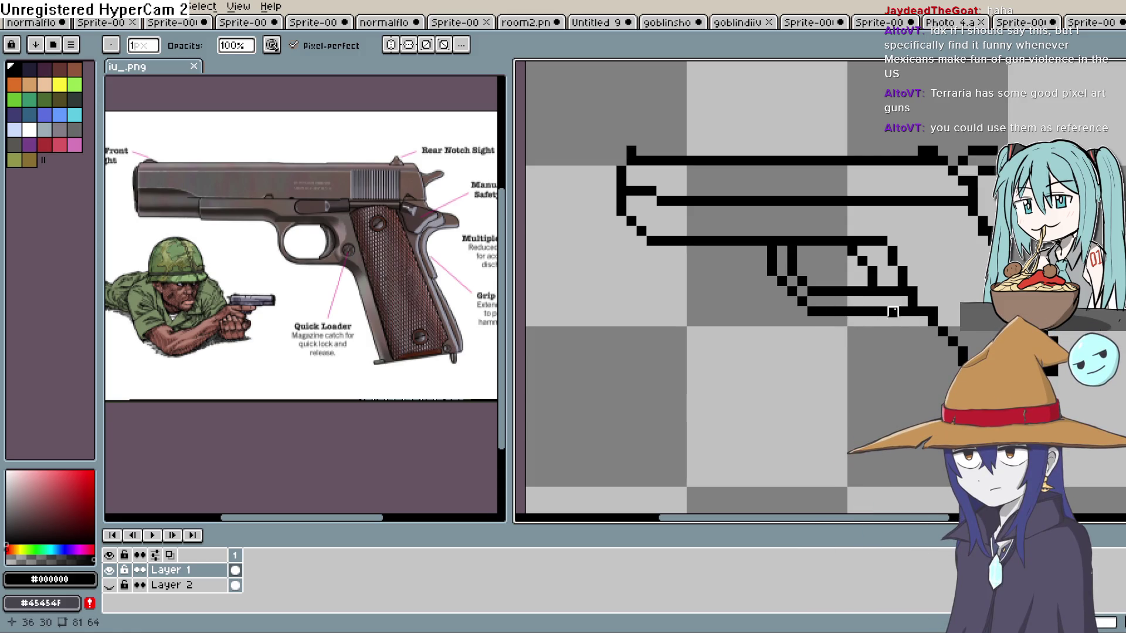
left_click(914, 311)
left_click(913, 301)
key("b")
left_click(914, 301)
key("e")
key("b")
scroll(937, 265, "down", 1)
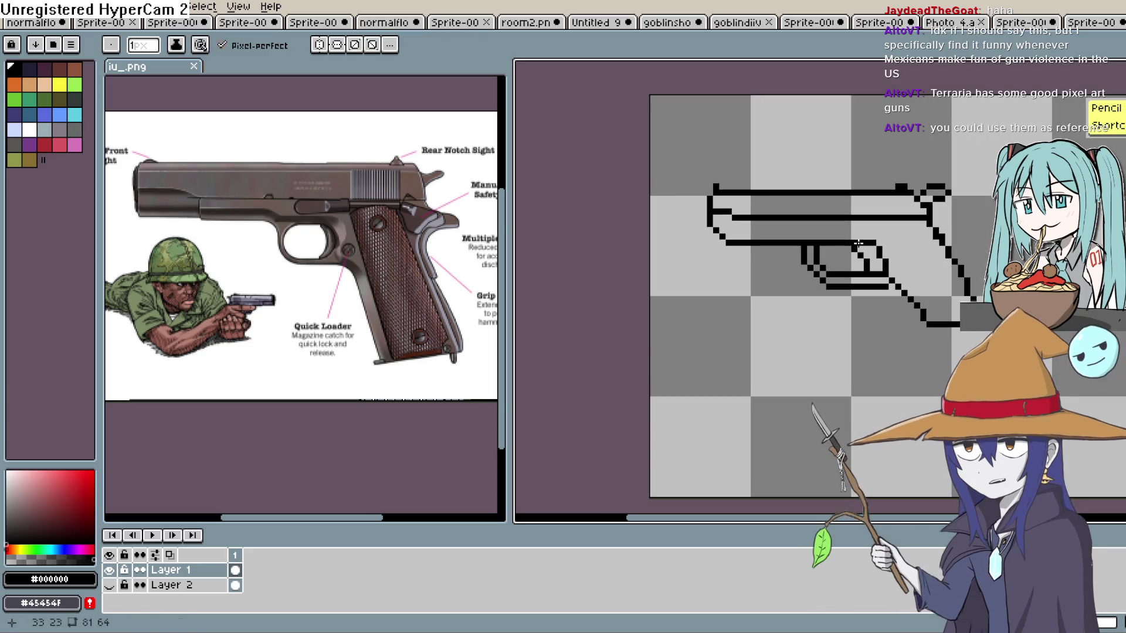
Draw a row of black pixels closing off the bottom of the pistol grip.
scroll(936, 265, "down", 1)
scroll(937, 265, "up", 1)
scroll(937, 265, "up", 1)
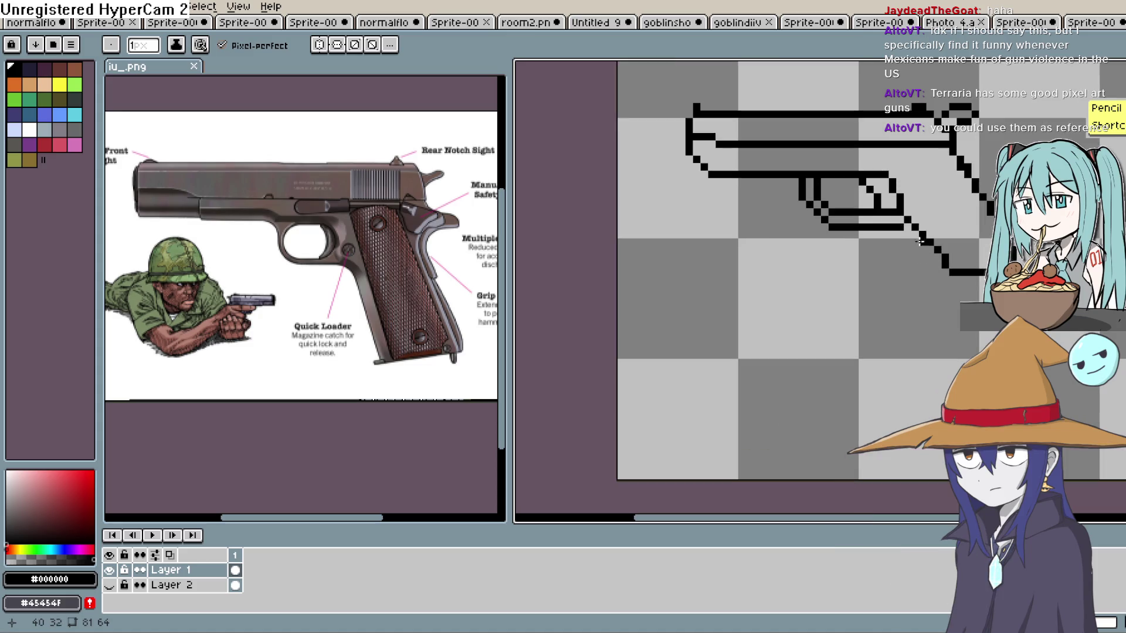
left_click_drag(930, 287, 966, 278)
Erase the stray pixel below the grip and make the goblin layer visible again.
key("e")
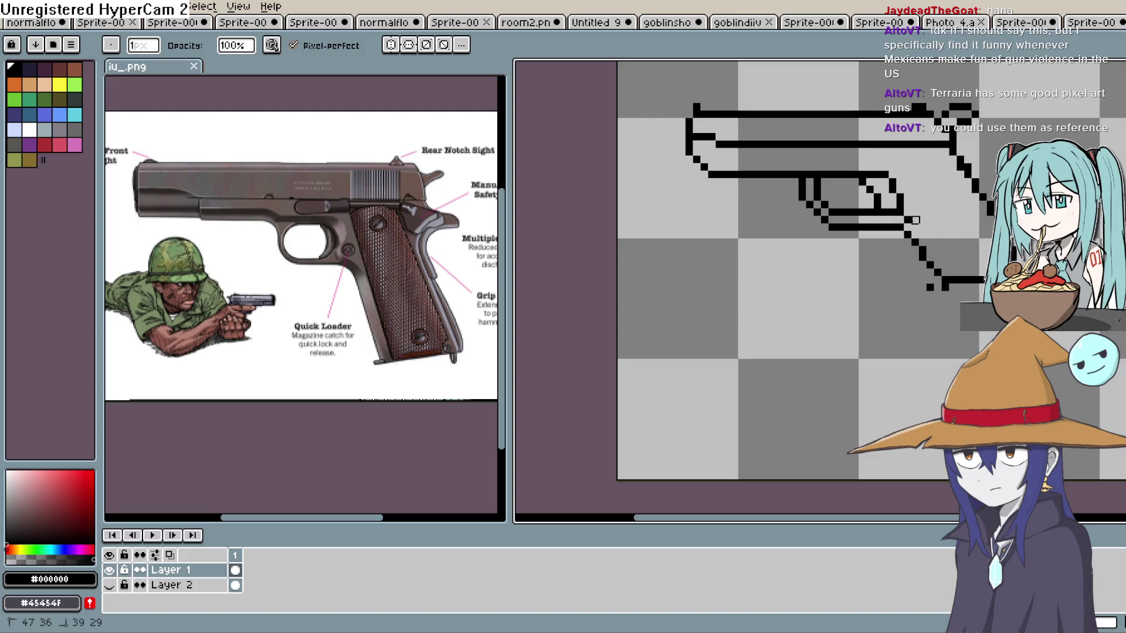
left_click(944, 286)
mouse_move(944, 244)
left_mouse_down()
mouse_move(903, 258)
mouse_move(916, 301)
left_mouse_up()
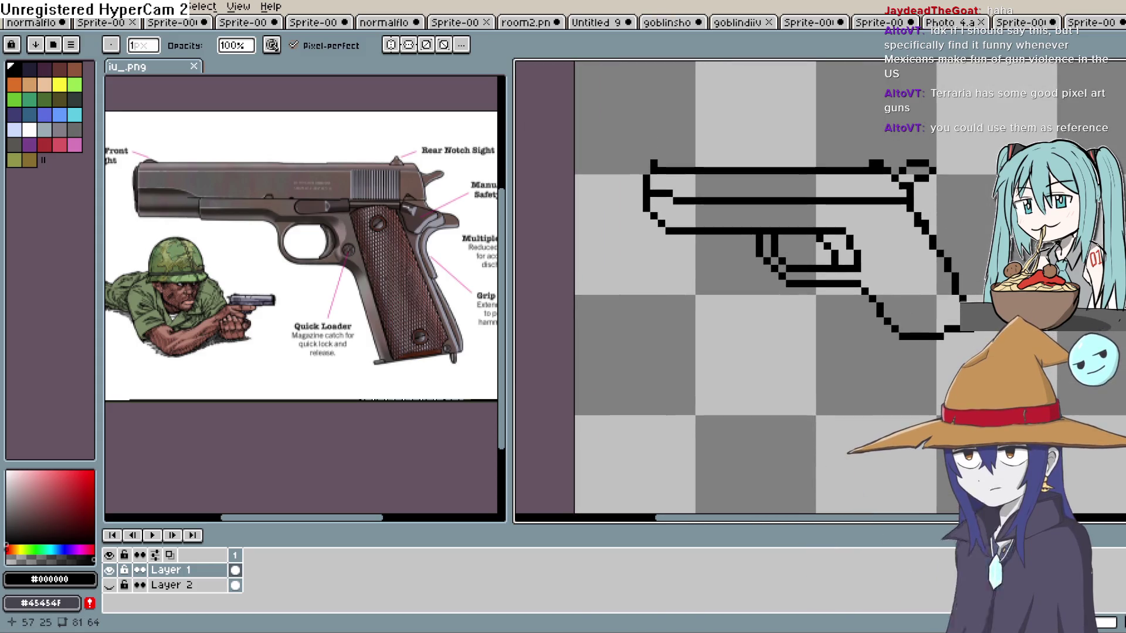
left_click(109, 586)
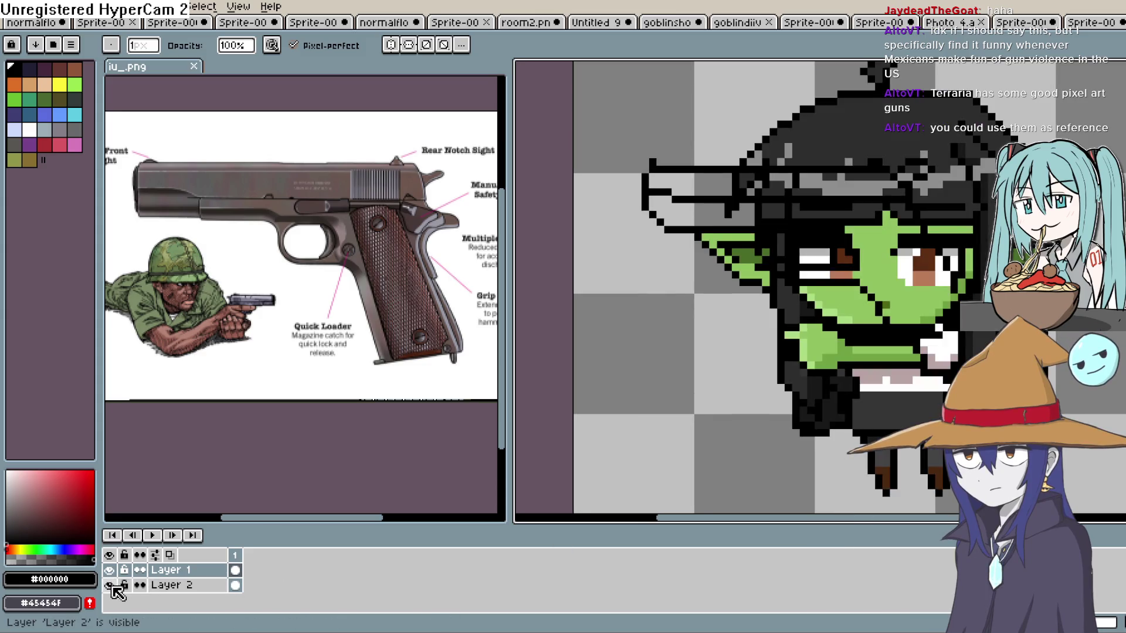
Lower the goblin layer's opacity to 40% in its layer properties.
double_click(167, 586)
left_click_drag(645, 360, 595, 356)
left_click(719, 280)
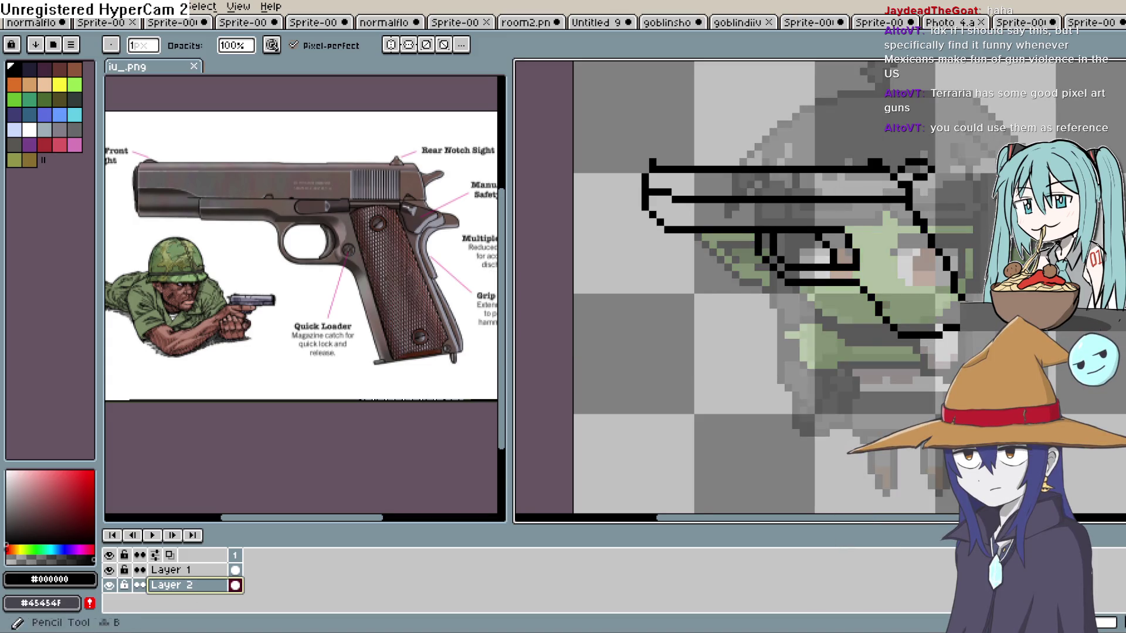
Marquee-select the gun outline on Layer 1 and move it up and right over the goblin.
key("m")
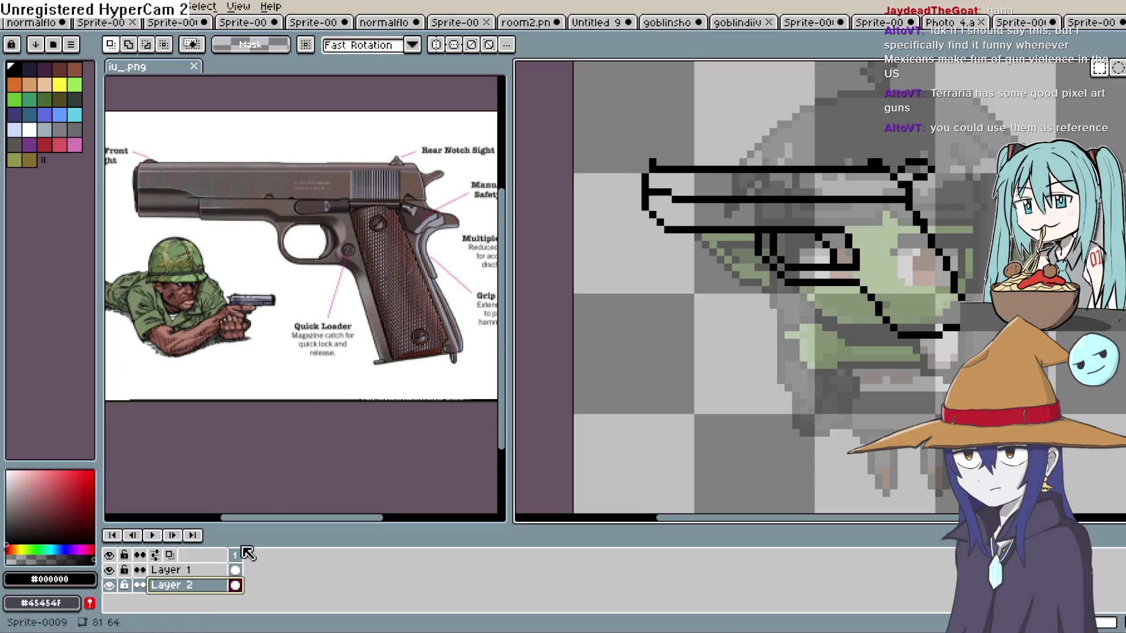
left_click(187, 570)
mouse_move(611, 113)
left_mouse_down()
mouse_move(808, 318)
mouse_move(999, 388)
left_mouse_up()
mouse_move(942, 343)
left_mouse_down()
mouse_move(873, 402)
mouse_move(874, 425)
mouse_move(829, 431)
mouse_move(830, 440)
mouse_move(946, 428)
left_mouse_up()
mouse_move(939, 375)
left_mouse_down()
mouse_move(1034, 353)
mouse_move(1071, 323)
mouse_move(1068, 292)
left_mouse_up()
left_click(893, 432)
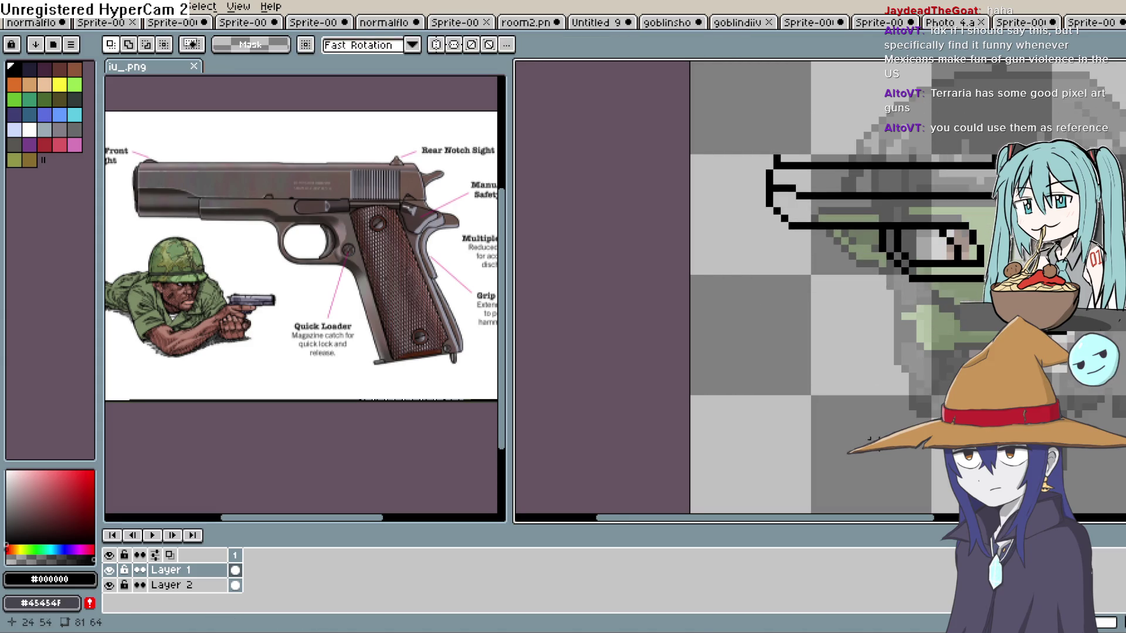
scroll(894, 411, "down", 1)
scroll(904, 380, "down", 1)
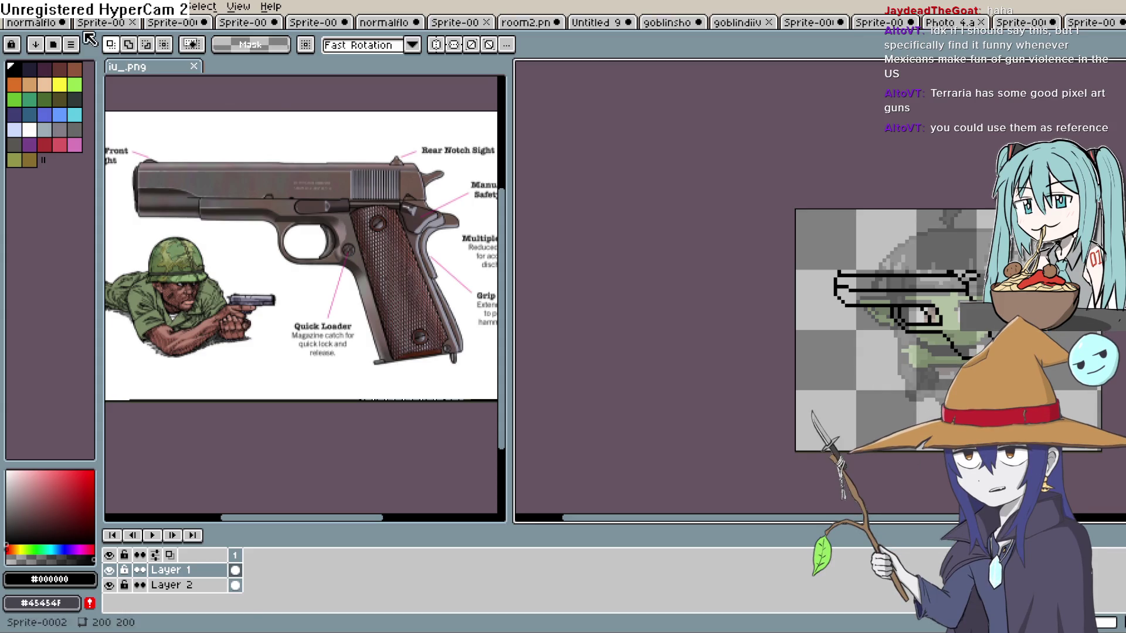
left_click(47, 7)
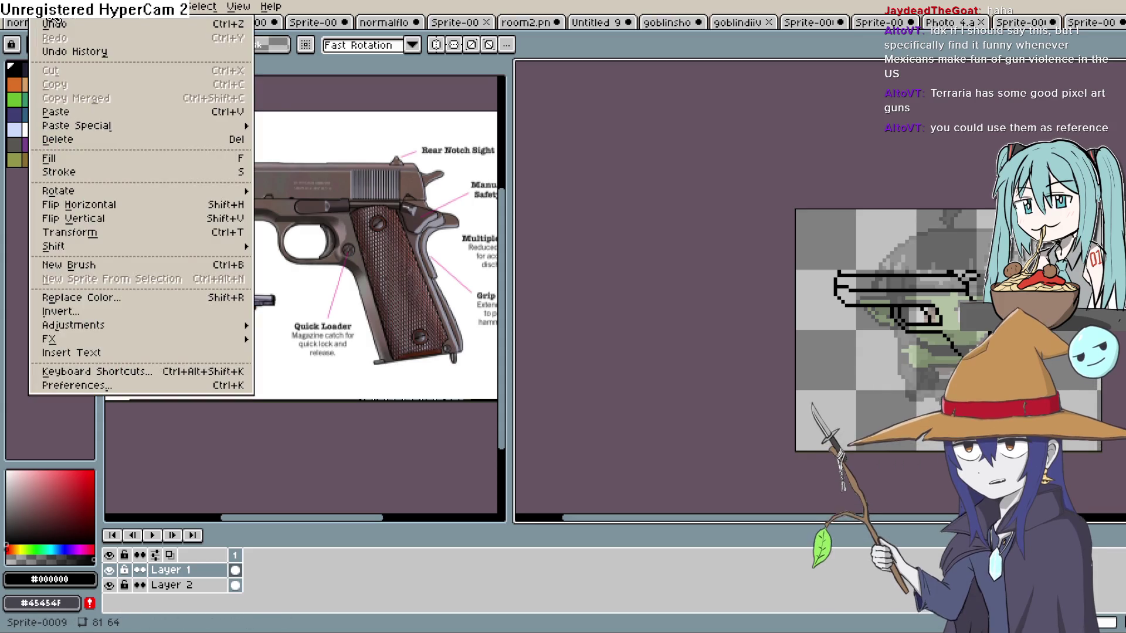
Use Sprite > Canvas Size to extend the canvas leftward from 81×64 to 118×64 pixels.
mouse_move(82, 7)
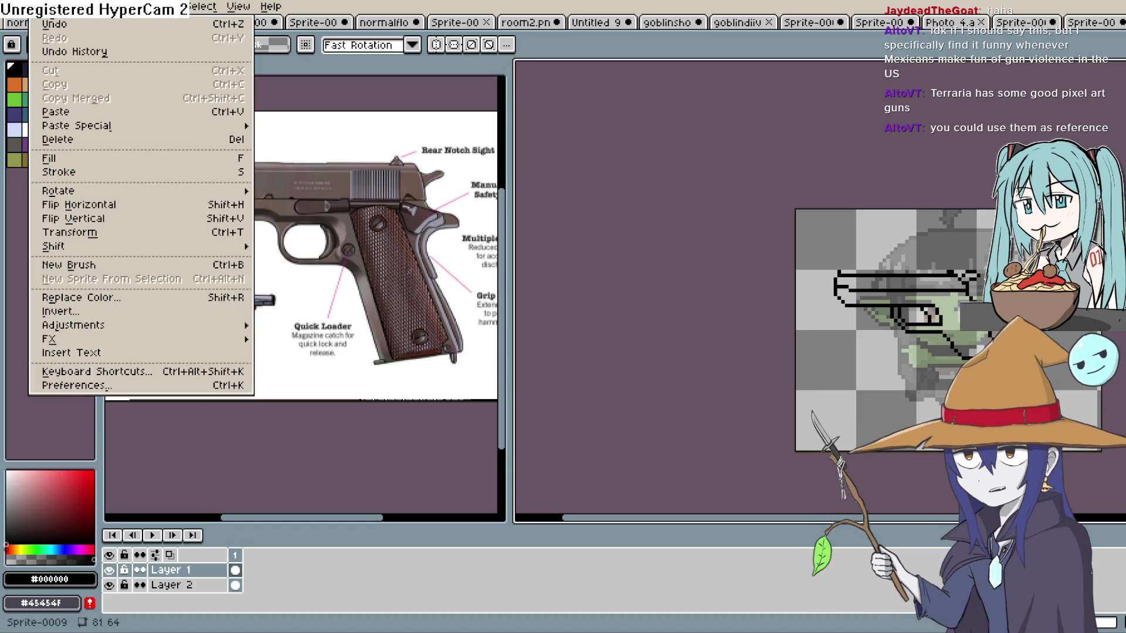
mouse_move(12, 7)
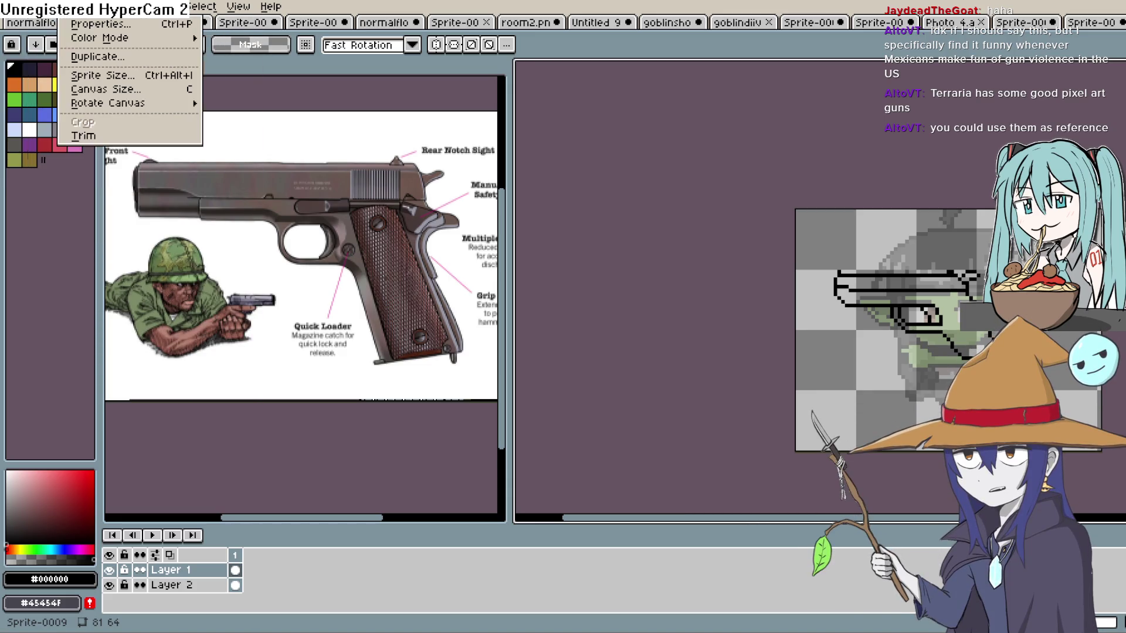
mouse_move(47, 7)
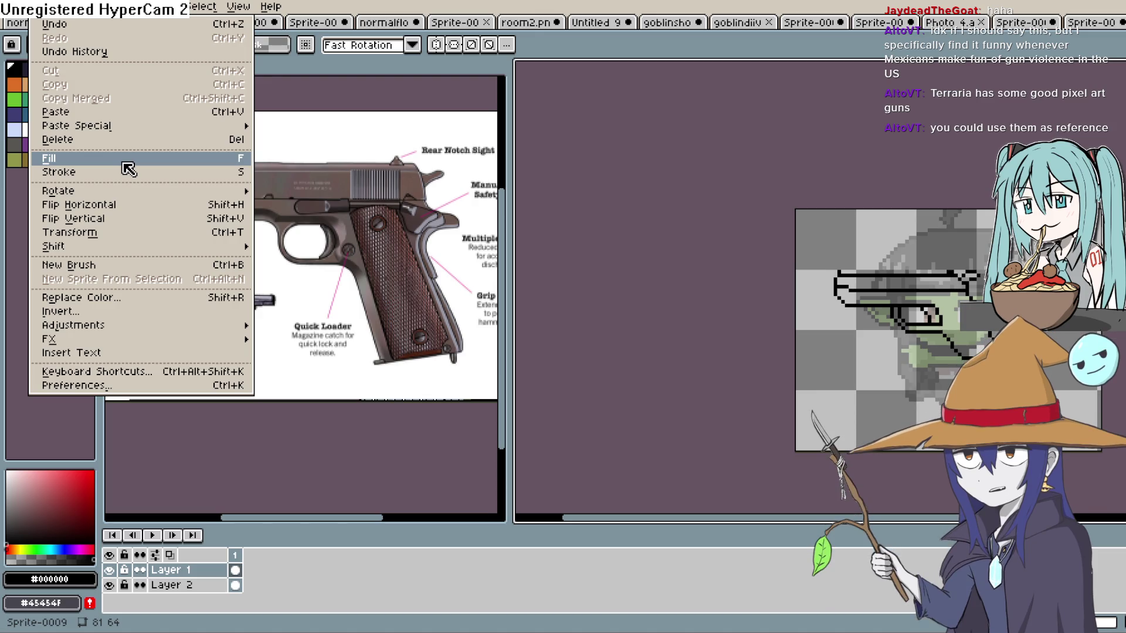
mouse_move(150, 326)
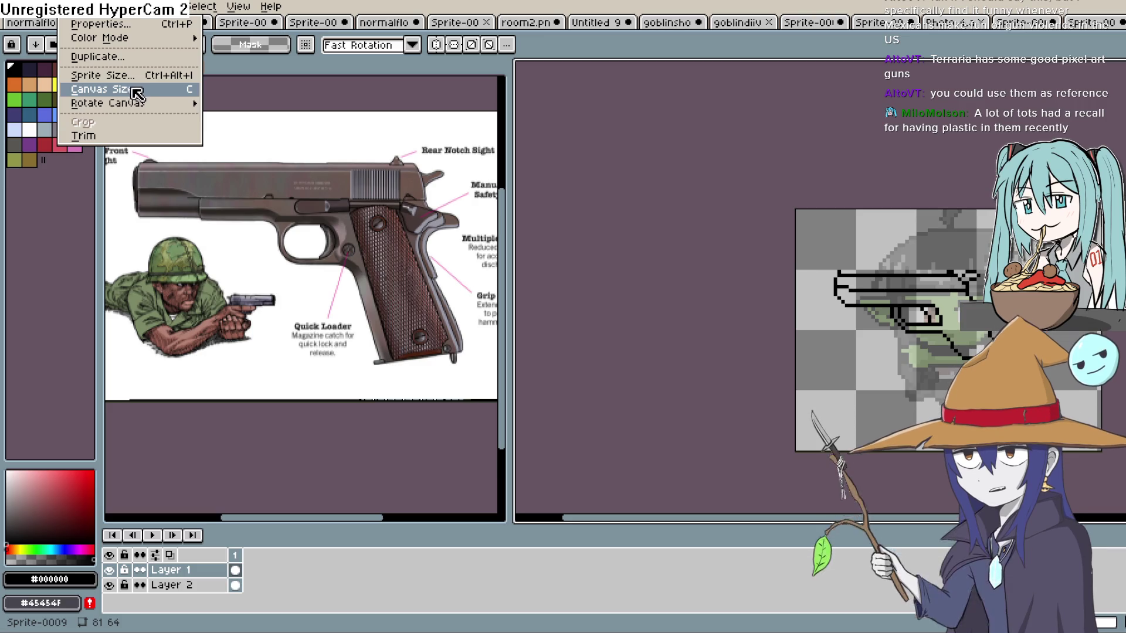
left_click(133, 91)
left_click_drag(790, 318, 657, 319)
left_click(946, 319)
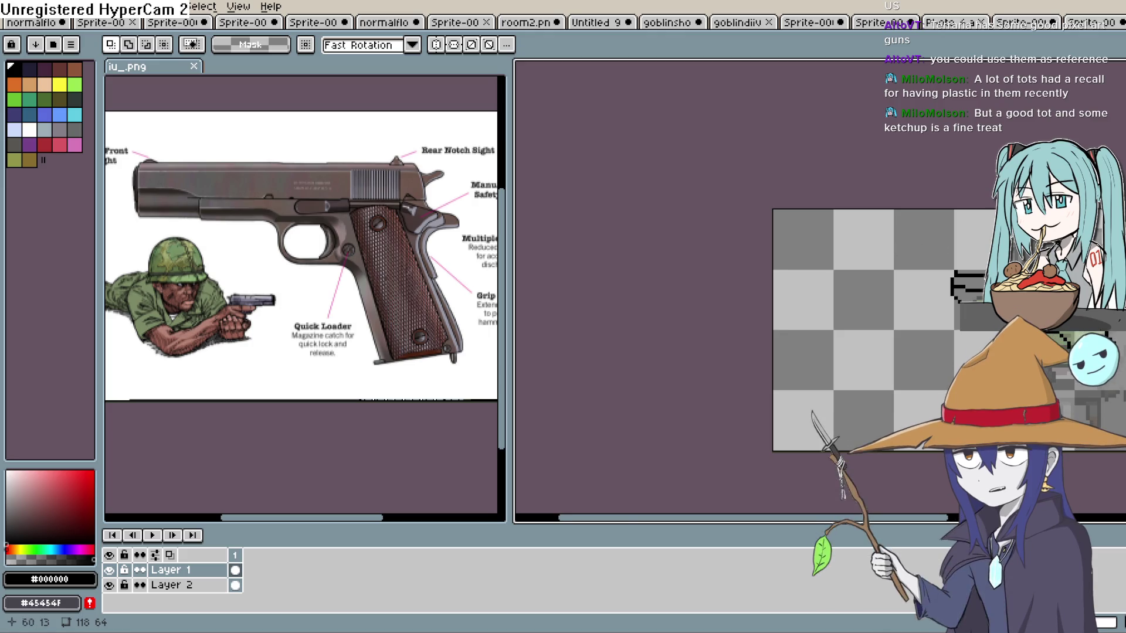
left_click_drag(1005, 261, 884, 248)
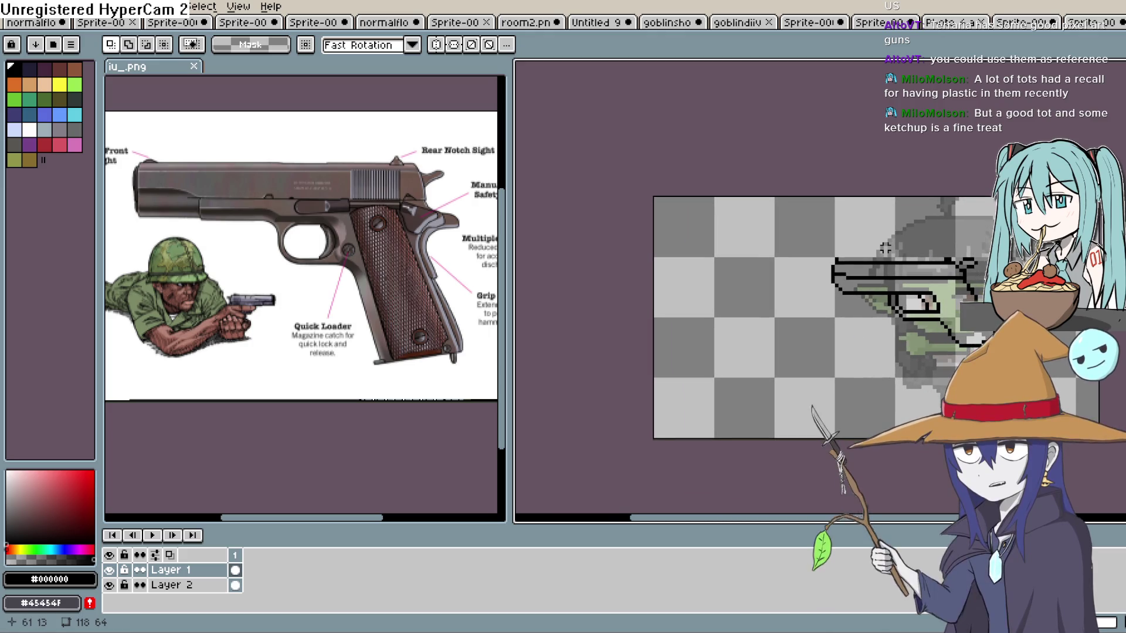
scroll(885, 249, "down", 2)
scroll(934, 259, "up", 4)
scroll(934, 260, "up", 3)
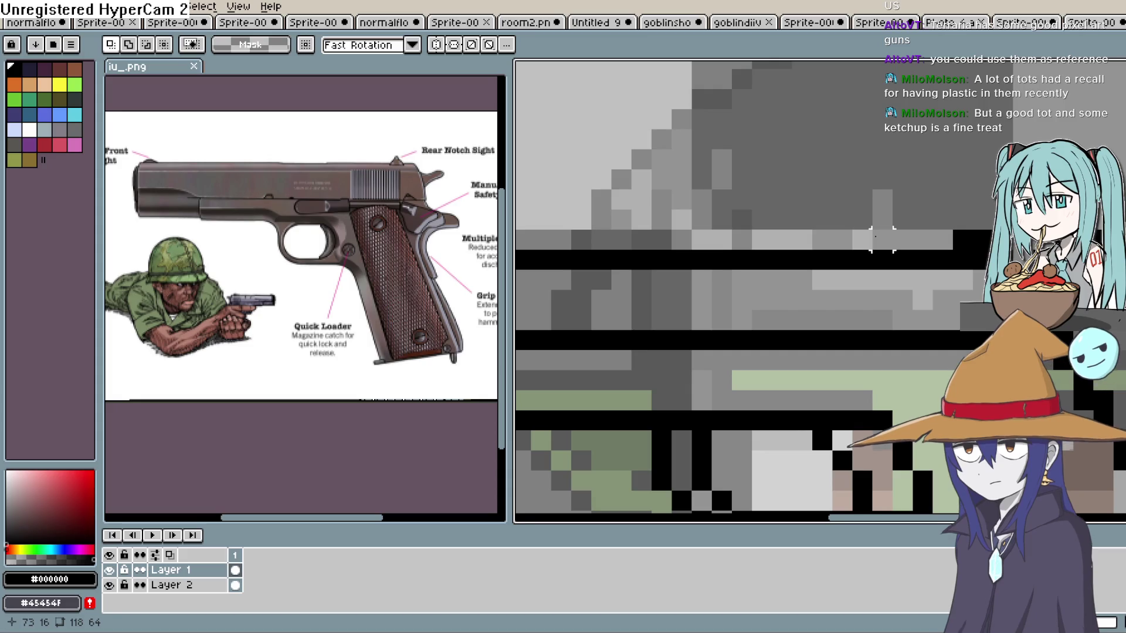
scroll(862, 139, "down", 2)
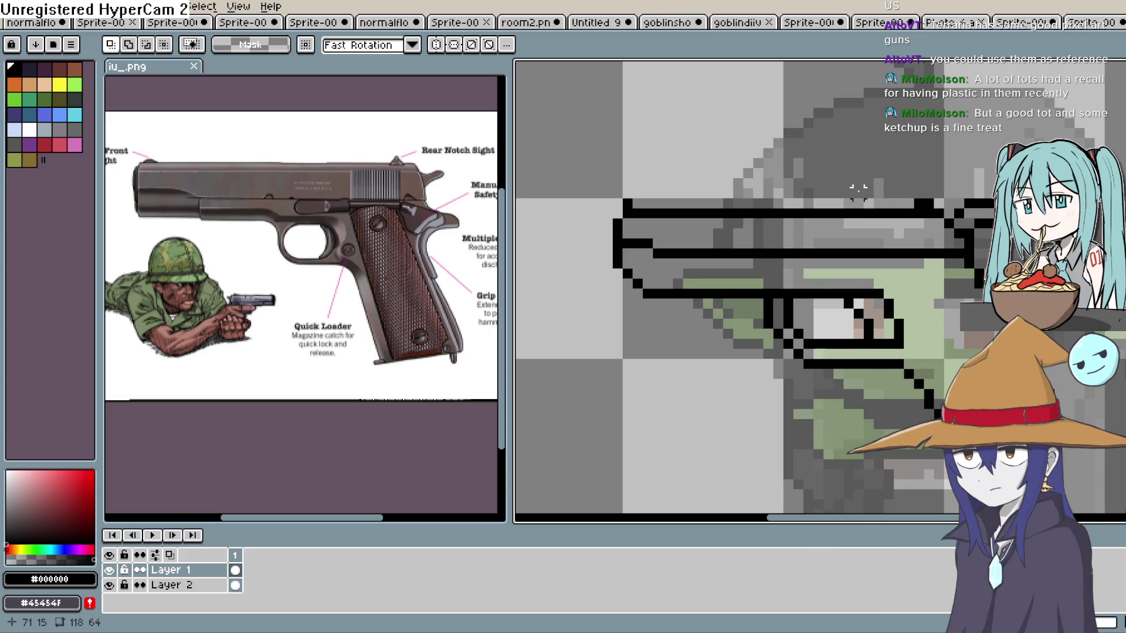
key("b")
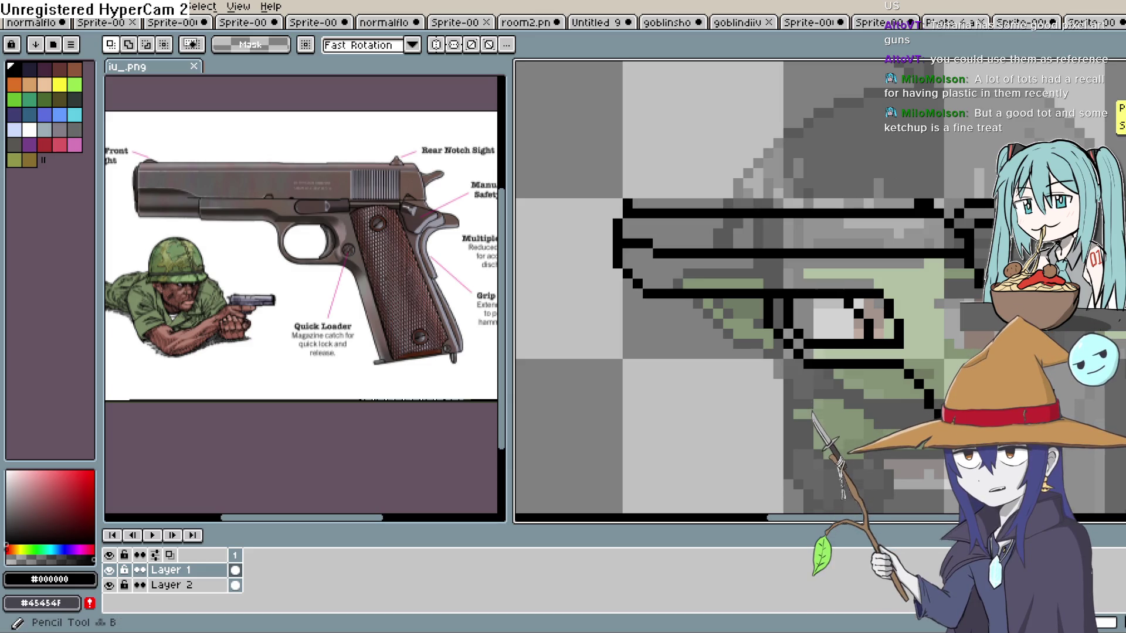
key("b")
key("m")
key("shift+q")
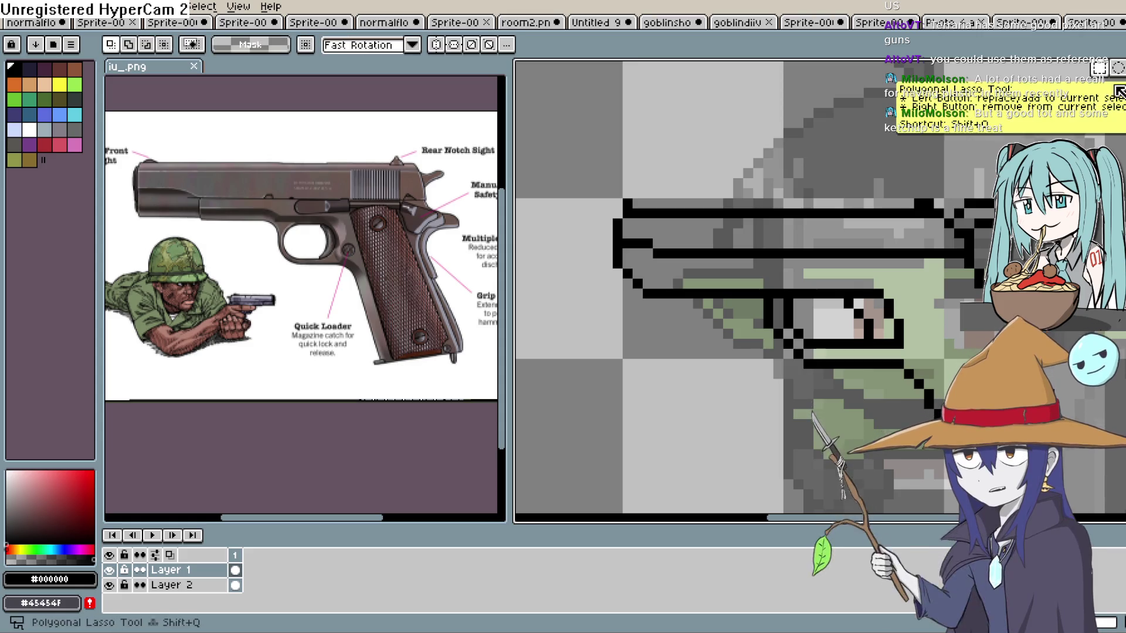
left_click_drag(948, 185, 926, 179)
scroll(927, 179, "down", 3)
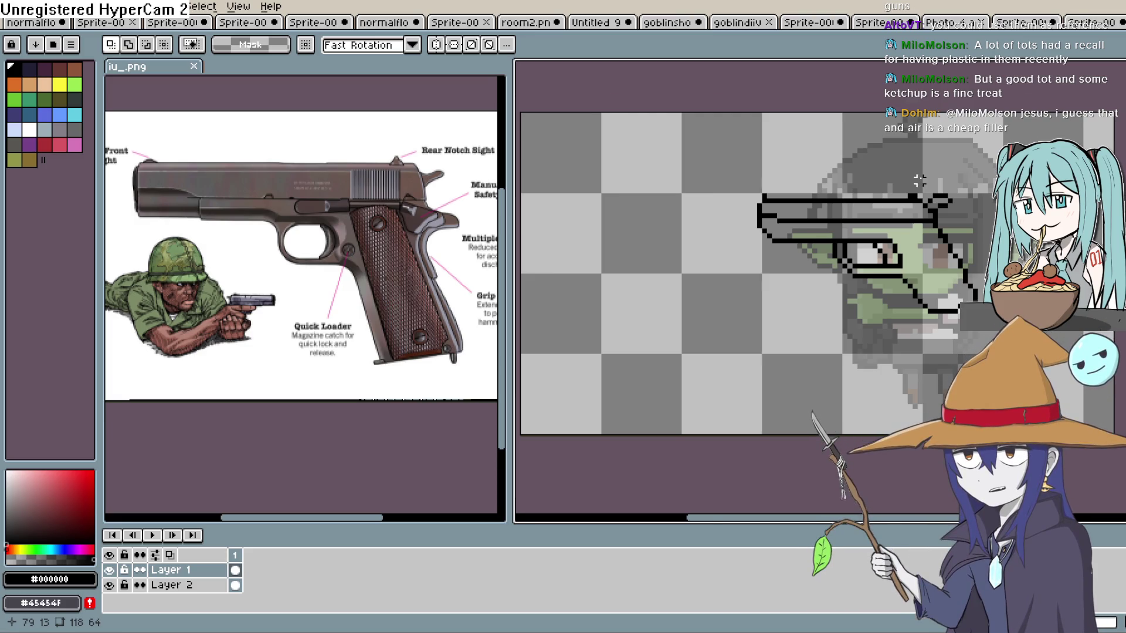
scroll(919, 176, "up", 2)
scroll(919, 182, "up", 1)
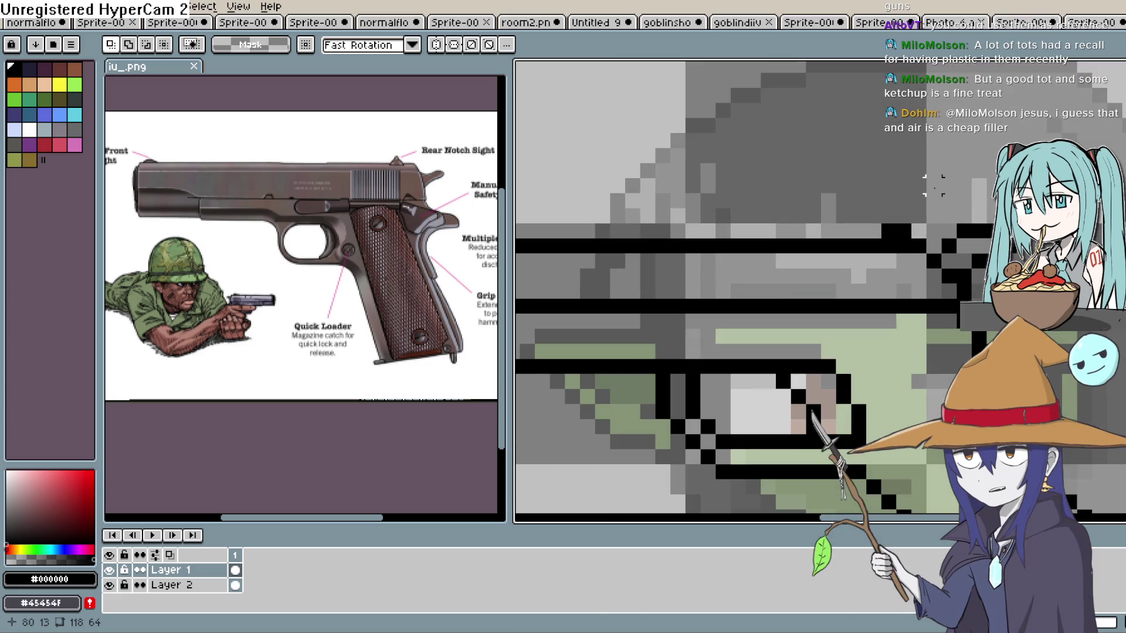
scroll(938, 191, "down", 1)
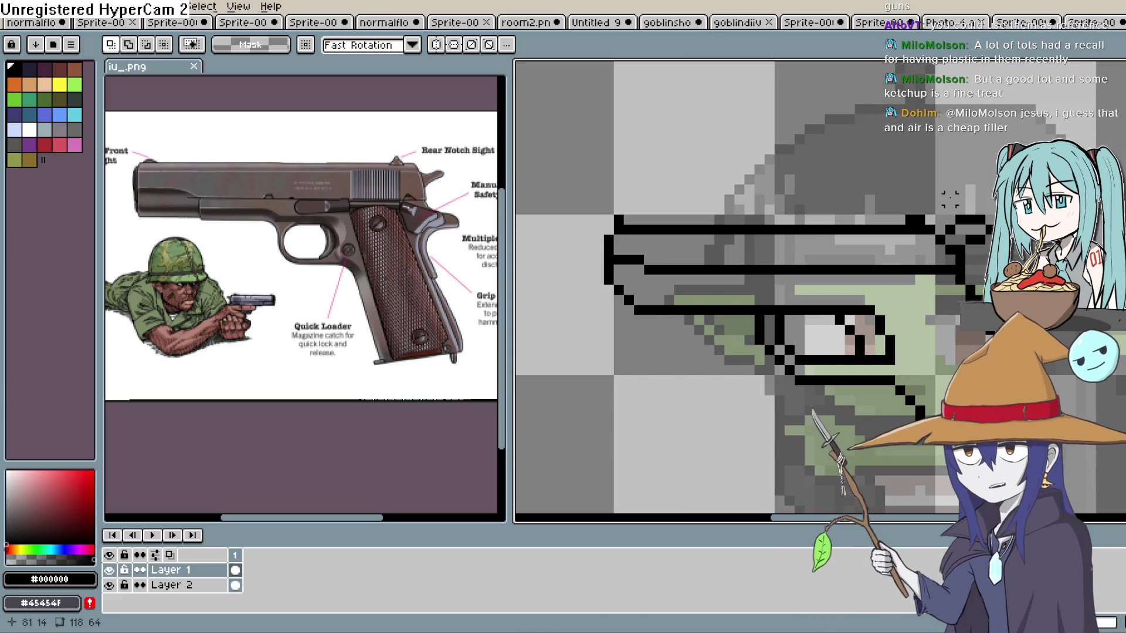
left_click_drag(950, 200, 922, 183)
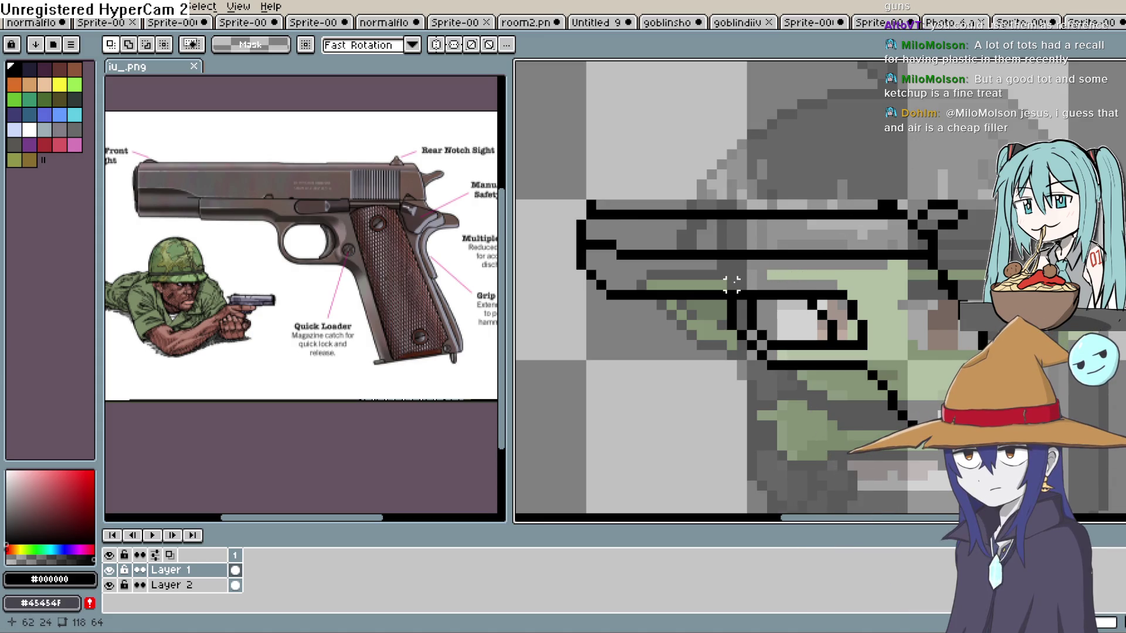
key("b")
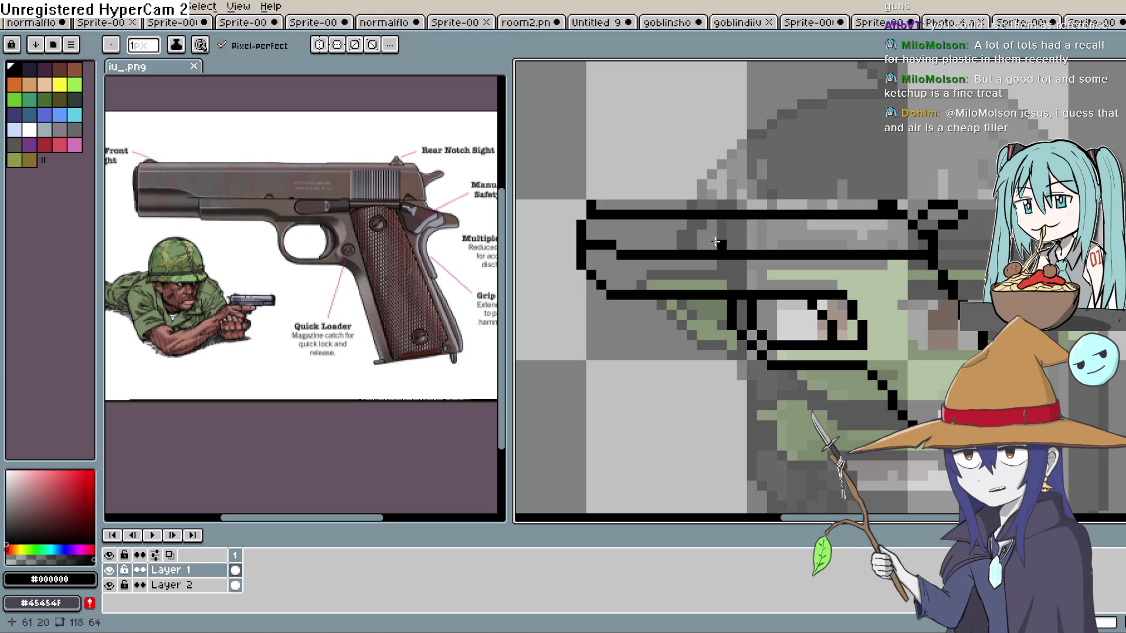
Pencil a long horizontal black line along the pistol's slide, then reframe the view to inspect it.
left_click_drag(727, 291, 615, 287)
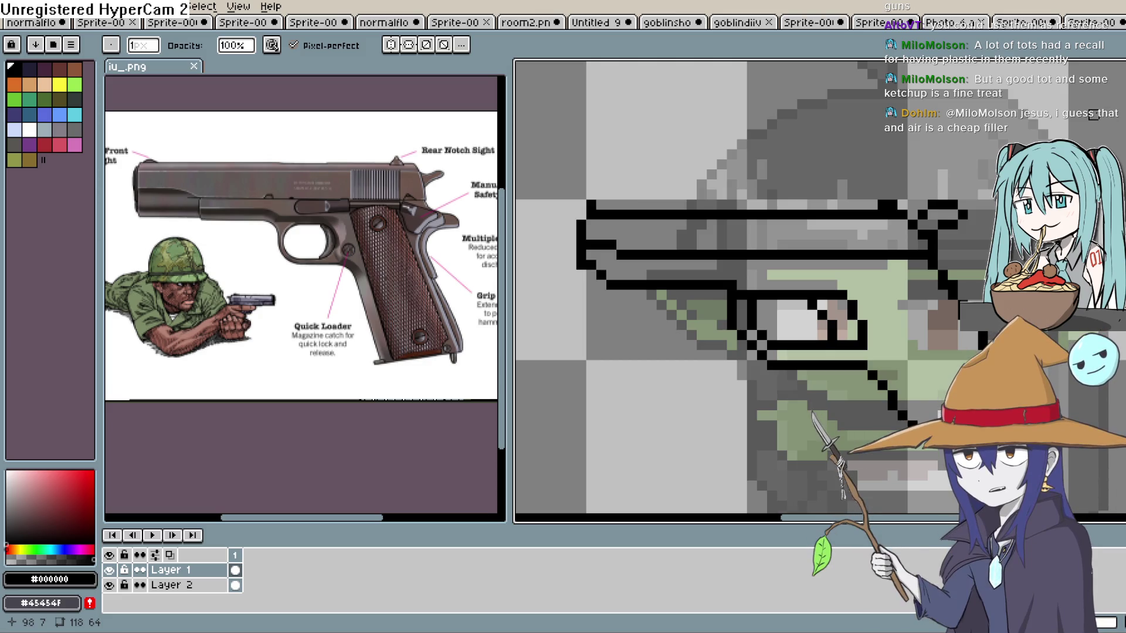
scroll(1094, 104, "down", 3)
scroll(1059, 131, "up", 1)
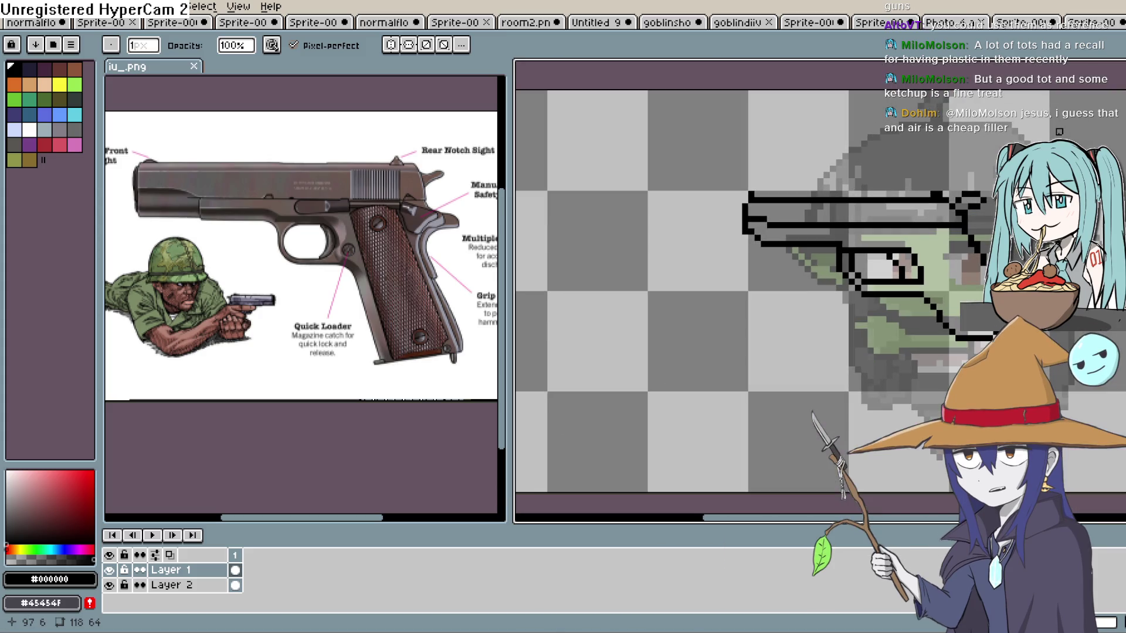
scroll(1049, 155, "up", 1)
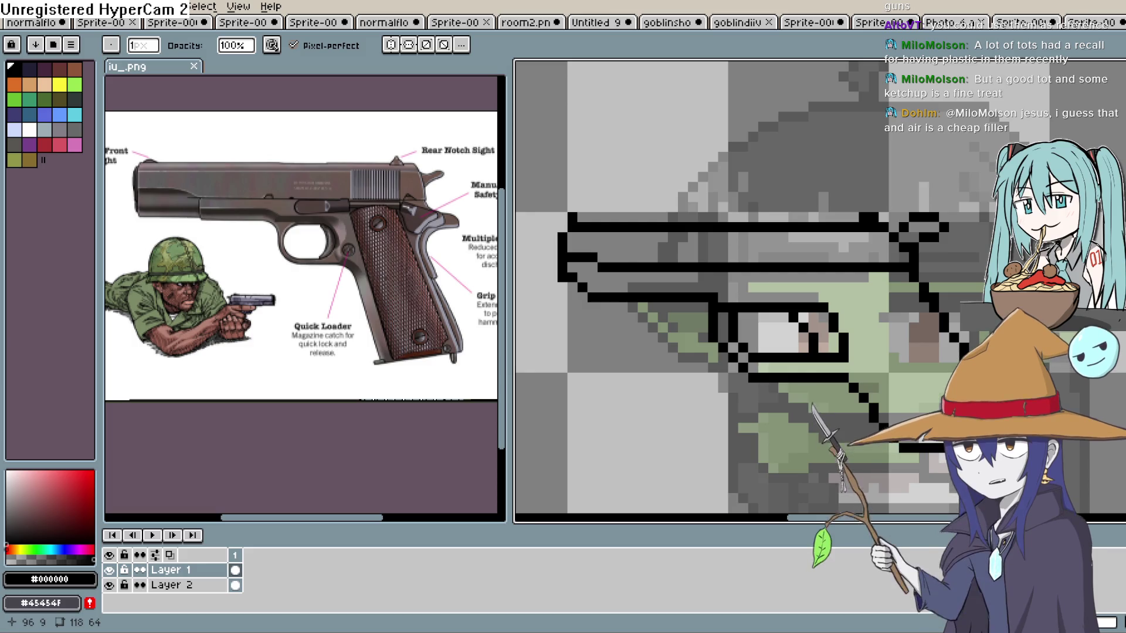
left_click_drag(1049, 155, 1021, 173)
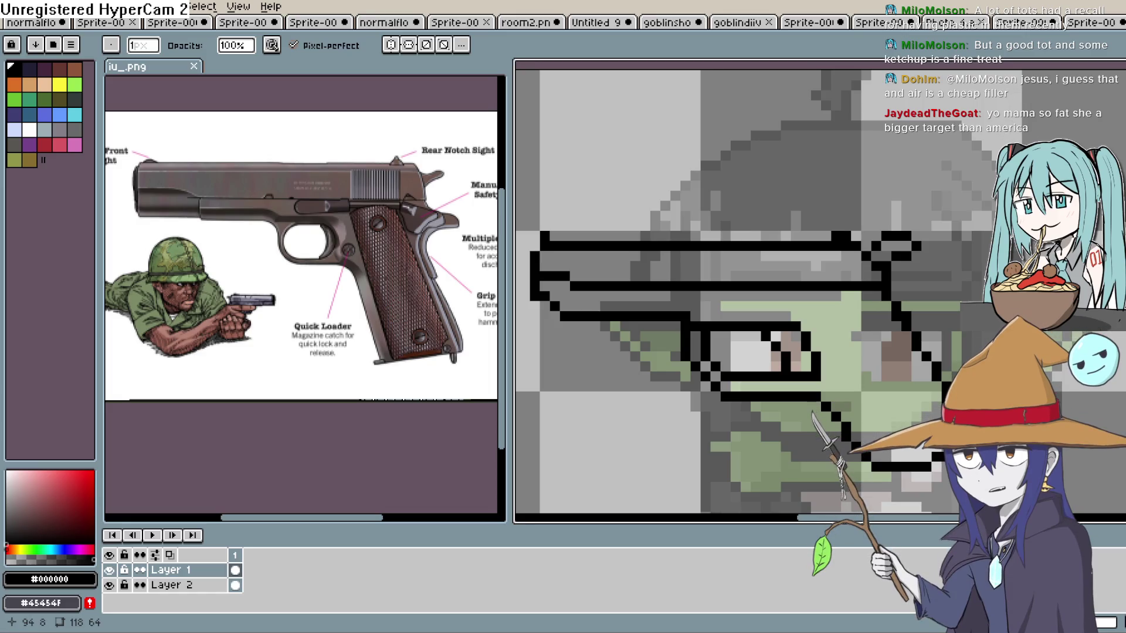
mouse_move(852, 94)
left_mouse_down()
mouse_move(859, 107)
mouse_move(869, 96)
left_mouse_up()
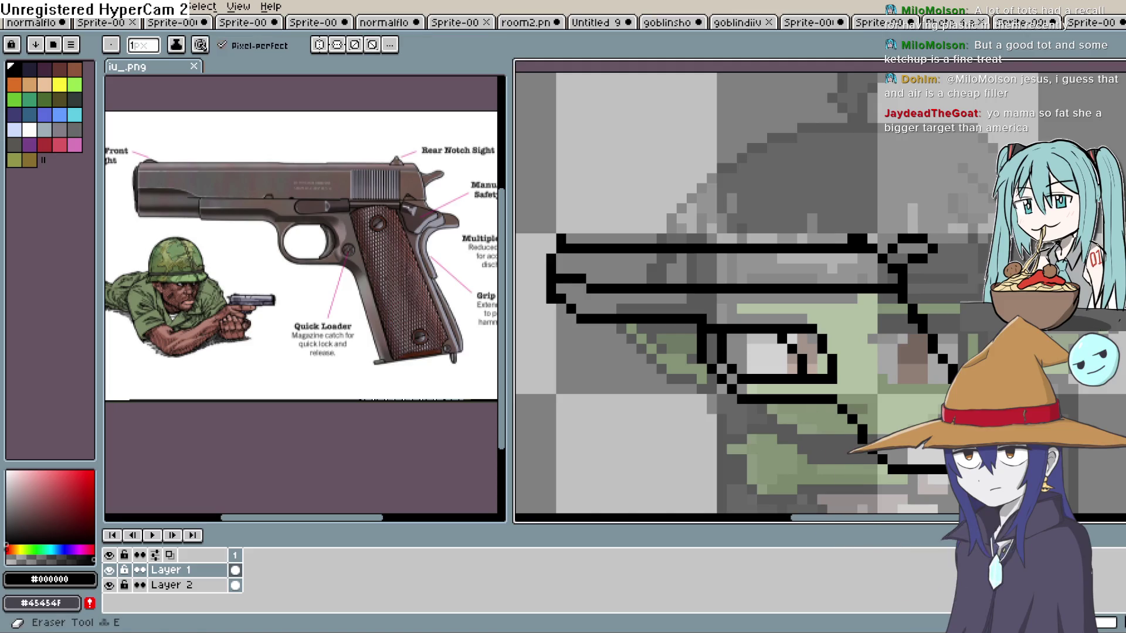
Pick black from the canvas and extend the diagonal line to join the horizontal stroke.
key("i")
scroll(799, 334, "up", 5)
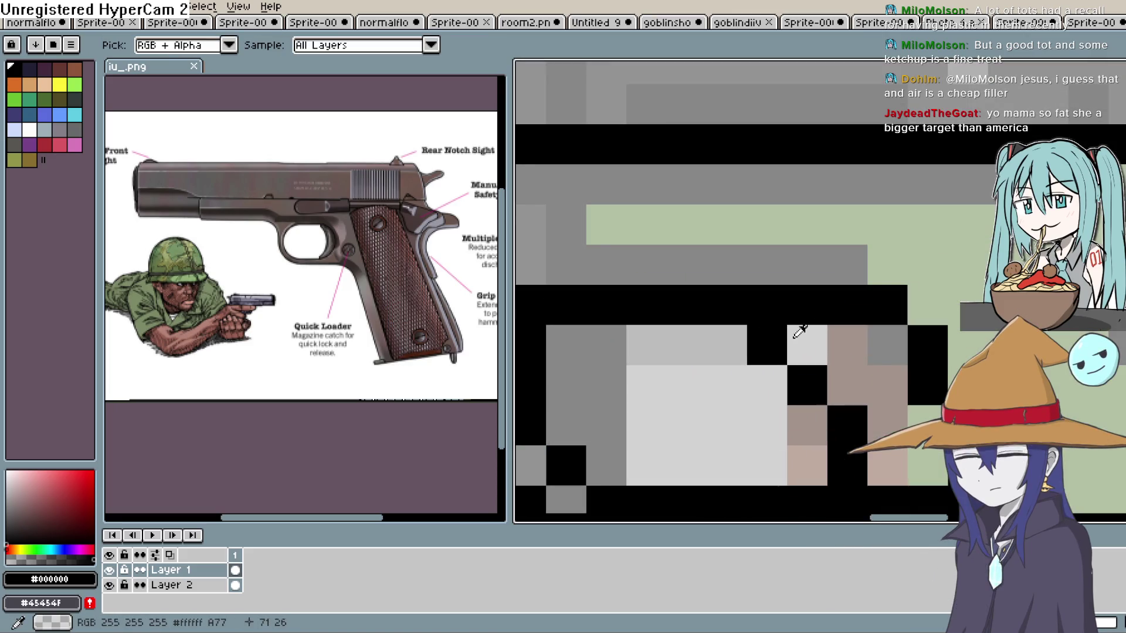
scroll(827, 270, "down", 2)
scroll(827, 270, "down", 2)
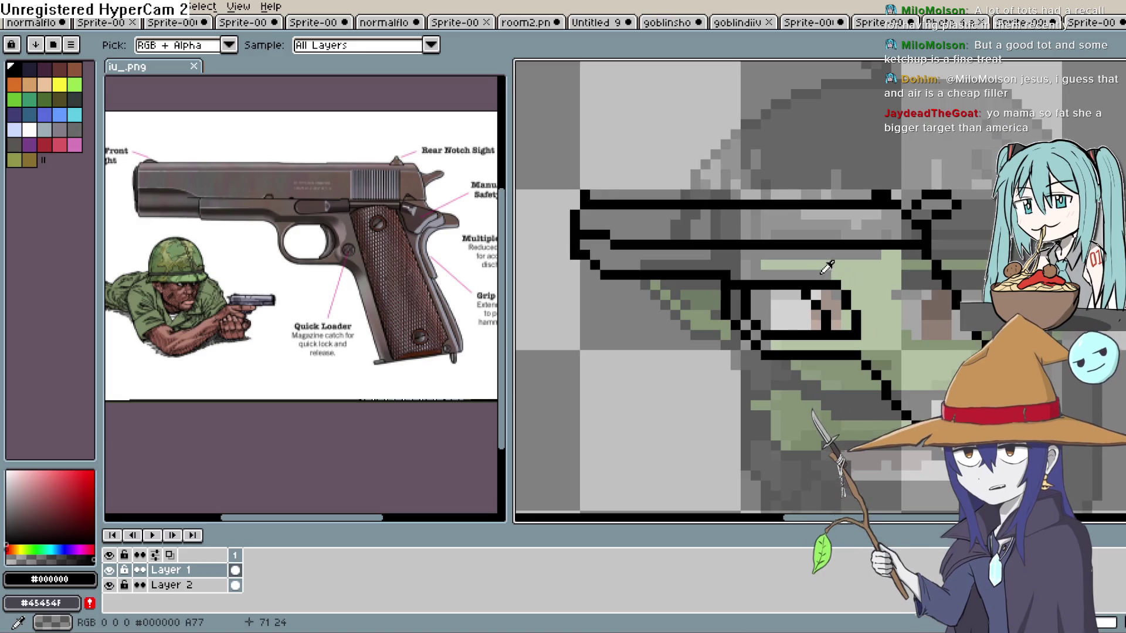
key("b")
scroll(916, 277, "up", 4)
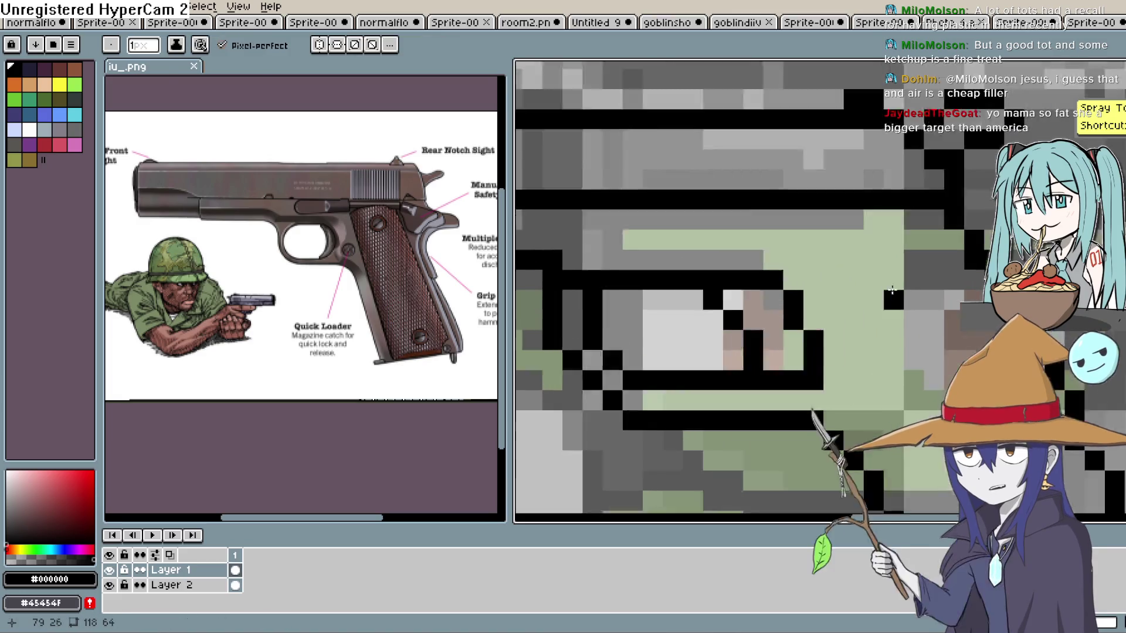
mouse_move(667, 370)
left_mouse_down()
mouse_move(686, 402)
mouse_move(729, 432)
left_mouse_up()
left_click_drag(791, 409, 741, 183)
mouse_move(708, 243)
left_mouse_down()
mouse_move(732, 300)
mouse_move(774, 334)
left_mouse_up()
Erase the stray diagonal pixels and fill in the trigger-guard corner pixel.
key("e")
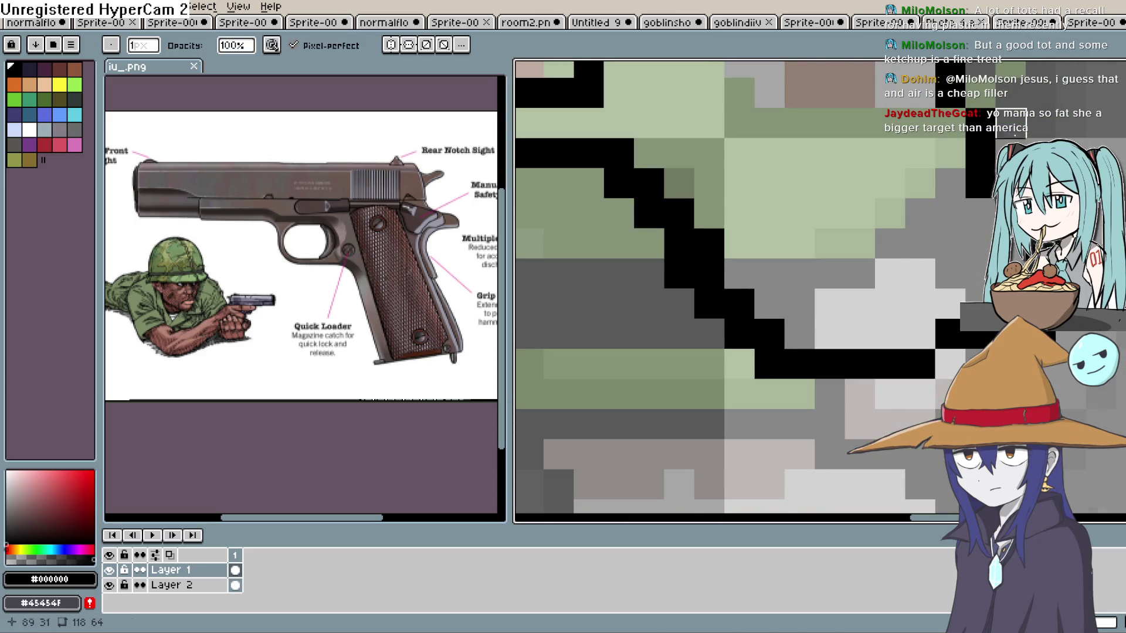
left_click(618, 183)
mouse_move(636, 210)
left_mouse_down()
mouse_move(679, 242)
mouse_move(685, 280)
left_mouse_up()
left_click(710, 303)
left_click(740, 333)
left_click(770, 364)
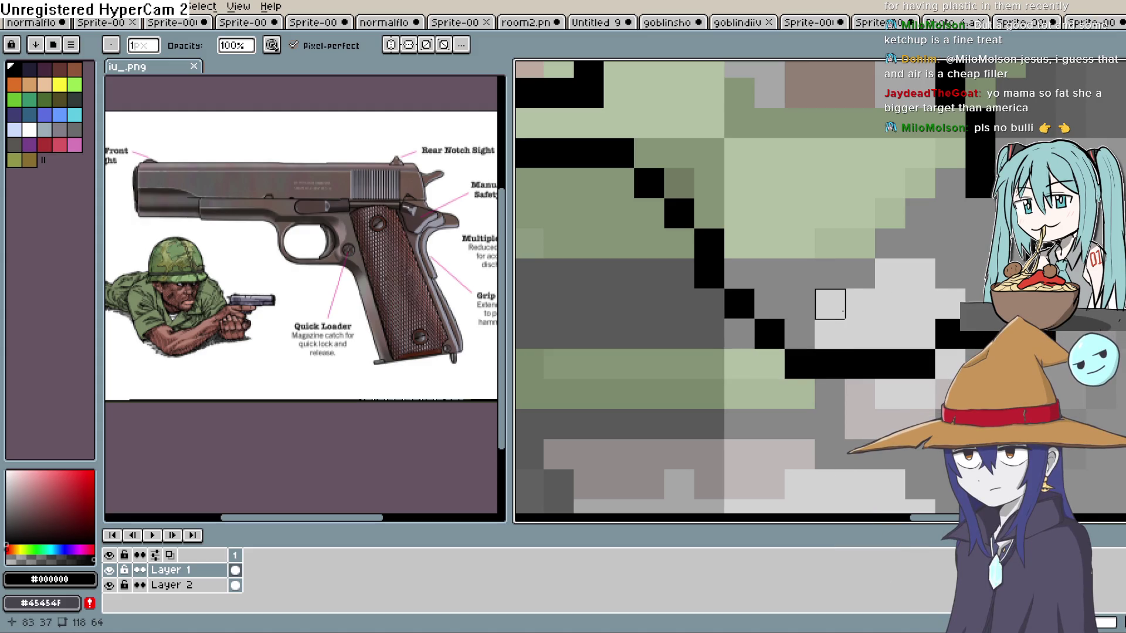
scroll(860, 274, "down", 3)
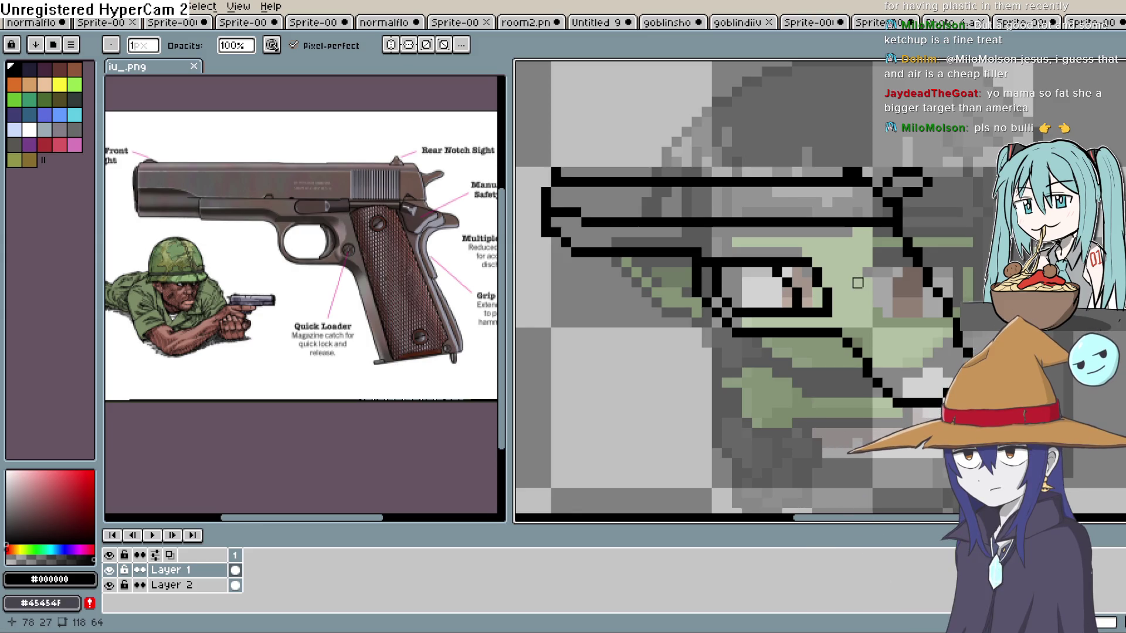
left_click(706, 258)
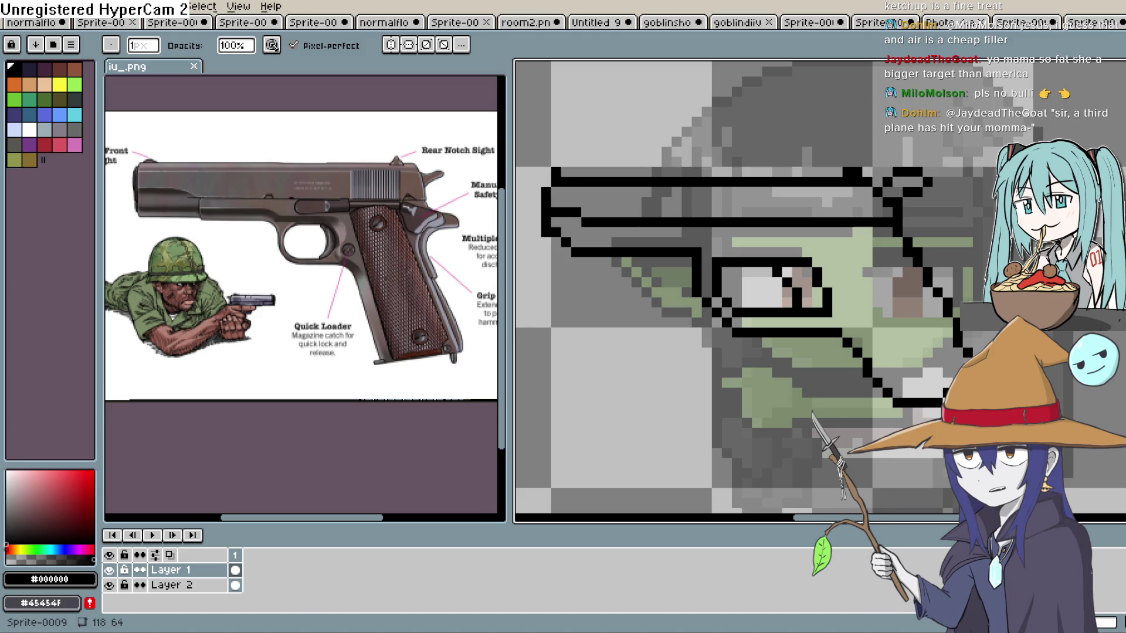
key("w")
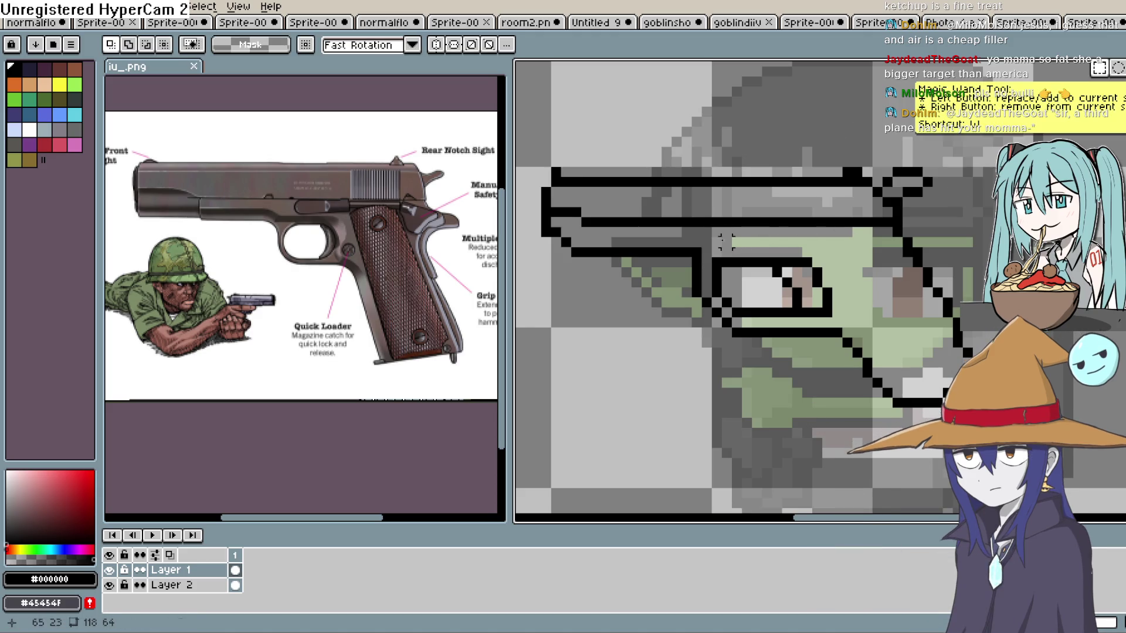
Select the lower part of the grip, nudge it up one pixel, and return to the pencil.
mouse_move(691, 236)
left_mouse_down()
mouse_move(857, 362)
mouse_move(830, 313)
left_mouse_up()
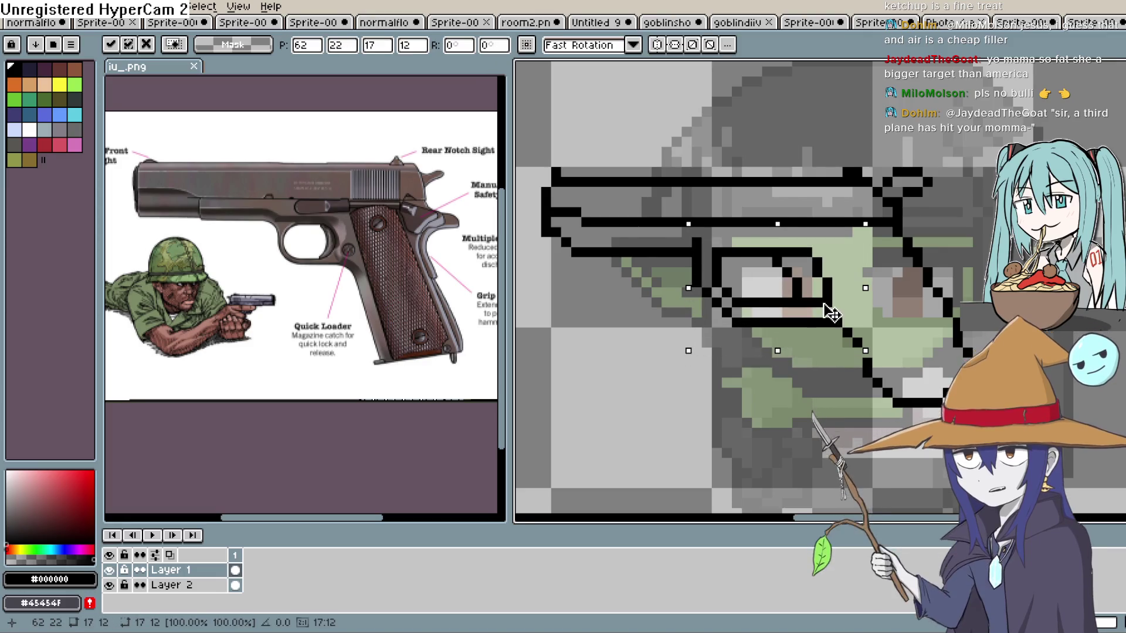
key("ctrl+d")
mouse_move(849, 344)
left_mouse_down()
mouse_move(927, 422)
mouse_move(1006, 431)
left_mouse_up()
key("Up")
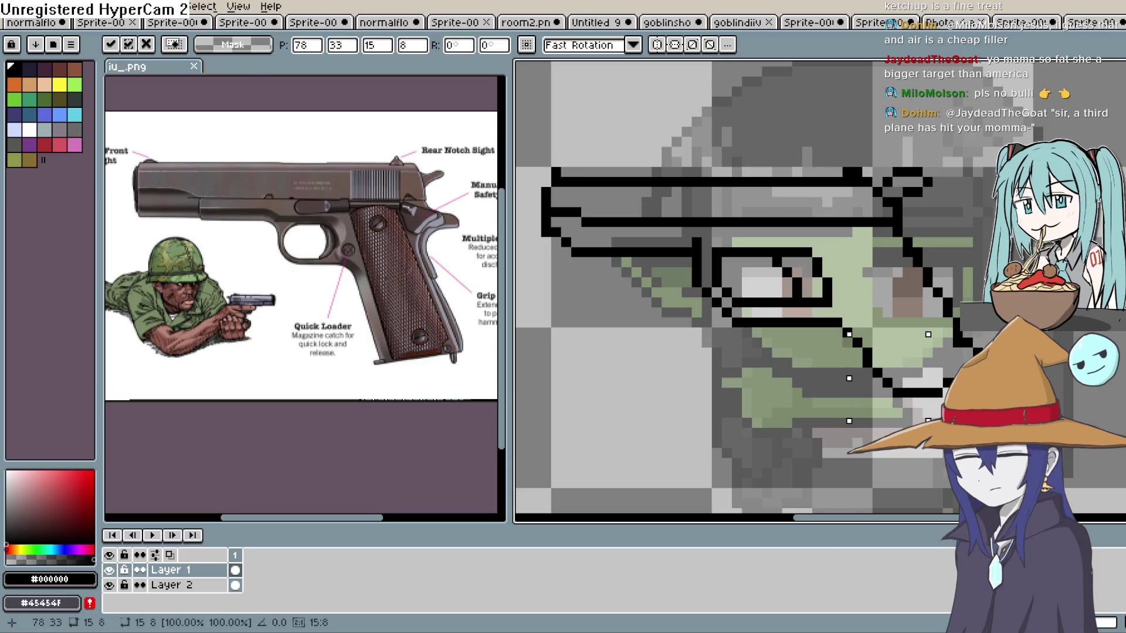
key("ctrl+d")
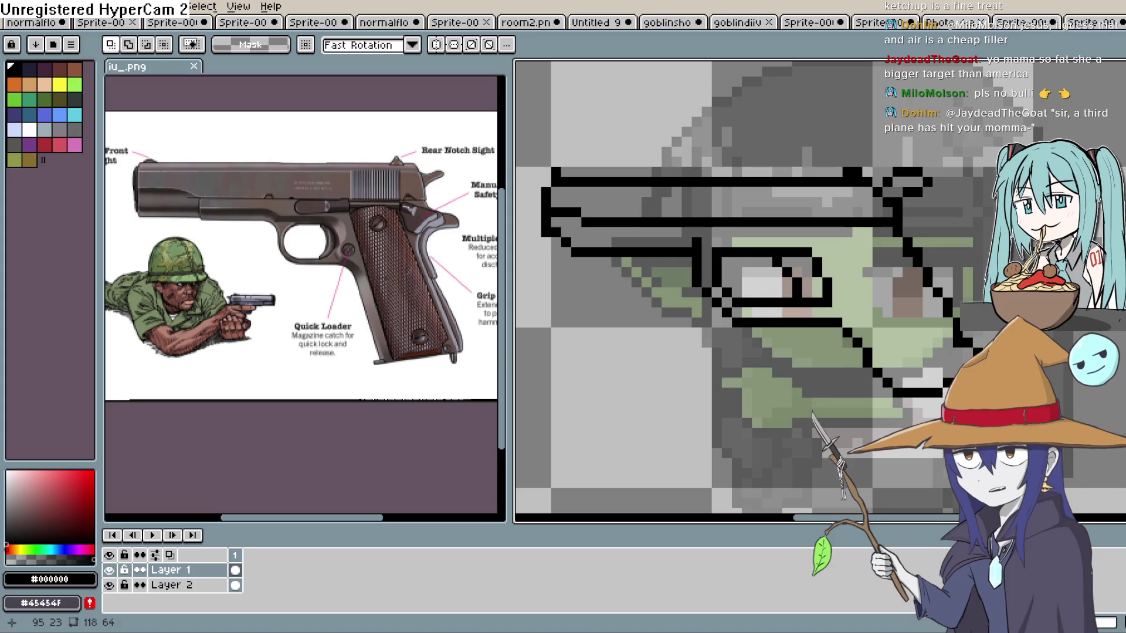
left_click_drag(837, 232, 849, 259)
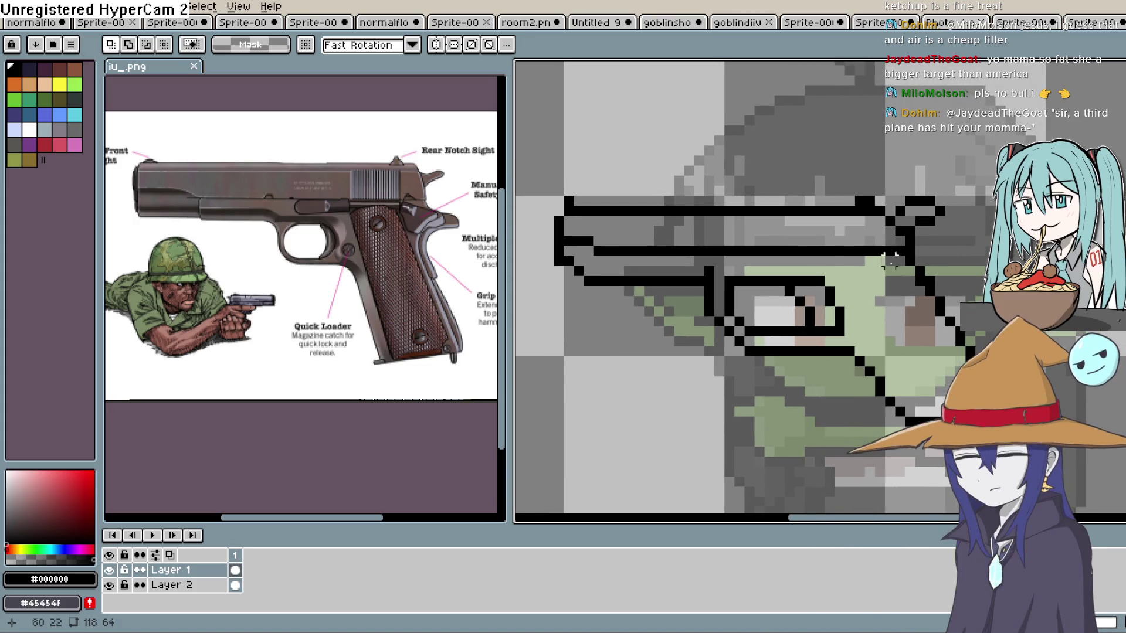
key("b")
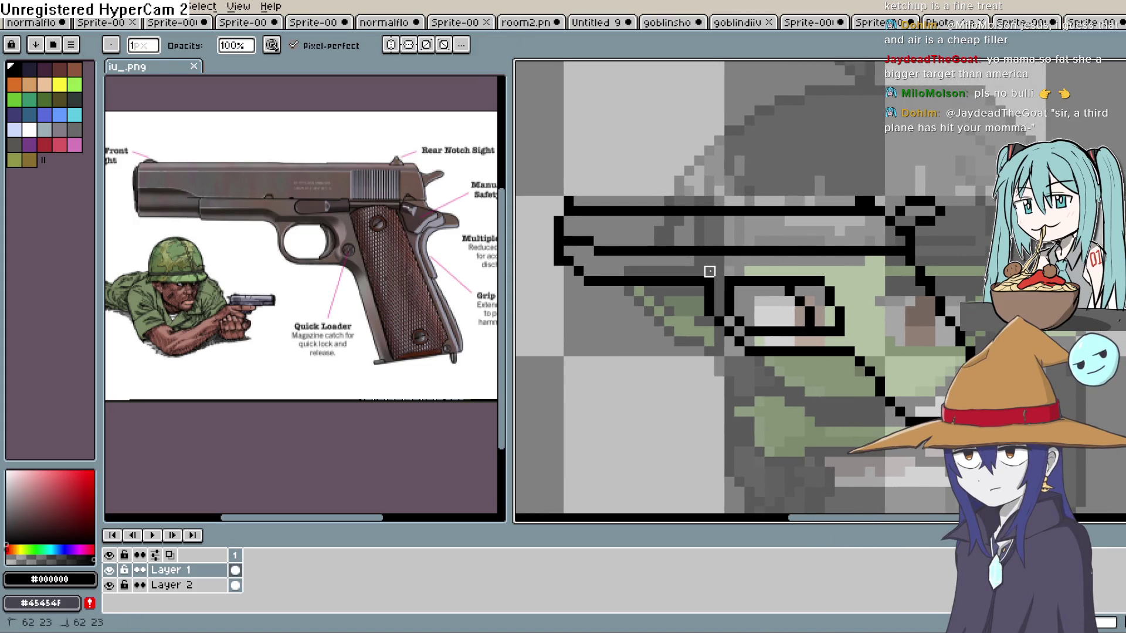
scroll(911, 252, "down", 4)
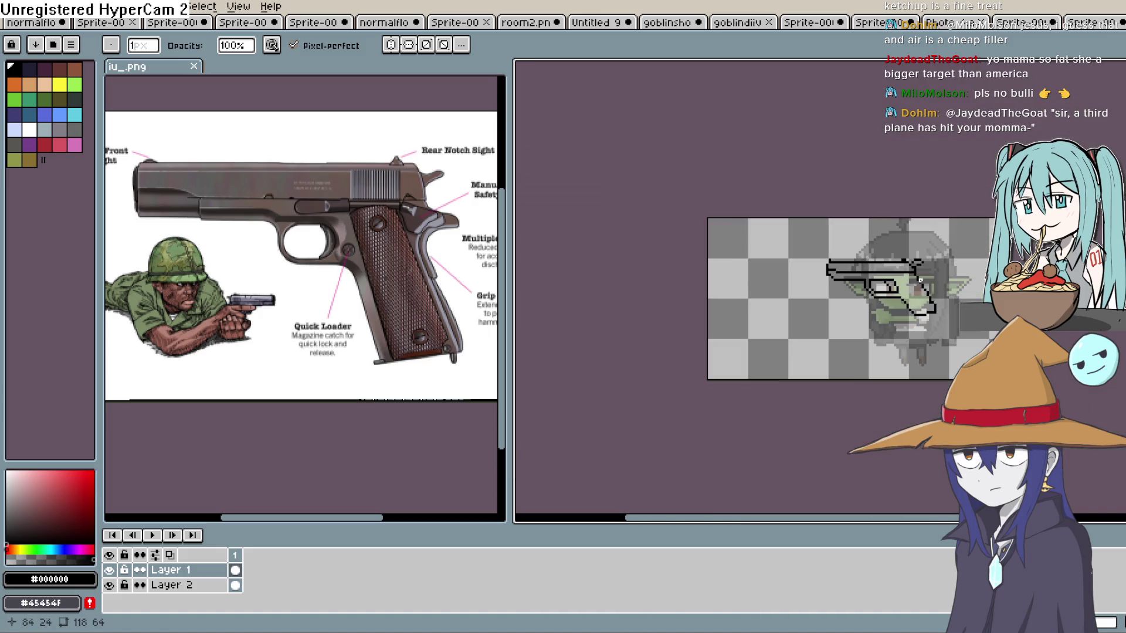
scroll(903, 273, "up", 2)
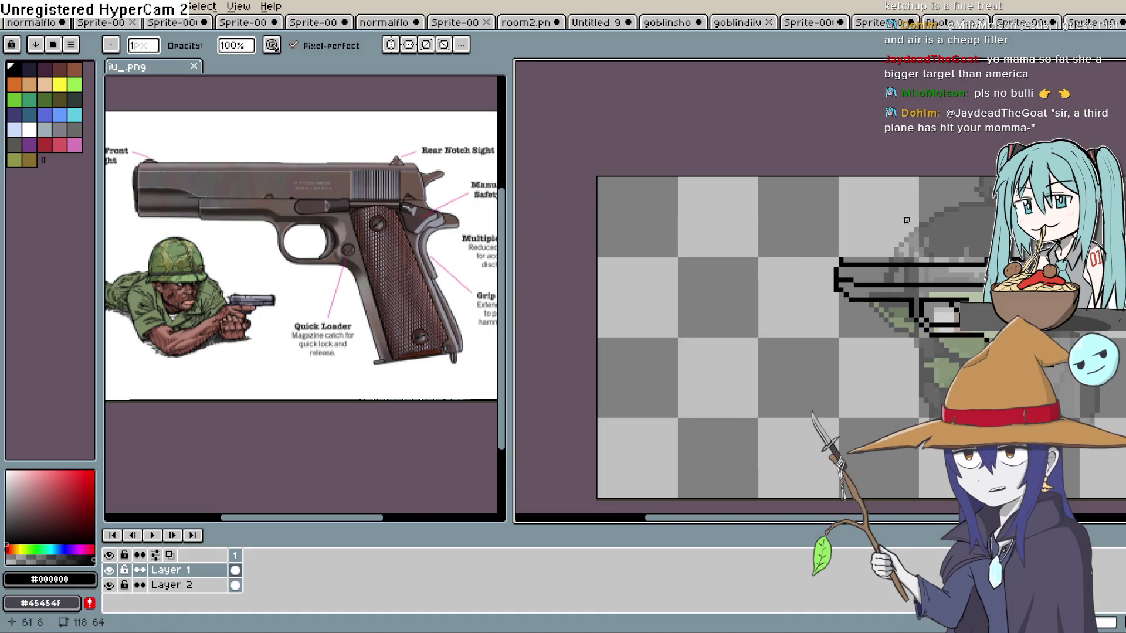
Pencil the barrel's end and long lower edge leftward from the slide, tidying stair-step pixels.
left_click(1117, 116)
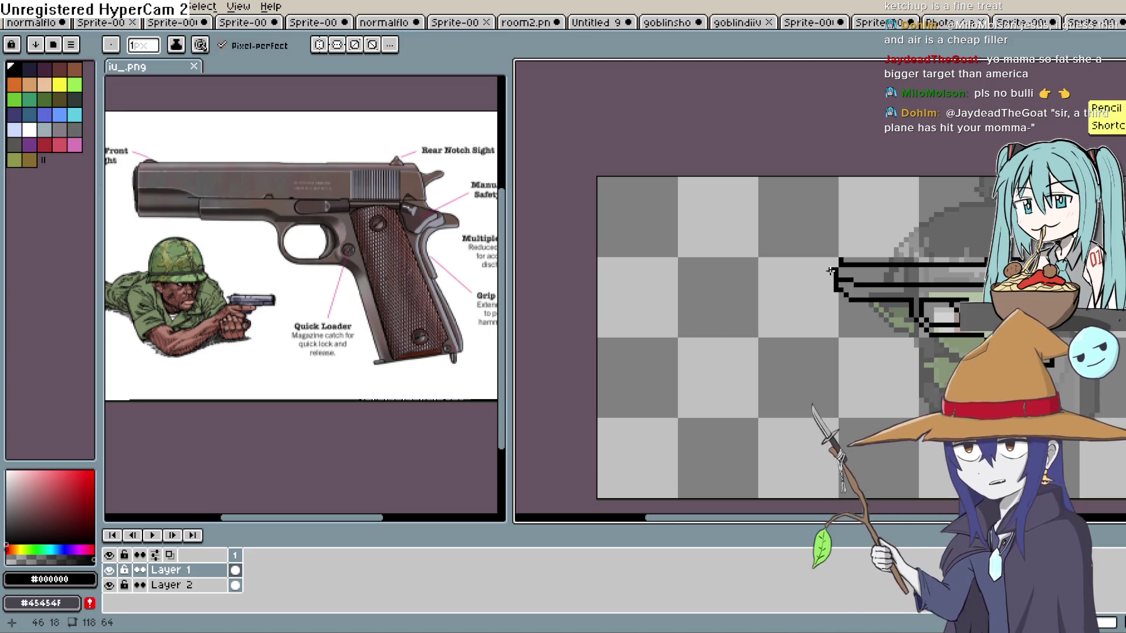
left_click(830, 274)
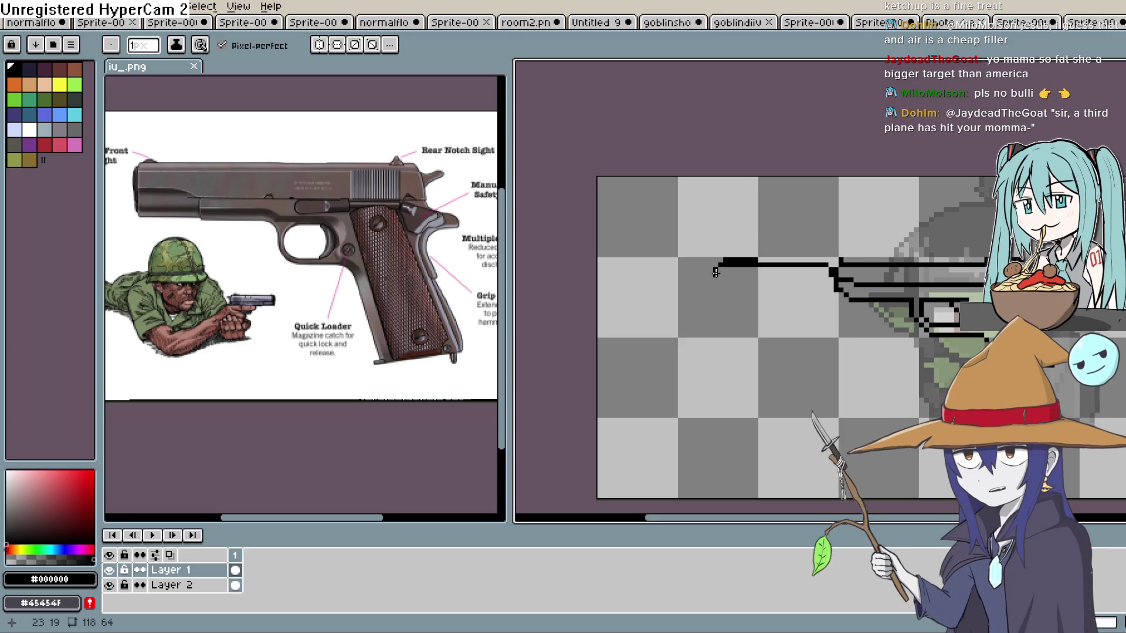
left_click_drag(715, 269, 715, 287)
scroll(775, 267, "up", 1)
scroll(842, 302, "up", 1)
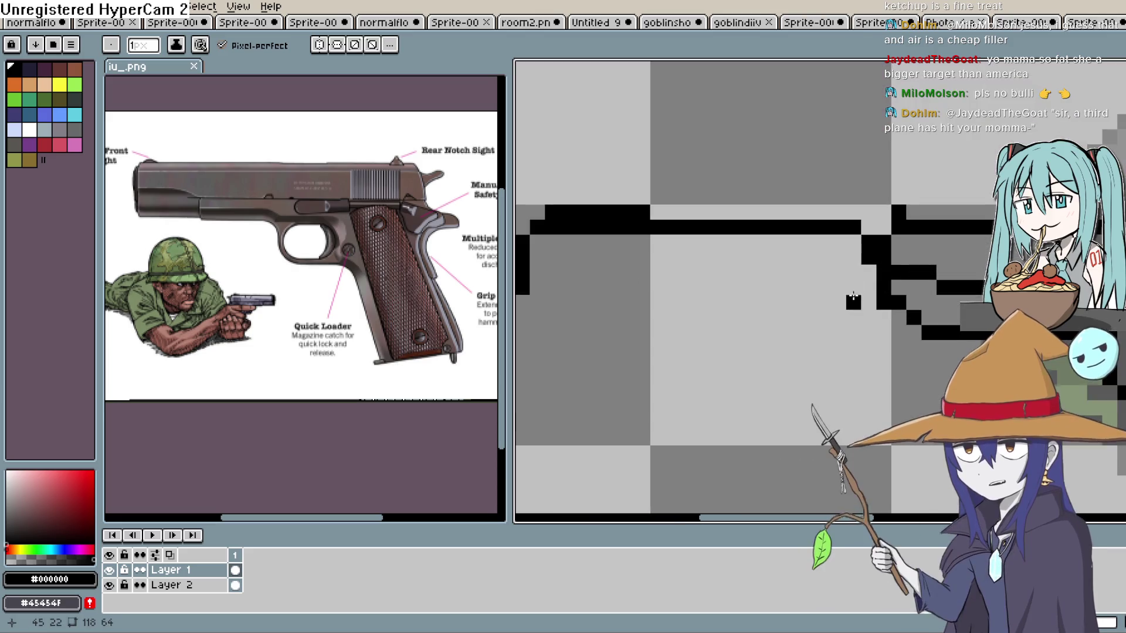
mouse_move(857, 301)
left_mouse_down()
mouse_move(669, 302)
mouse_move(566, 288)
mouse_move(598, 298)
mouse_move(532, 302)
left_mouse_up()
key("b")
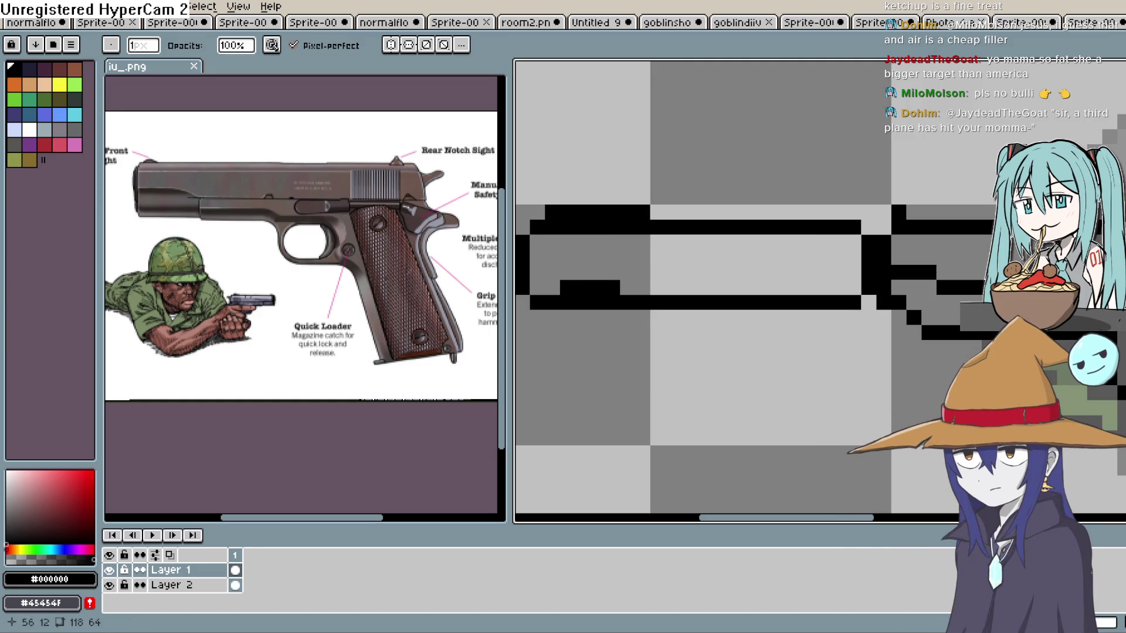
mouse_move(658, 198)
left_mouse_down()
mouse_move(610, 213)
mouse_move(553, 197)
mouse_move(610, 211)
left_mouse_up()
scroll(795, 252, "down", 1)
scroll(794, 253, "down", 2)
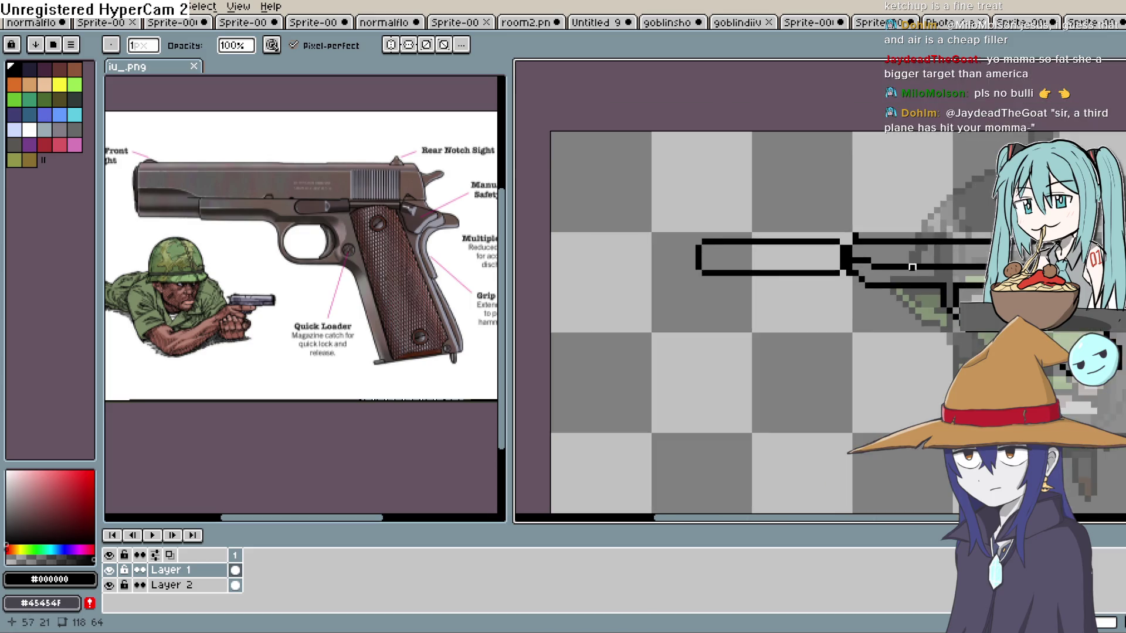
scroll(974, 316, "down", 1)
scroll(962, 322, "down", 1)
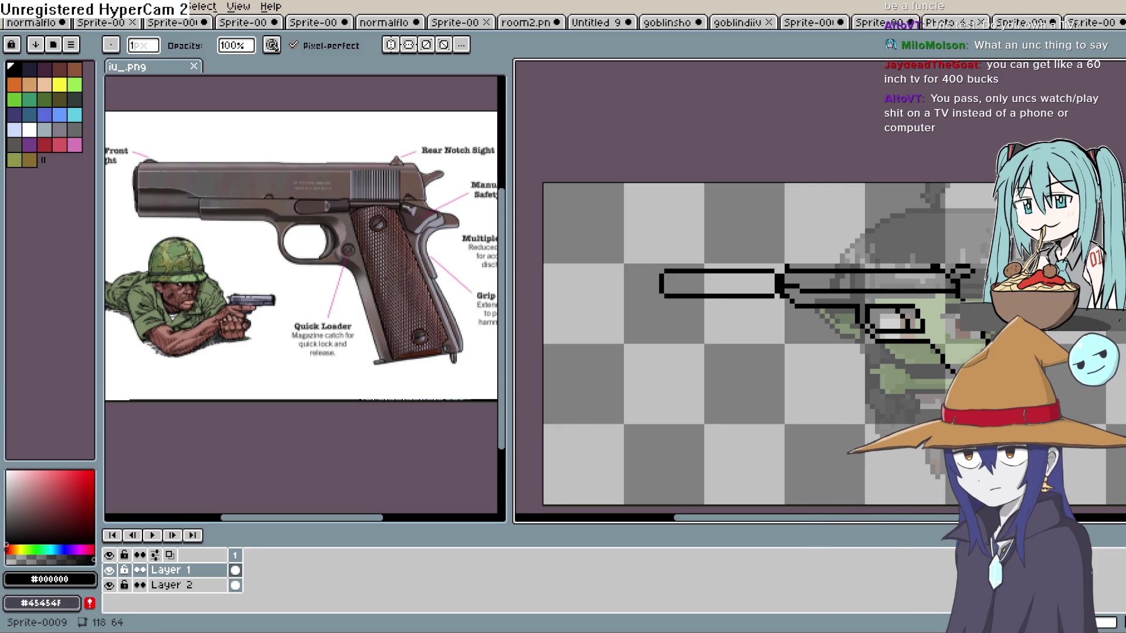
scroll(881, 311, "up", 1)
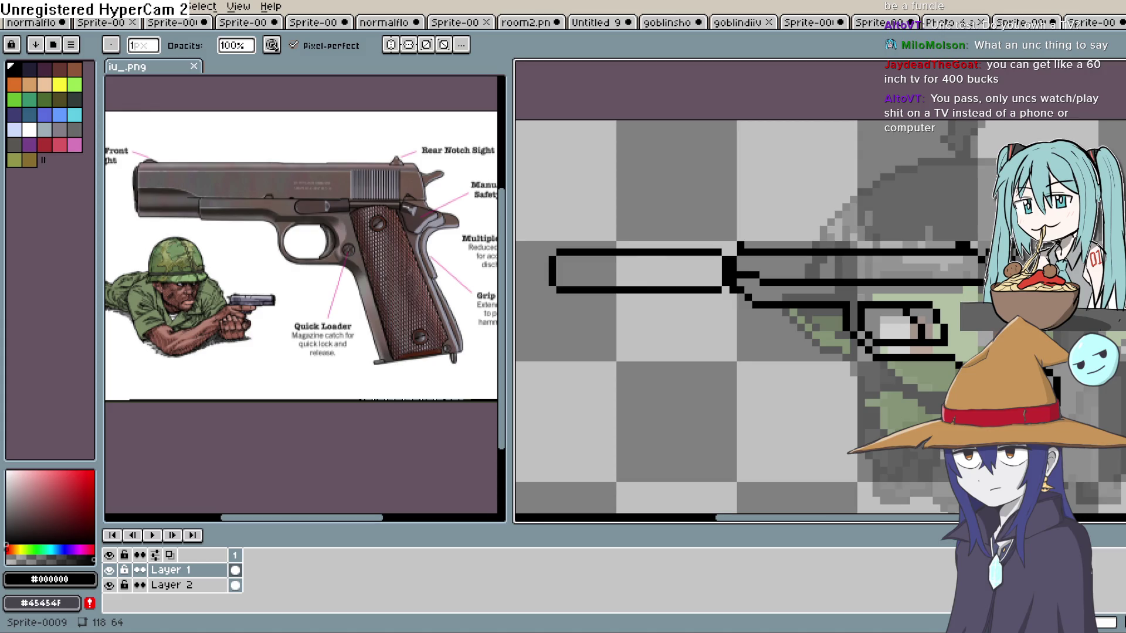
key("alt+Tab")
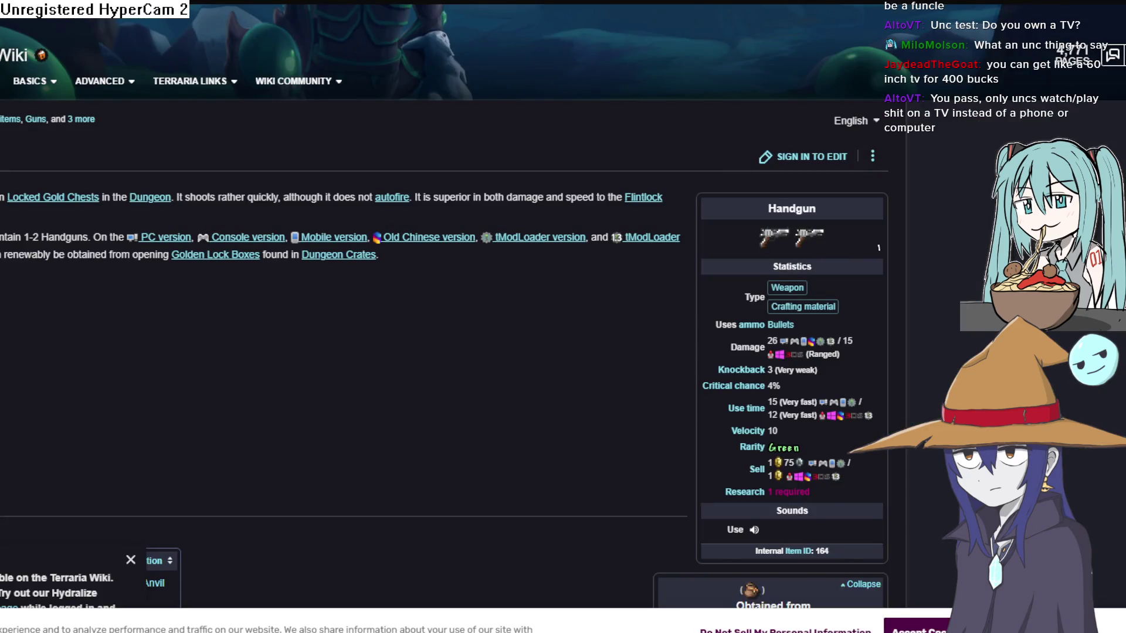
scroll(553, 362, "up", 4)
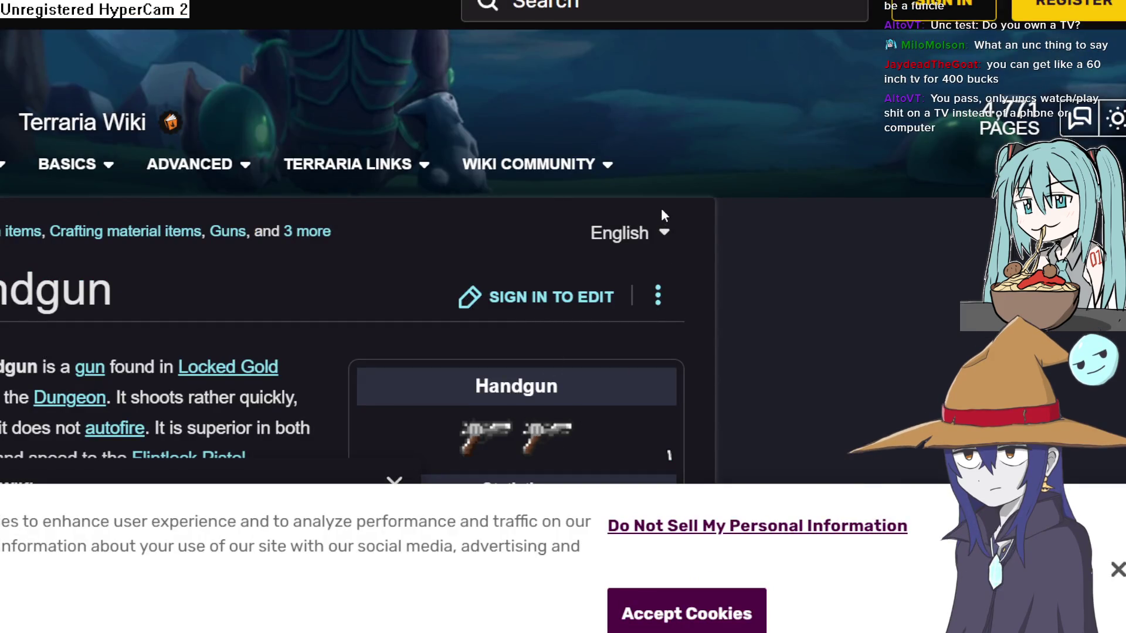
key("alt+Tab")
scroll(487, 319, "up", 4)
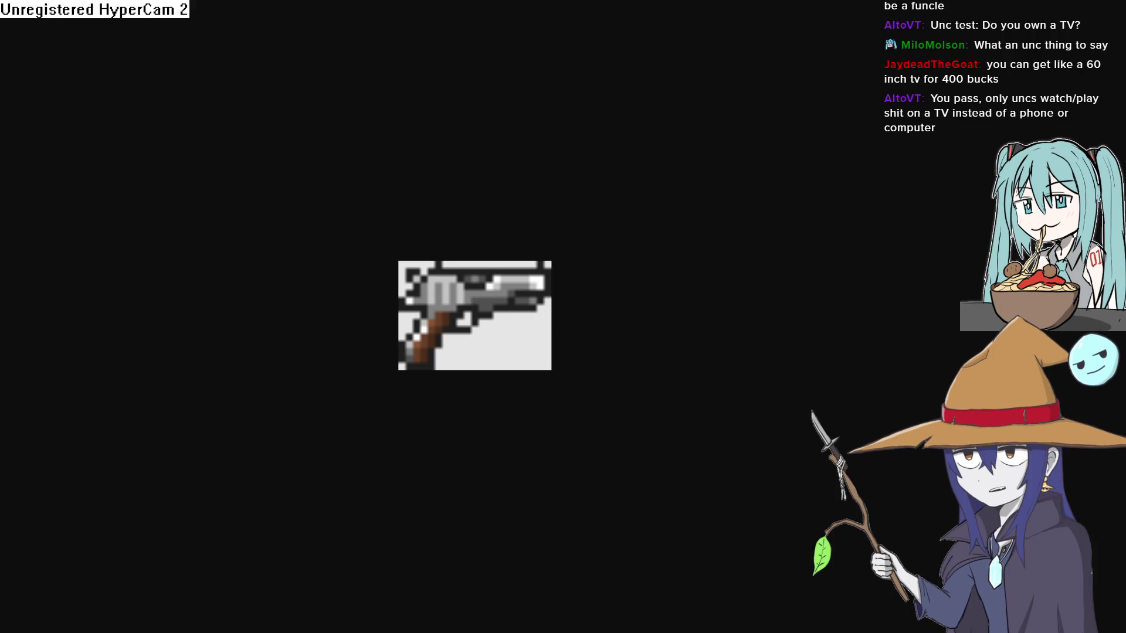
key("alt+Tab")
scroll(900, 217, "up", 1)
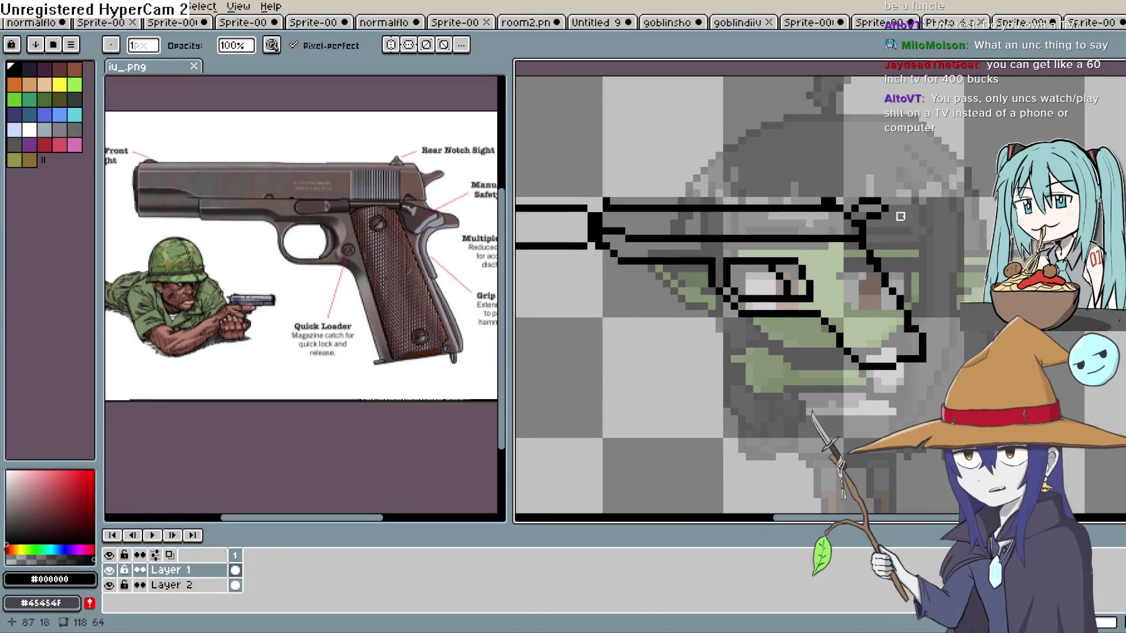
Marquee-select the entire pistol outline, drag it left and down onto the goblin's hand, and commit.
scroll(901, 217, "down", 2)
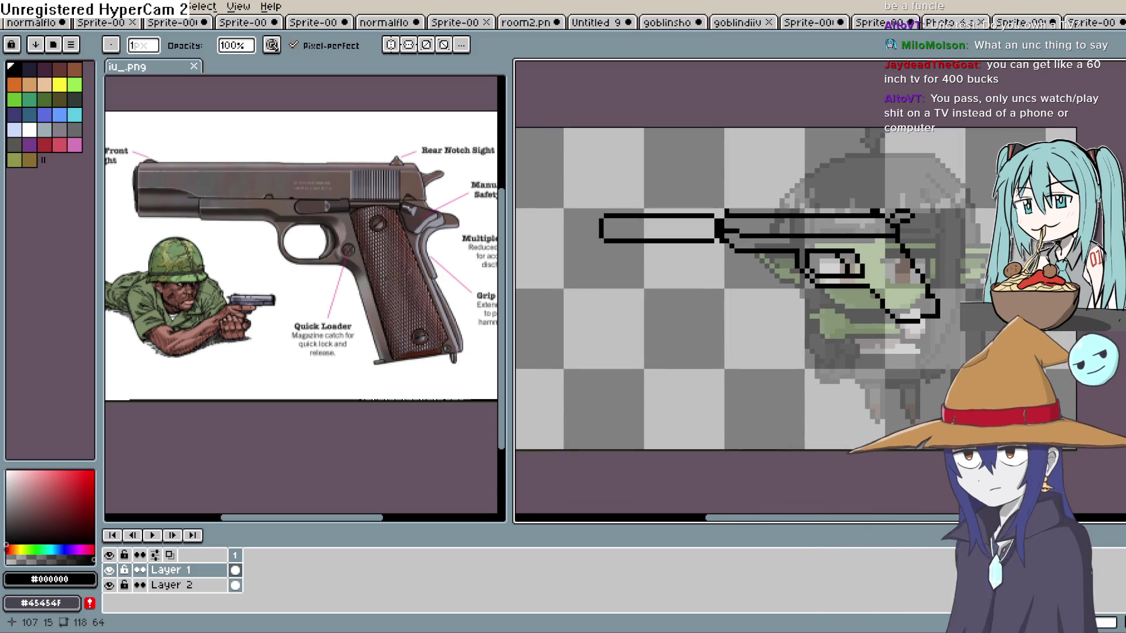
key("m")
mouse_move(991, 161)
left_mouse_down()
mouse_move(628, 315)
mouse_move(573, 364)
left_mouse_up()
left_click_drag(880, 290, 797, 347)
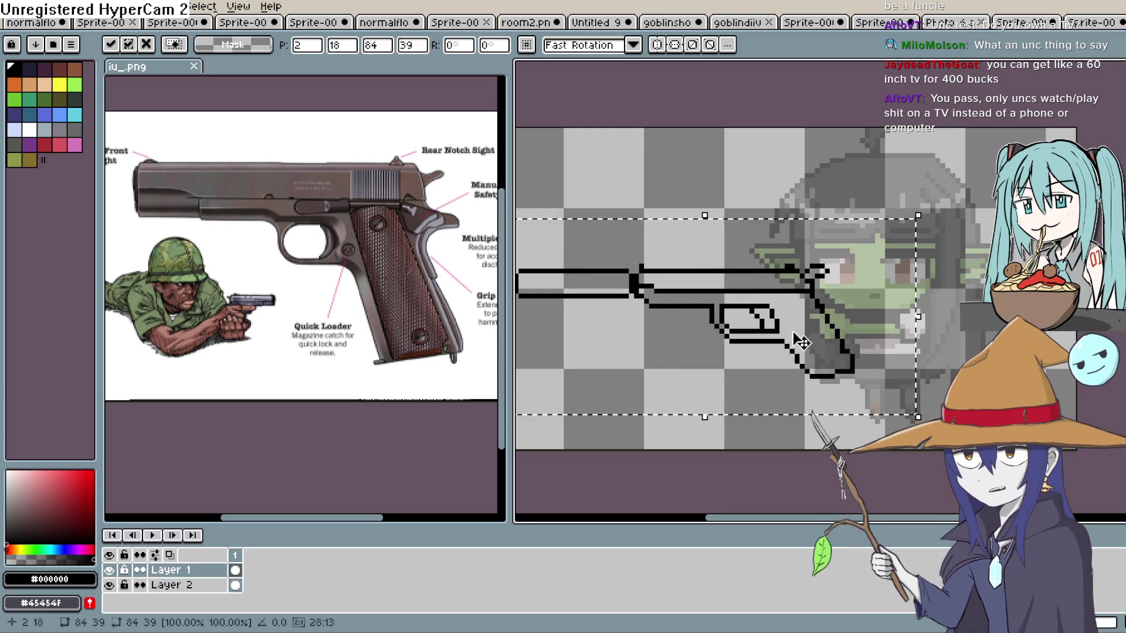
key("ctrl+d")
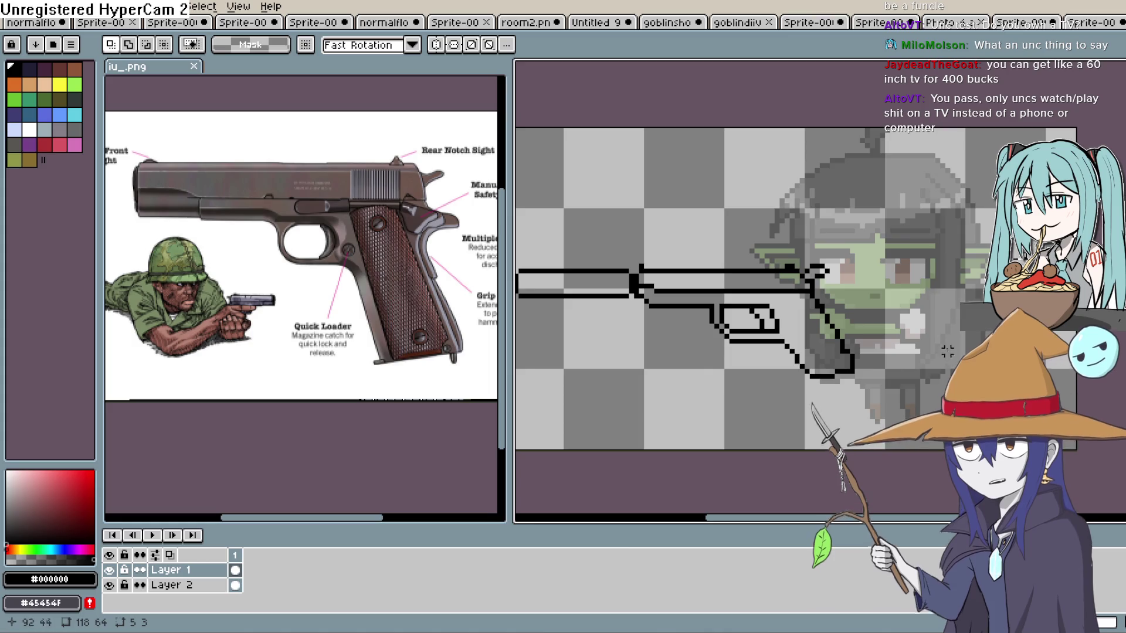
left_click_drag(967, 355, 1049, 335)
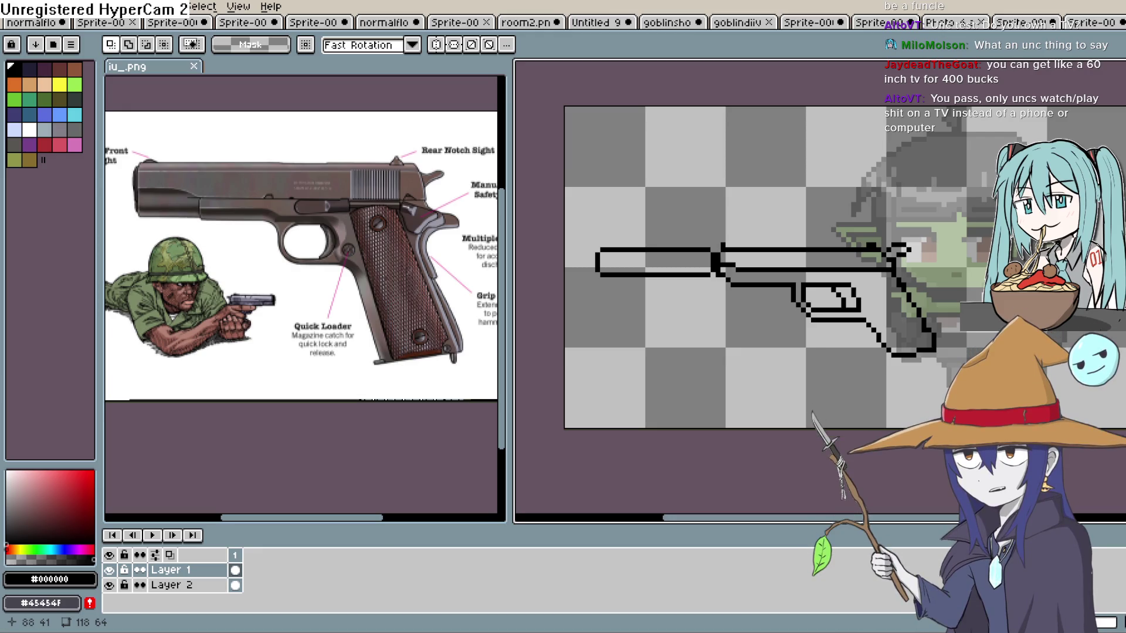
left_click_drag(1006, 317, 957, 316)
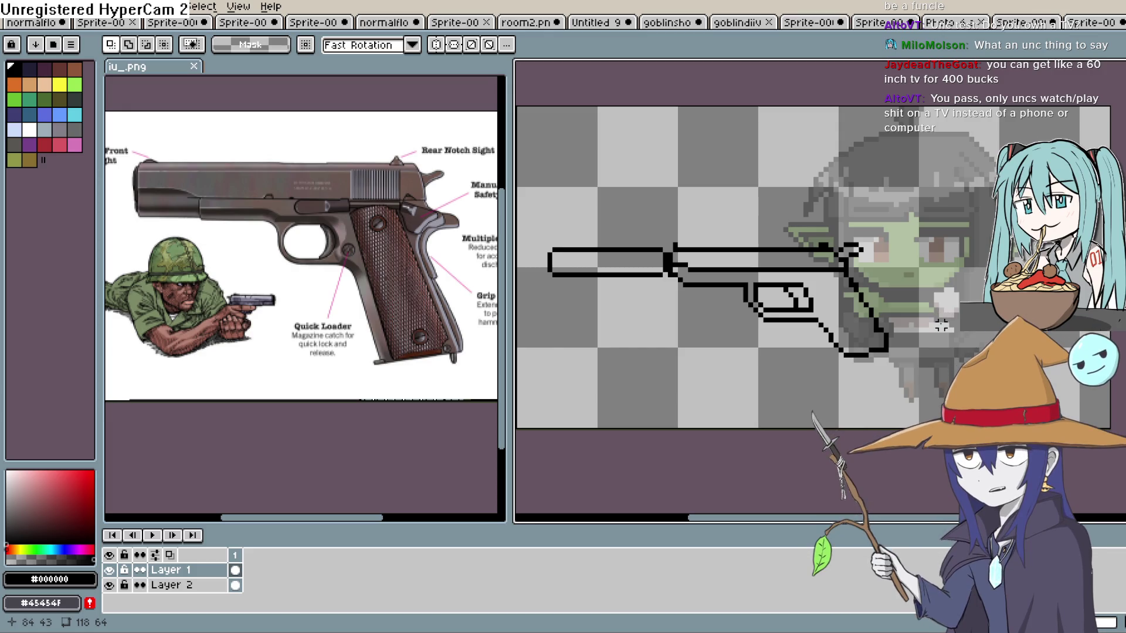
scroll(920, 304, "up", 1)
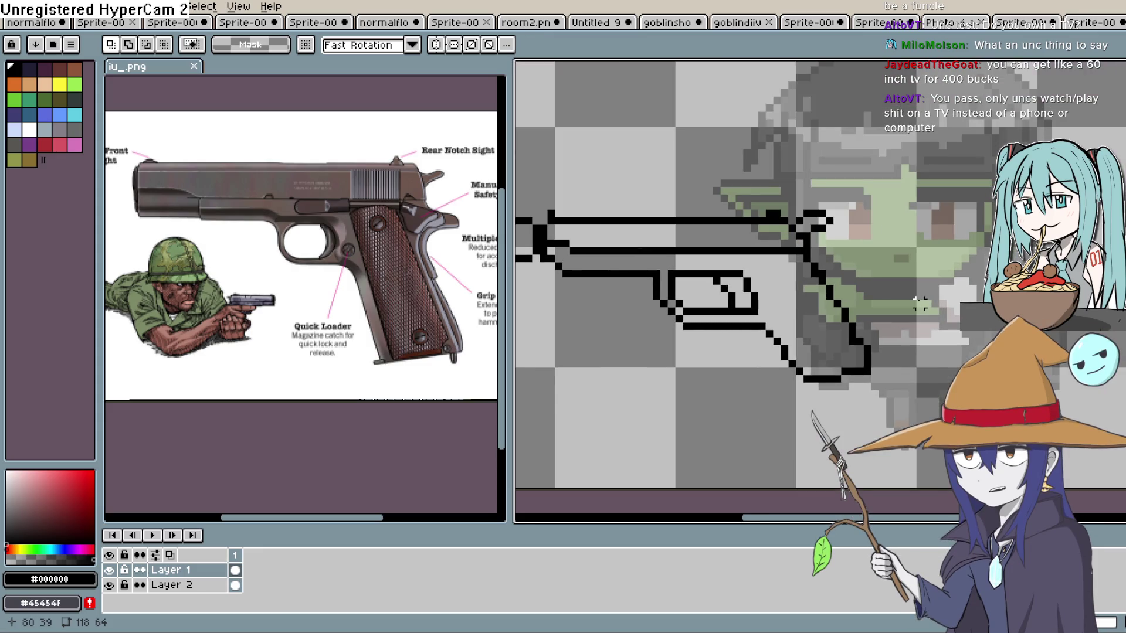
scroll(920, 304, "down", 1)
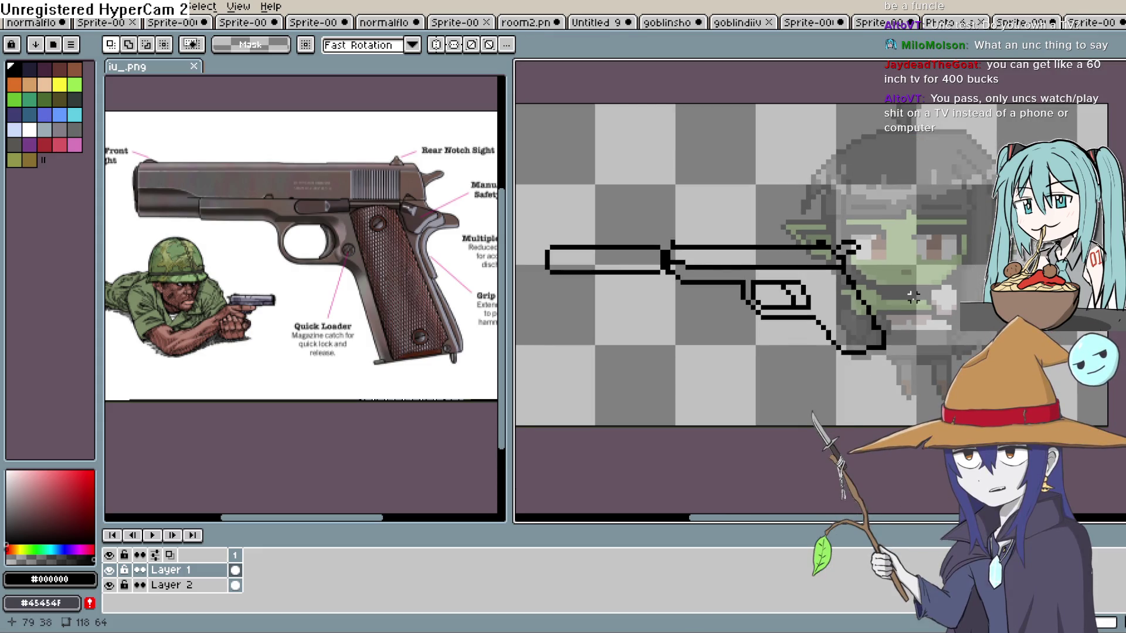
scroll(913, 297, "up", 1)
mouse_move(915, 320)
left_mouse_down()
mouse_move(1033, 337)
mouse_move(957, 365)
left_mouse_up()
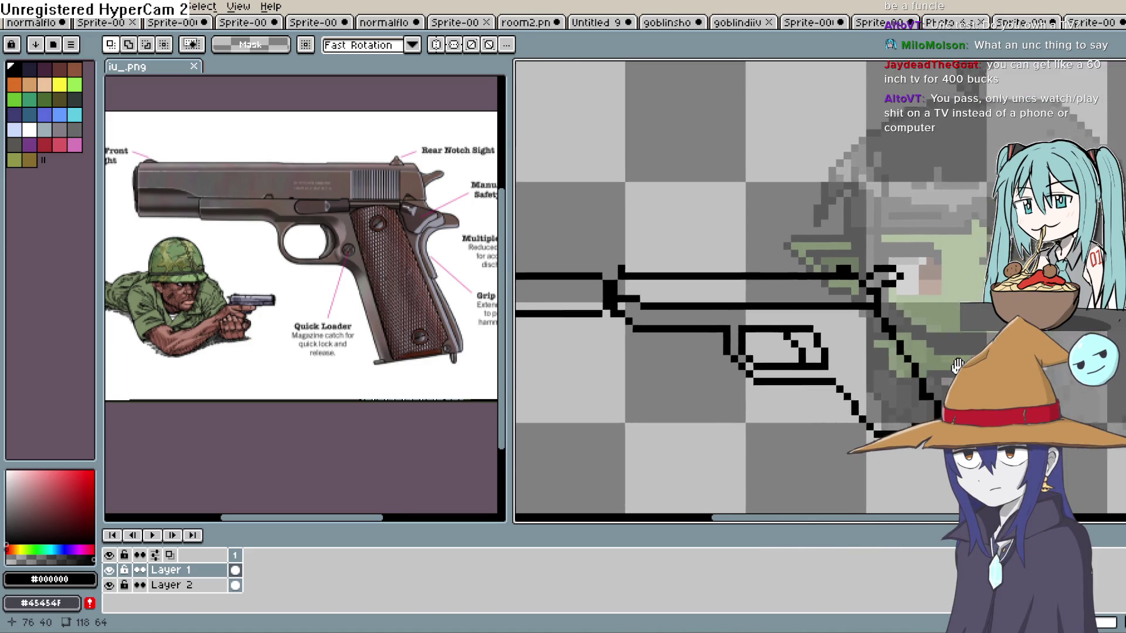
scroll(958, 366, "down", 2)
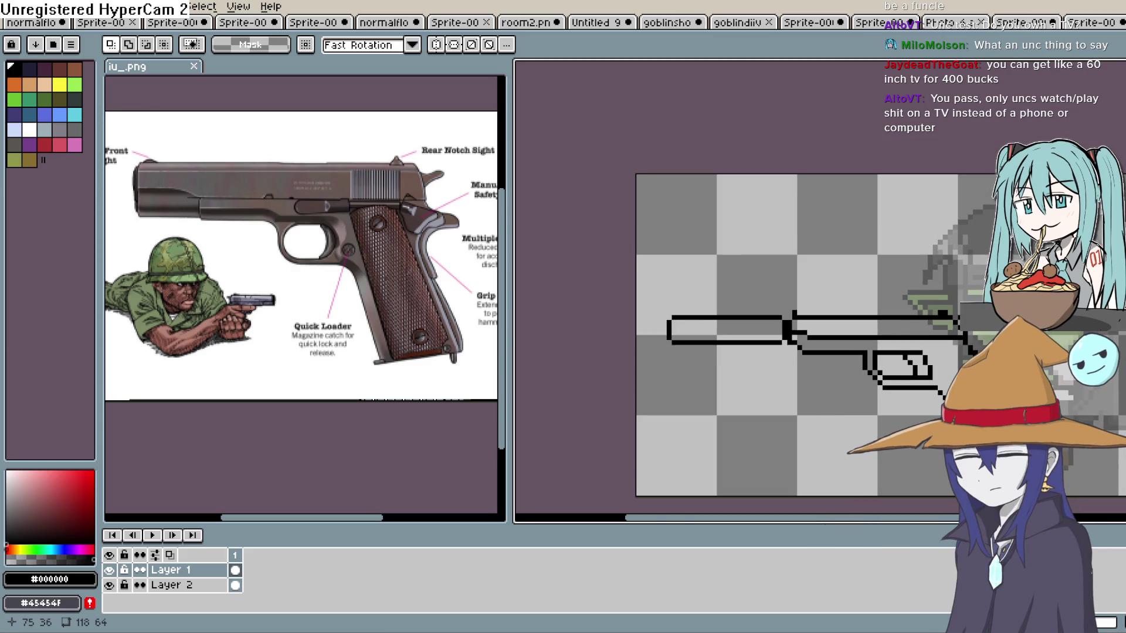
scroll(774, 360, "up", 1)
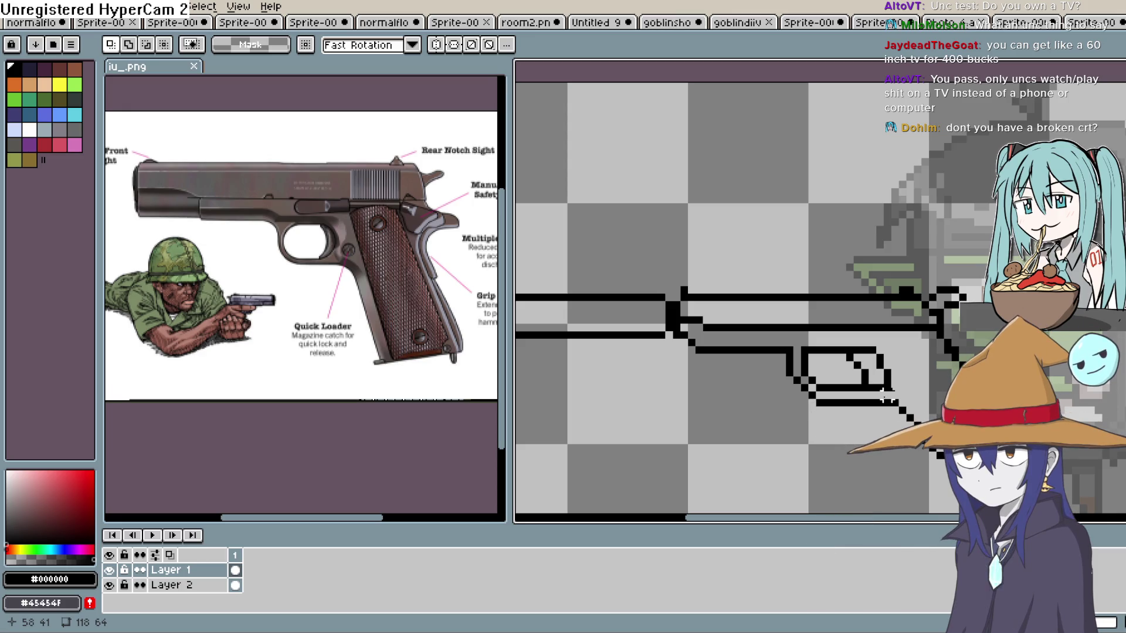
scroll(821, 299, "right", 3)
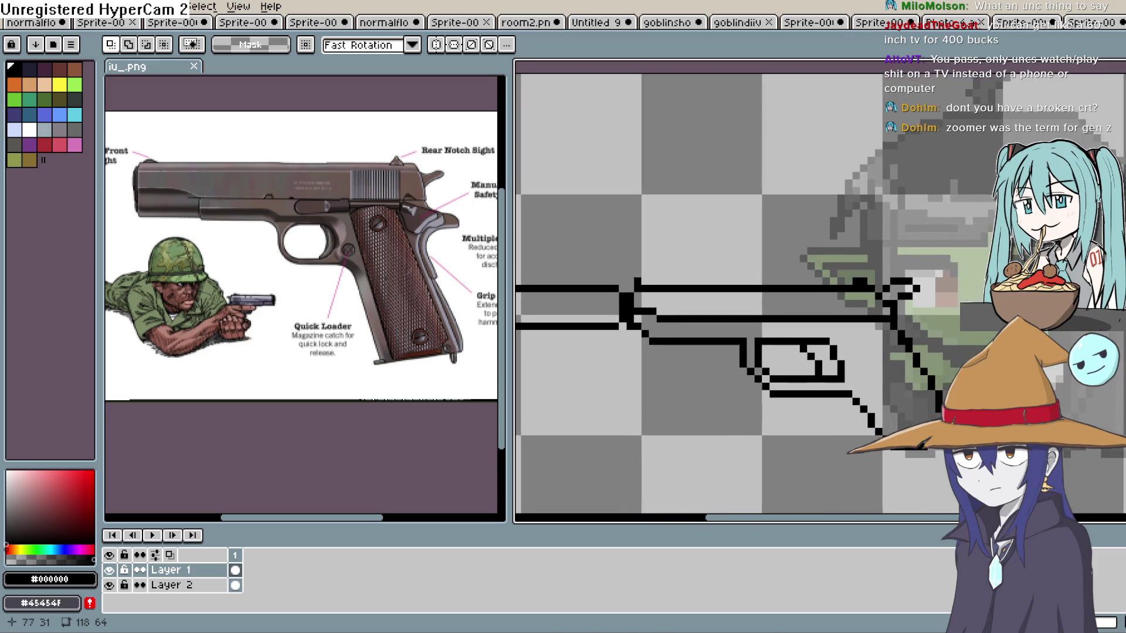
Zoom and pan to bring the full gun outline and grip into view.
left_click_drag(969, 328, 965, 333)
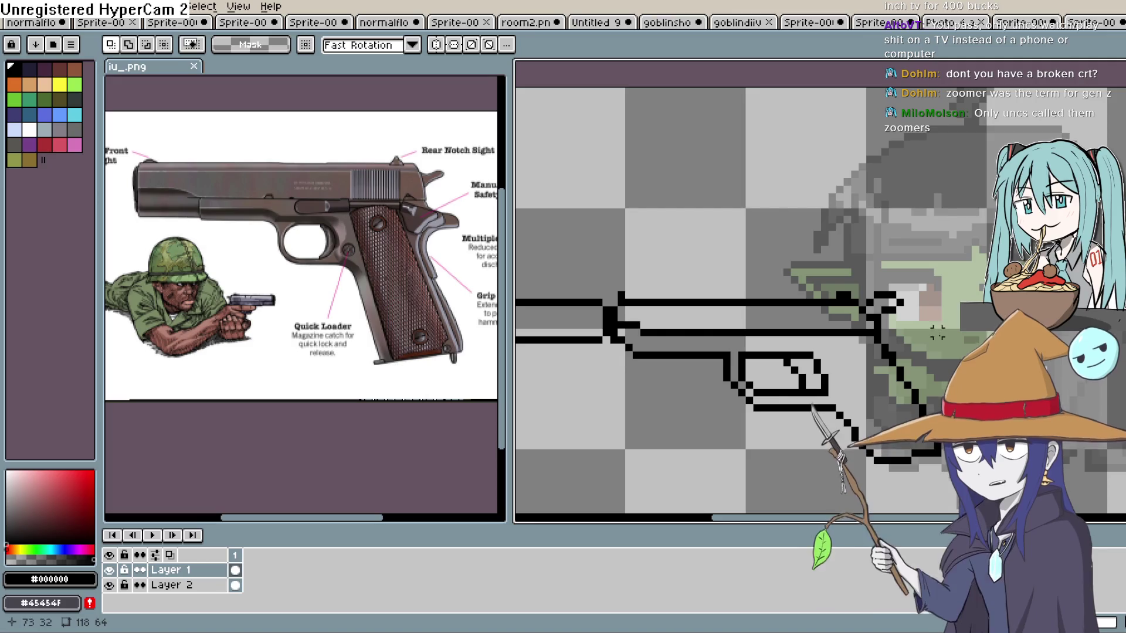
scroll(952, 311, "up", 3)
scroll(997, 341, "down", 2)
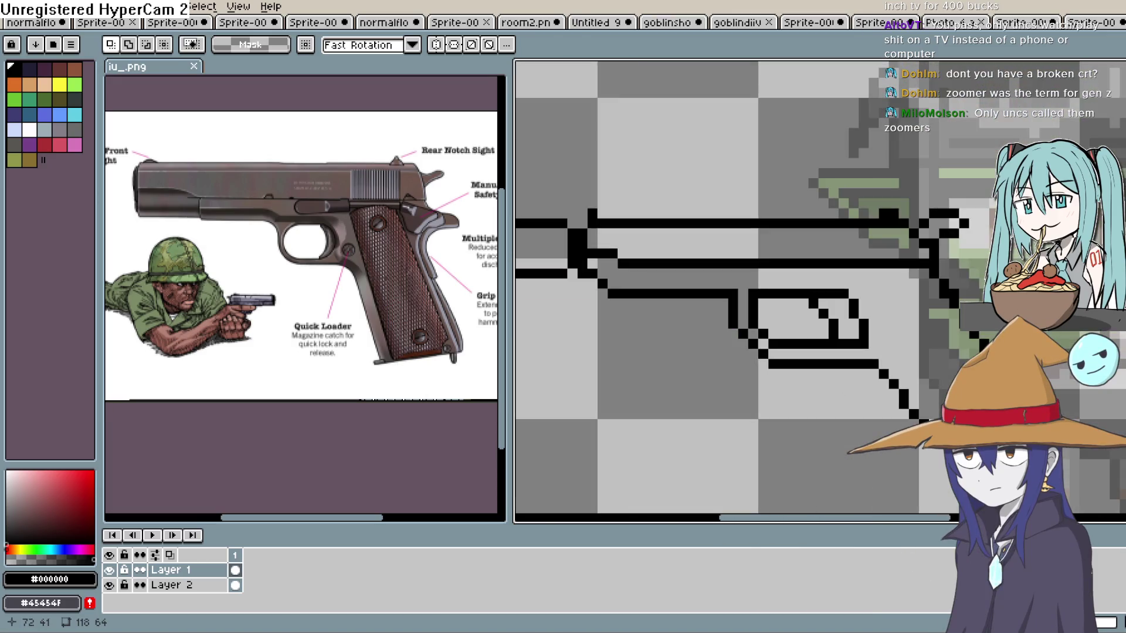
scroll(979, 346, "left", 5)
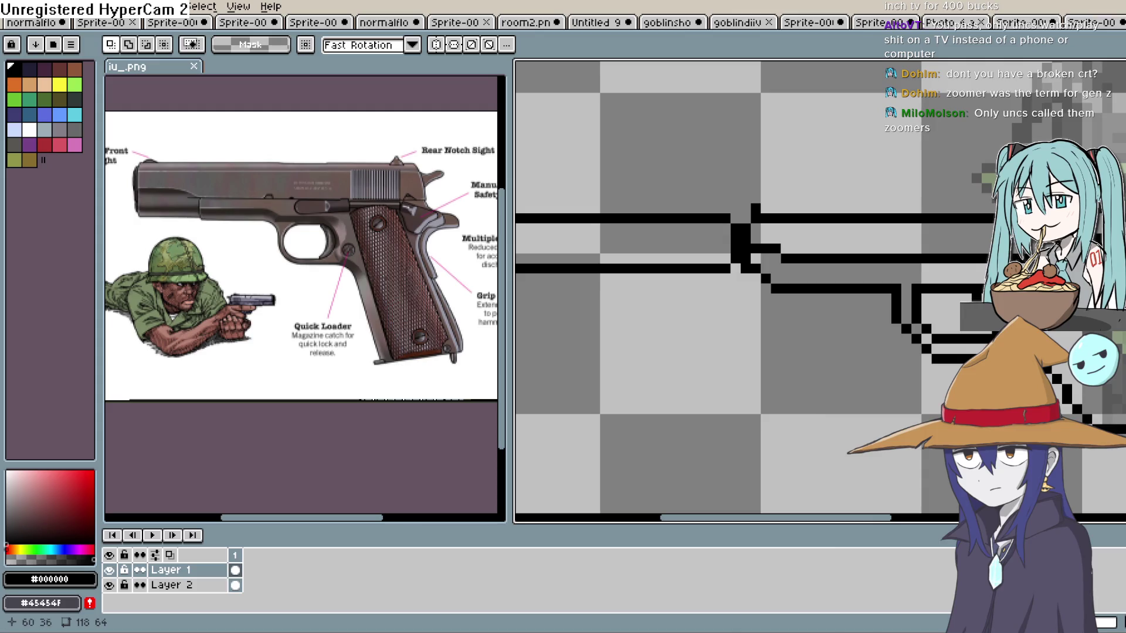
scroll(1055, 352, "down", 1)
scroll(1056, 352, "down", 1)
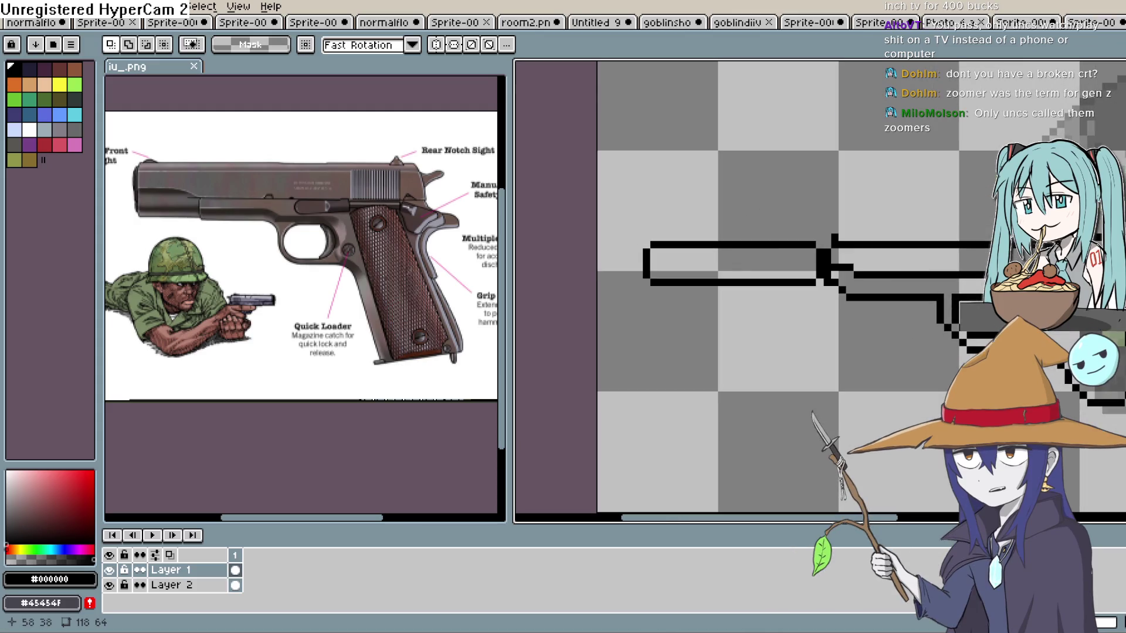
mouse_move(1044, 334)
left_mouse_down()
mouse_move(941, 337)
mouse_move(943, 325)
left_mouse_up()
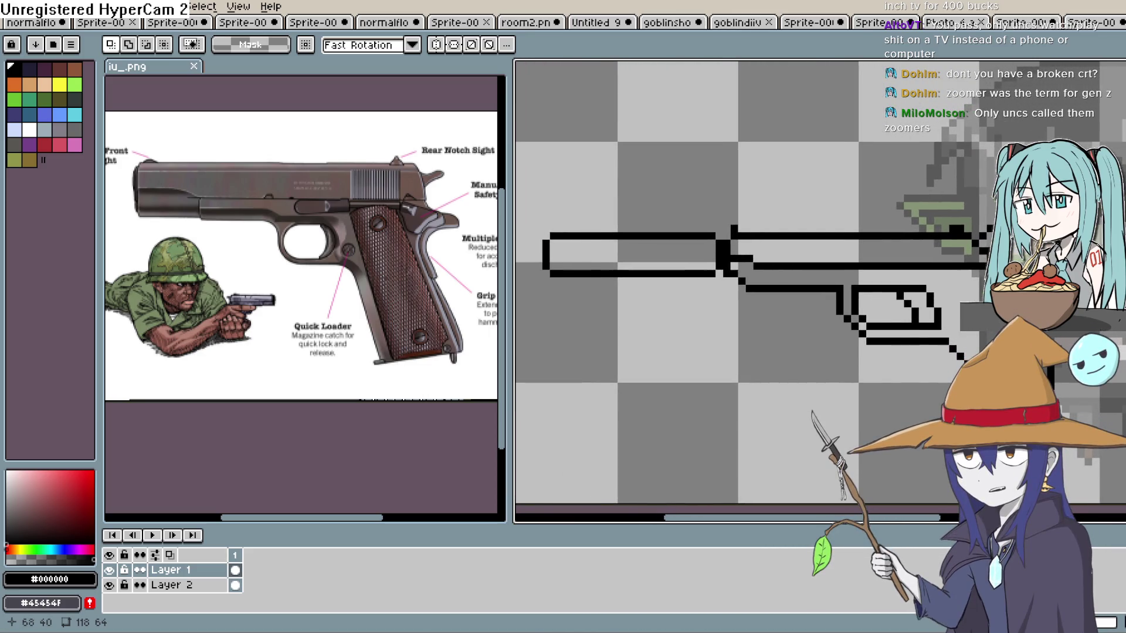
left_click_drag(1085, 332, 1029, 335)
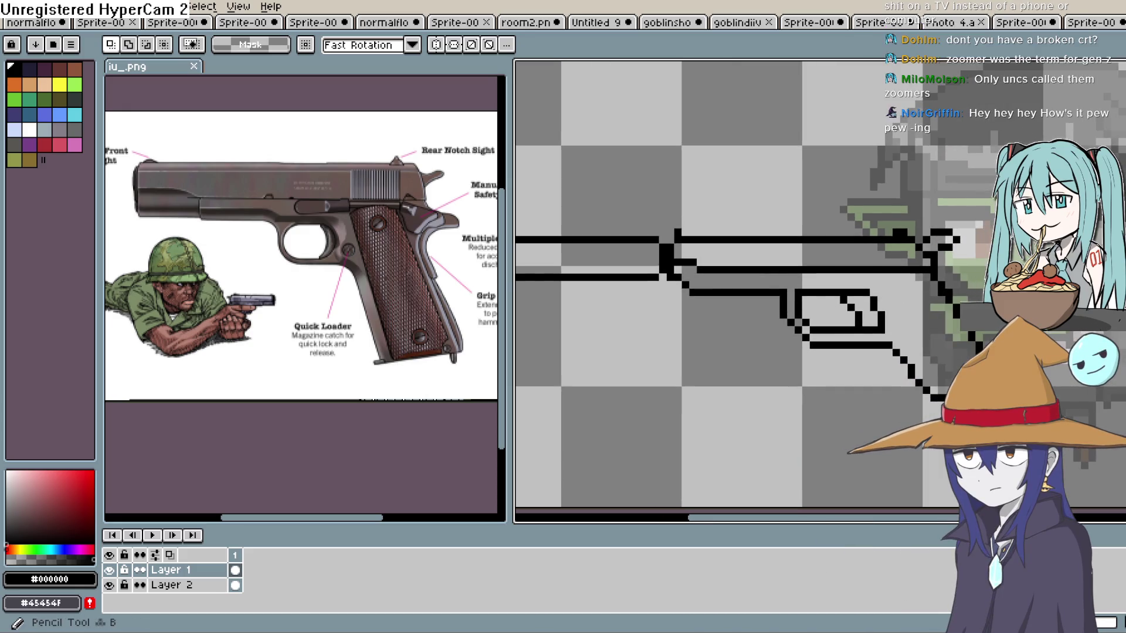
Switch to the 1px Pixel-perfect Pencil and zoom out to show the whole sprite.
key("b")
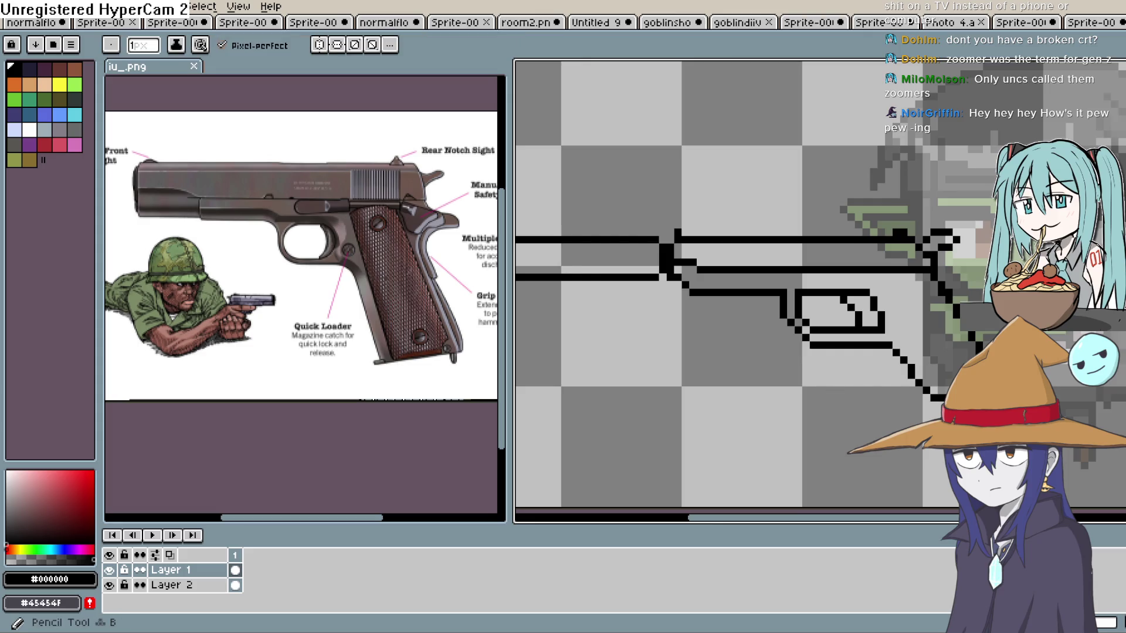
scroll(932, 299, "up", 2)
scroll(919, 290, "down", 3)
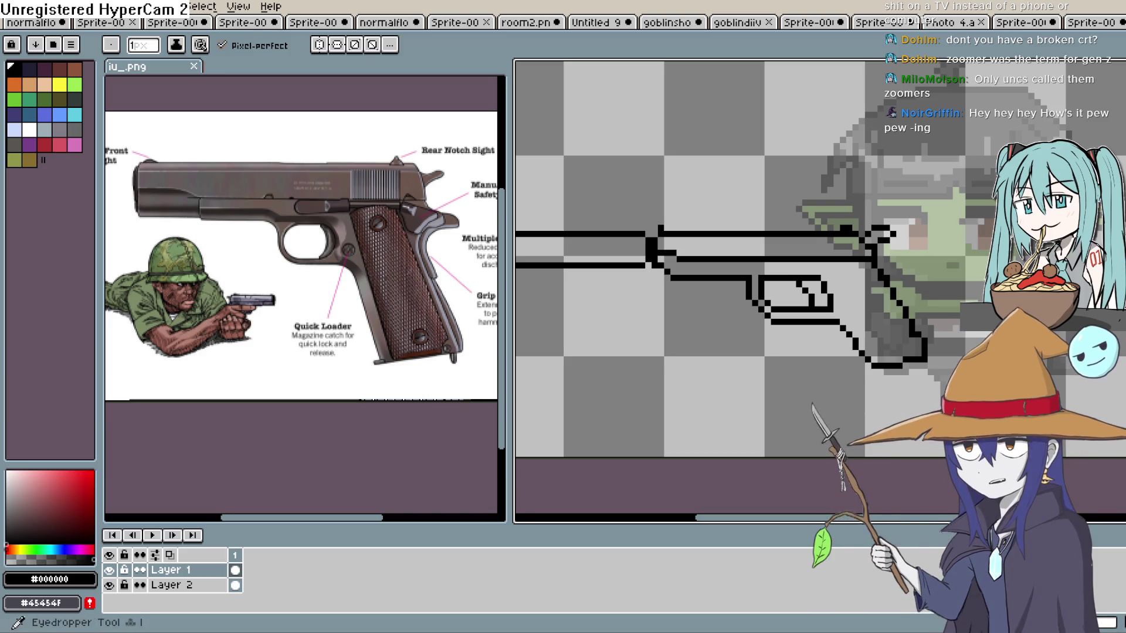
key("b")
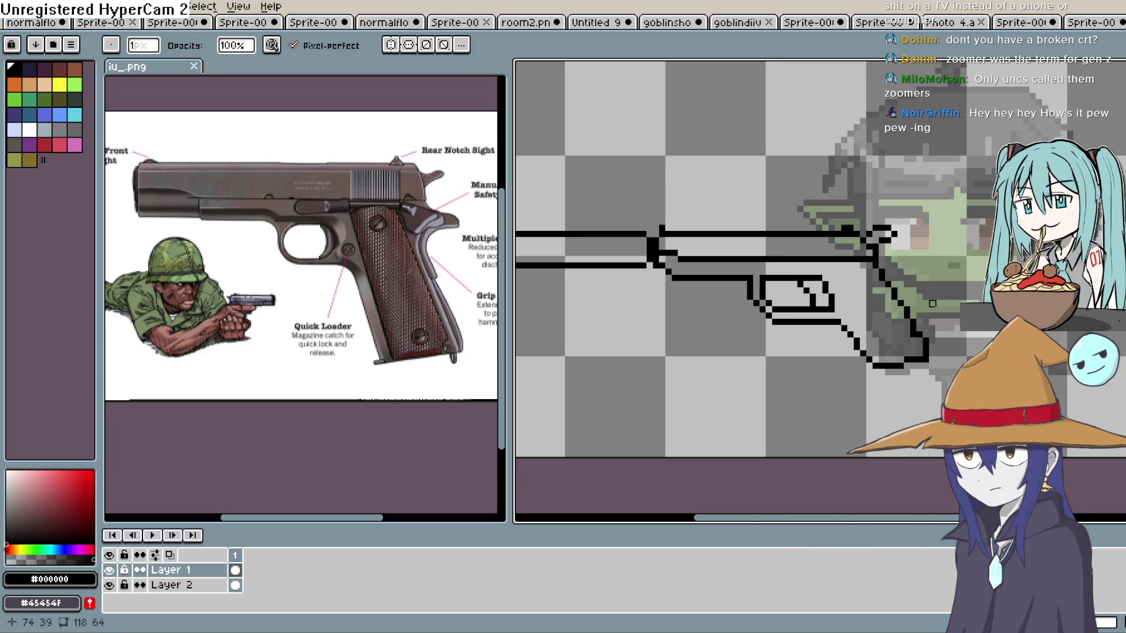
scroll(933, 303, "up", 2)
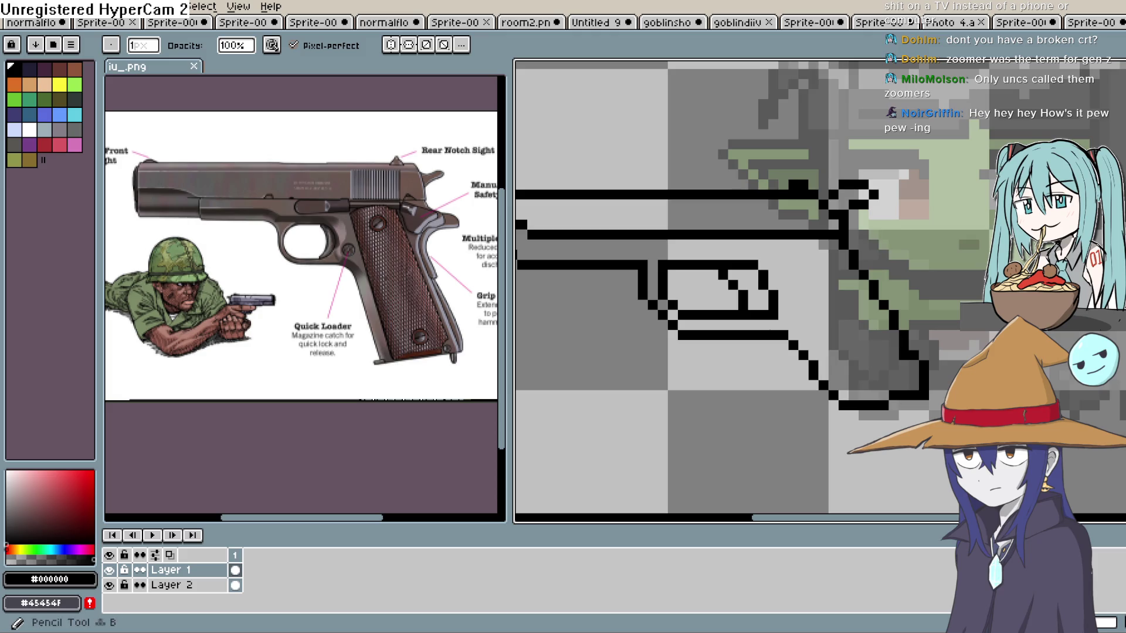
scroll(886, 302, "up", 1)
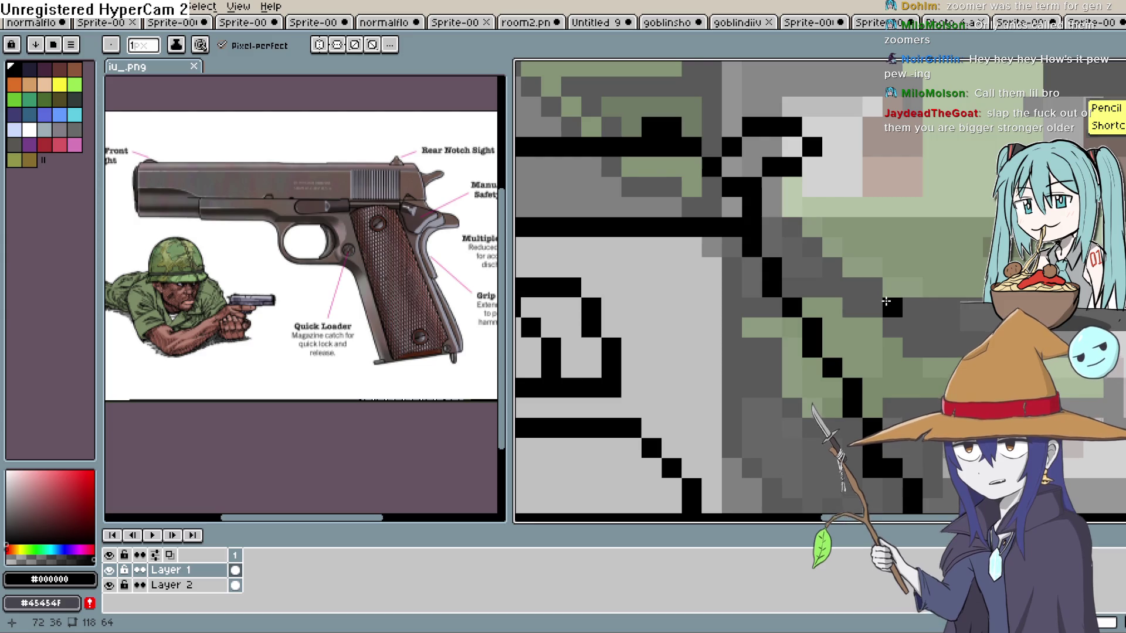
scroll(785, 281, "down", 1)
scroll(743, 286, "down", 3)
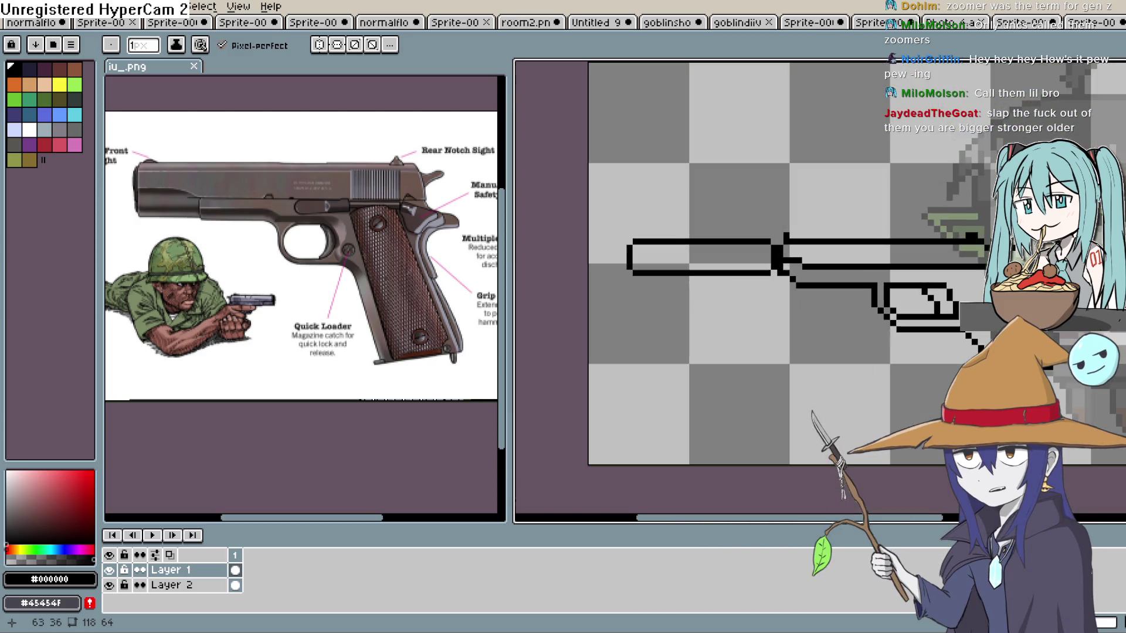
scroll(1060, 302, "down", 2)
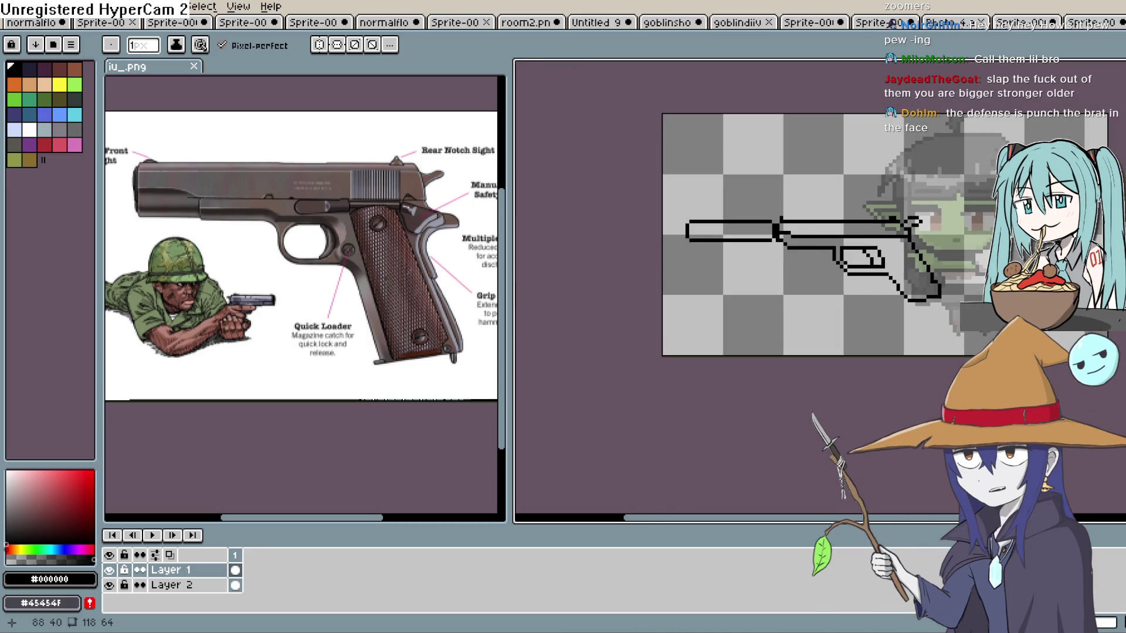
Raise the goblin layer (Layer 2) to 100% opacity to compare, then return it to about 29%.
double_click(205, 586)
left_click_drag(623, 349, 711, 351)
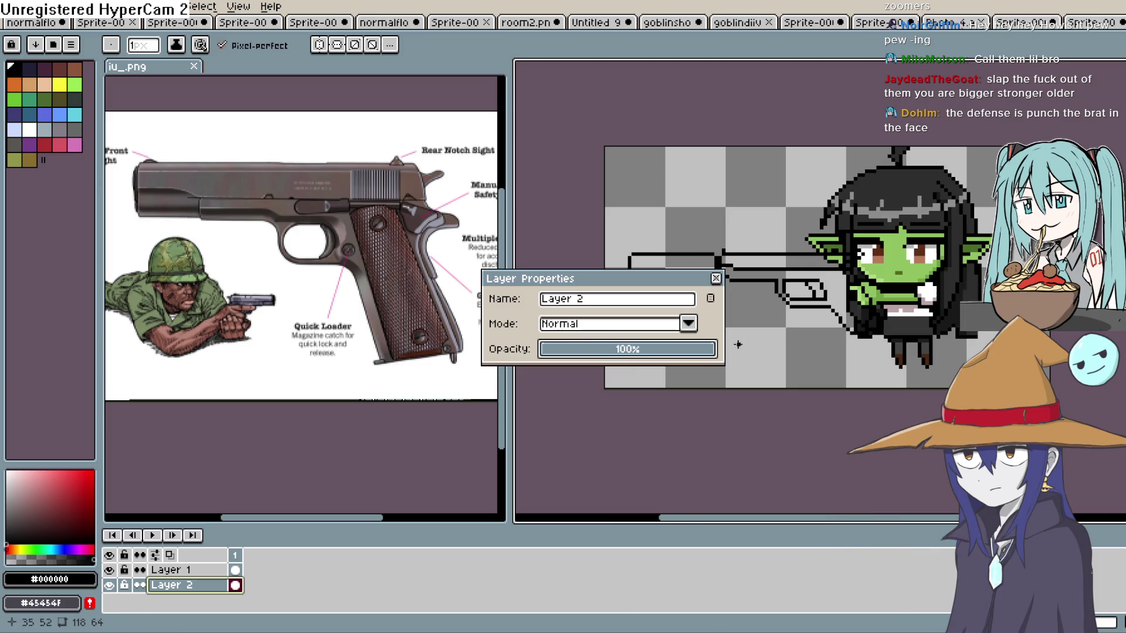
left_click(716, 278)
scroll(857, 305, "up", 2)
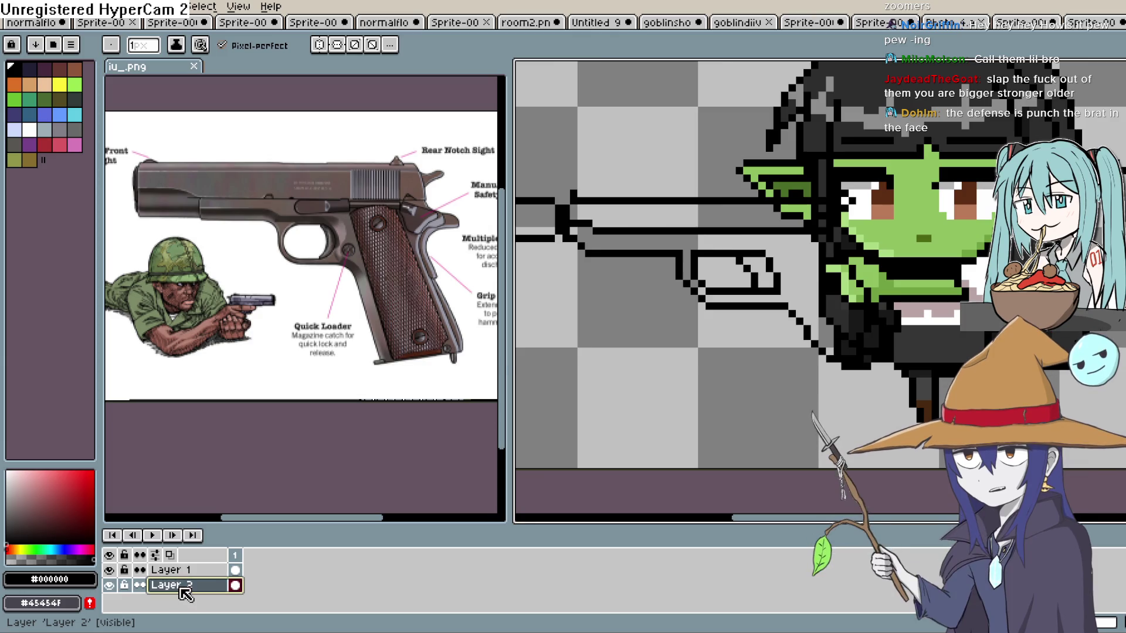
double_click(170, 586)
left_click(593, 348)
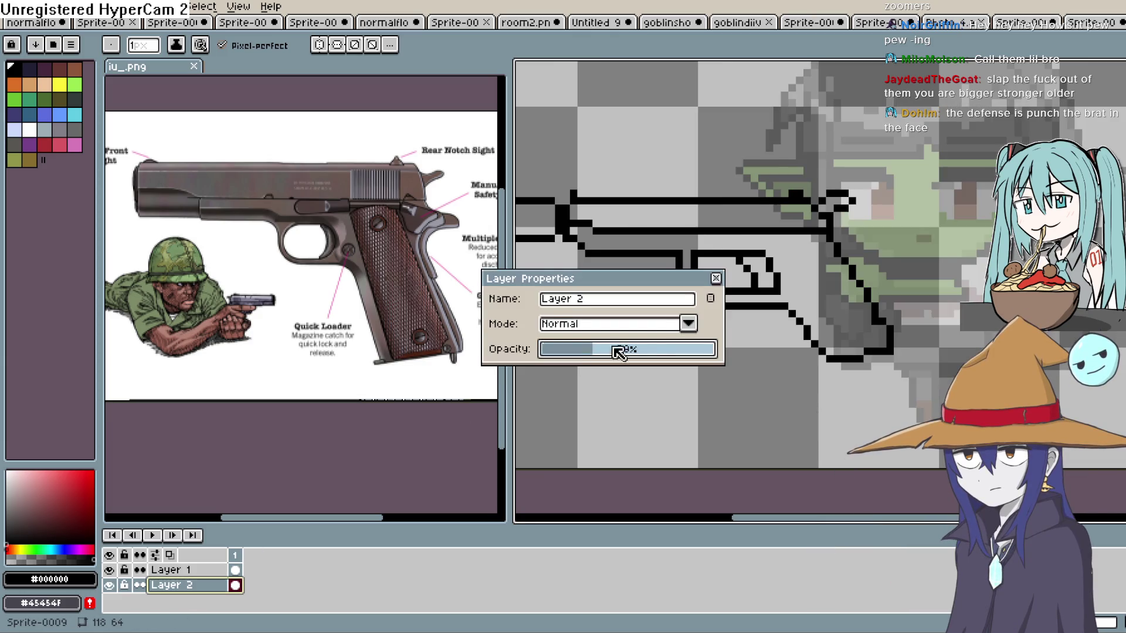
left_click(717, 278)
Re-centre the view on the gun and goblin and drag the pane splitters to widen the drawing area.
scroll(786, 319, "down", 3)
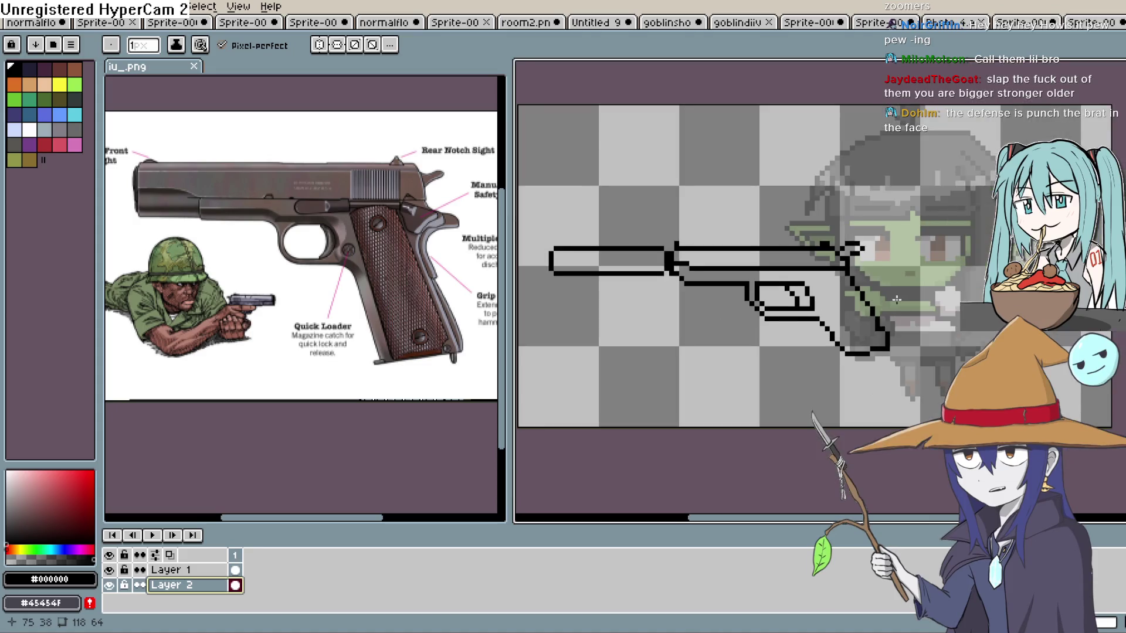
left_click_drag(785, 318, 791, 304)
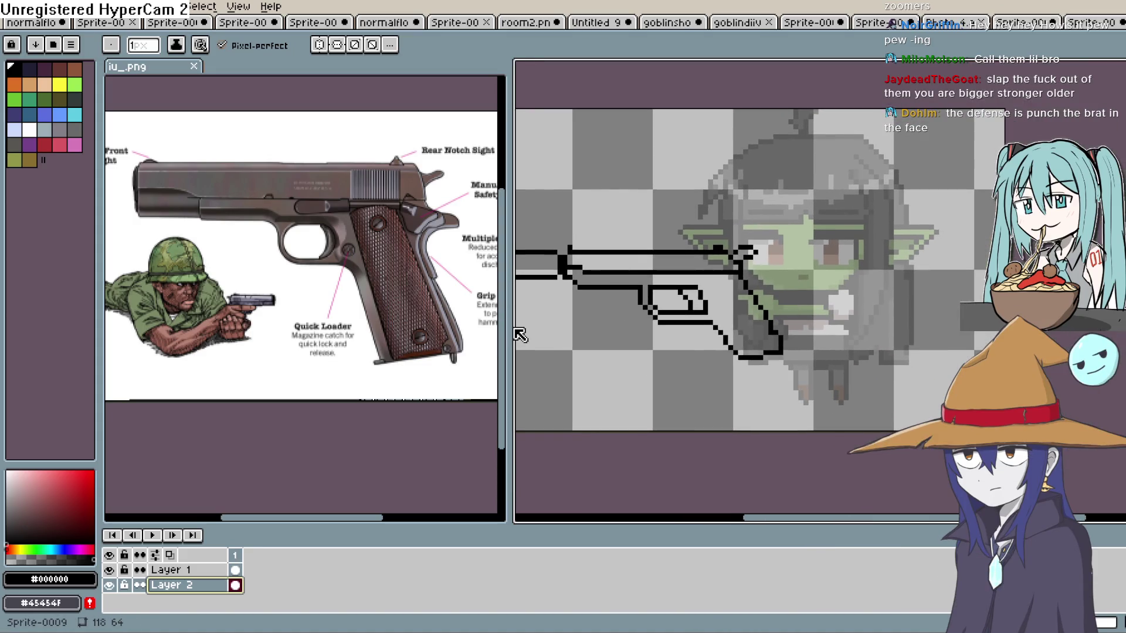
left_click_drag(510, 335, 370, 335)
left_click_drag(682, 323, 633, 328)
scroll(755, 311, "up", 3)
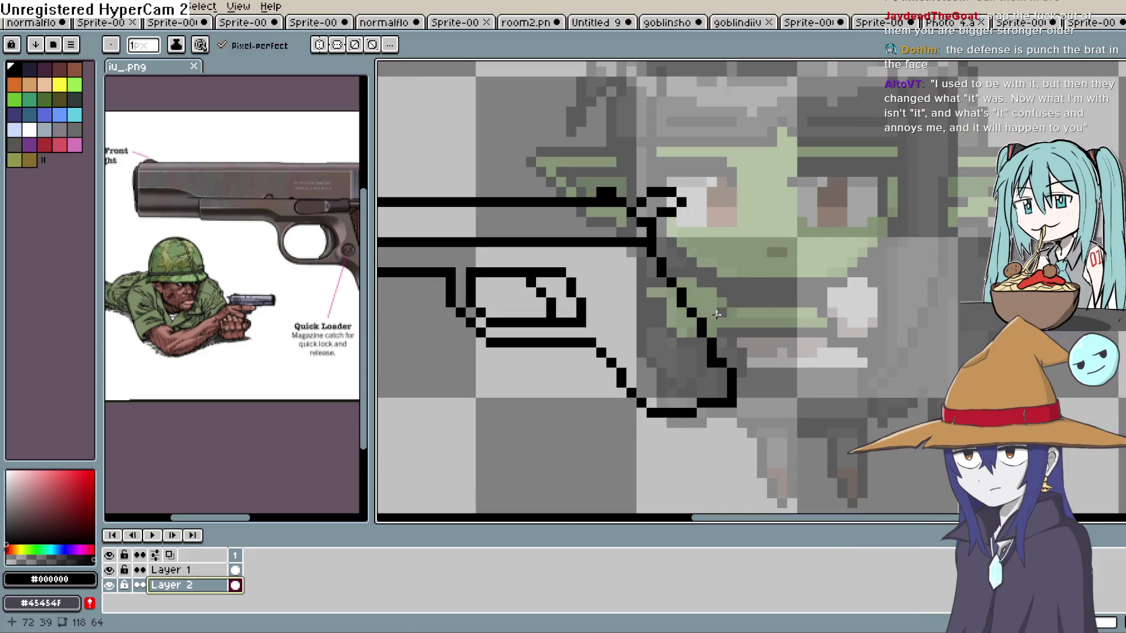
Select the whole gun outline with a rectangular marquee.
scroll(744, 322, "down", 2)
scroll(1058, 315, "down", 1)
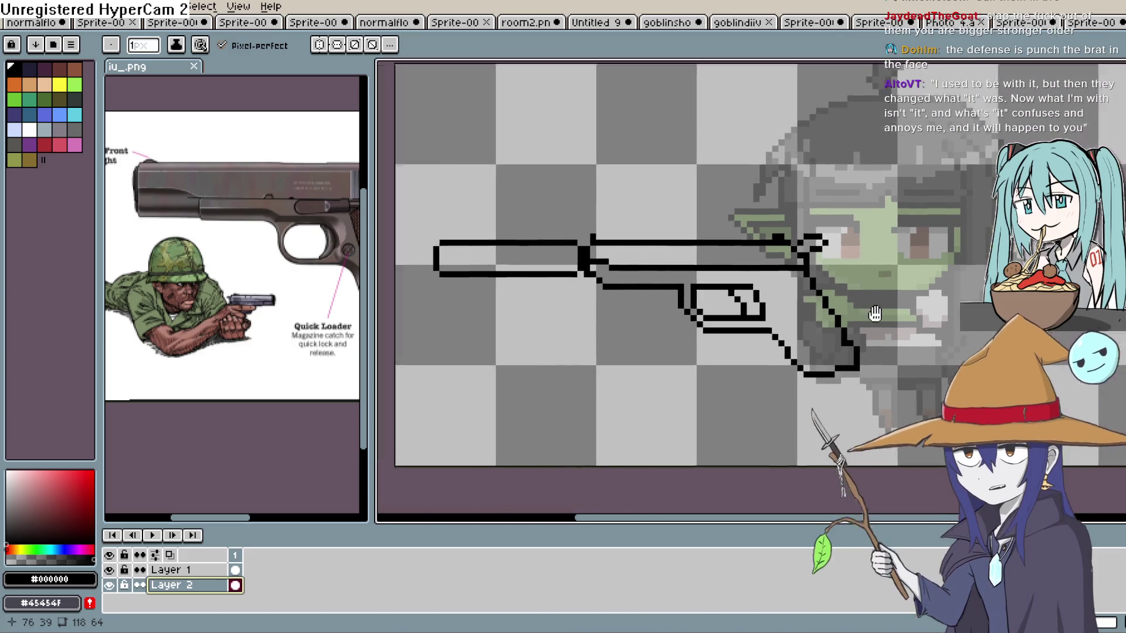
scroll(1059, 315, "down", 1)
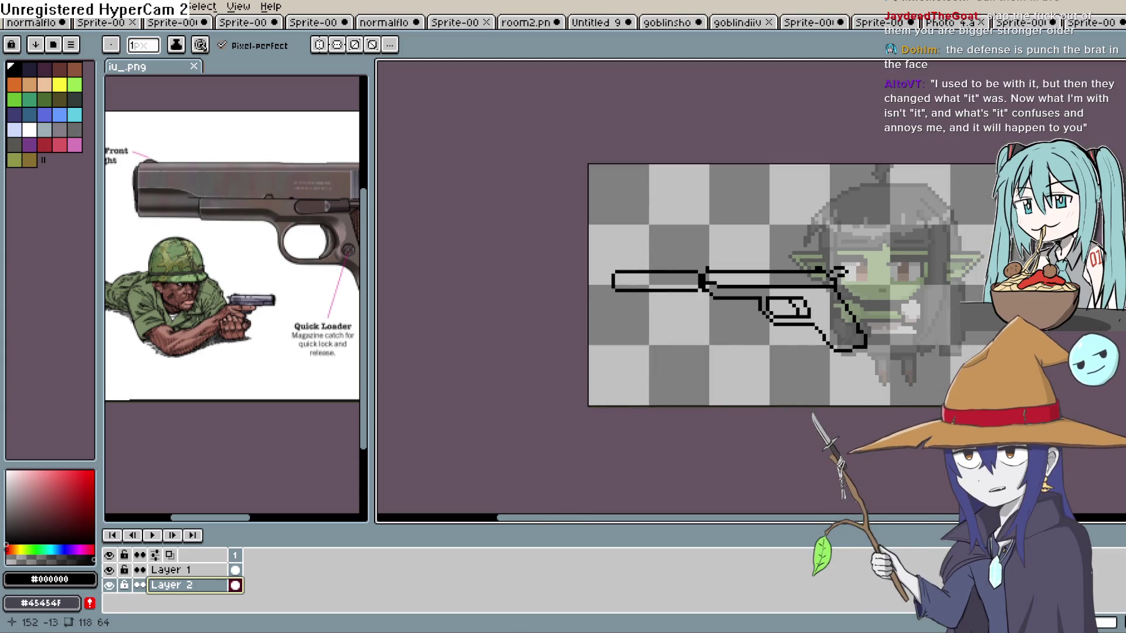
key("m")
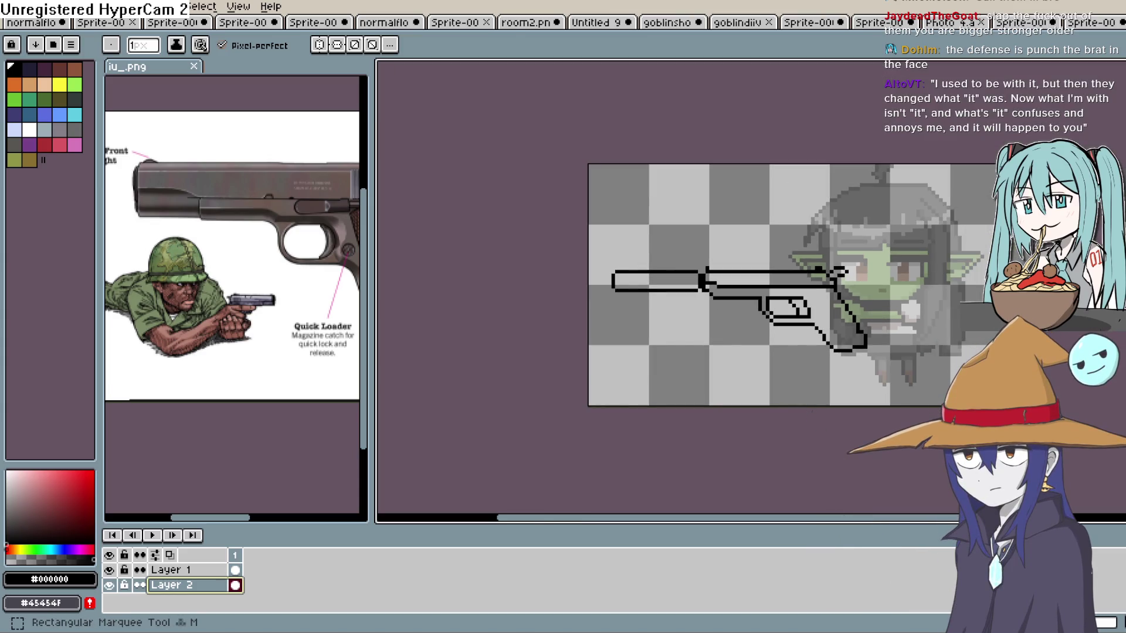
mouse_move(880, 245)
left_mouse_down()
mouse_move(673, 397)
mouse_move(599, 393)
left_mouse_up()
left_click_drag(603, 243, 613, 246)
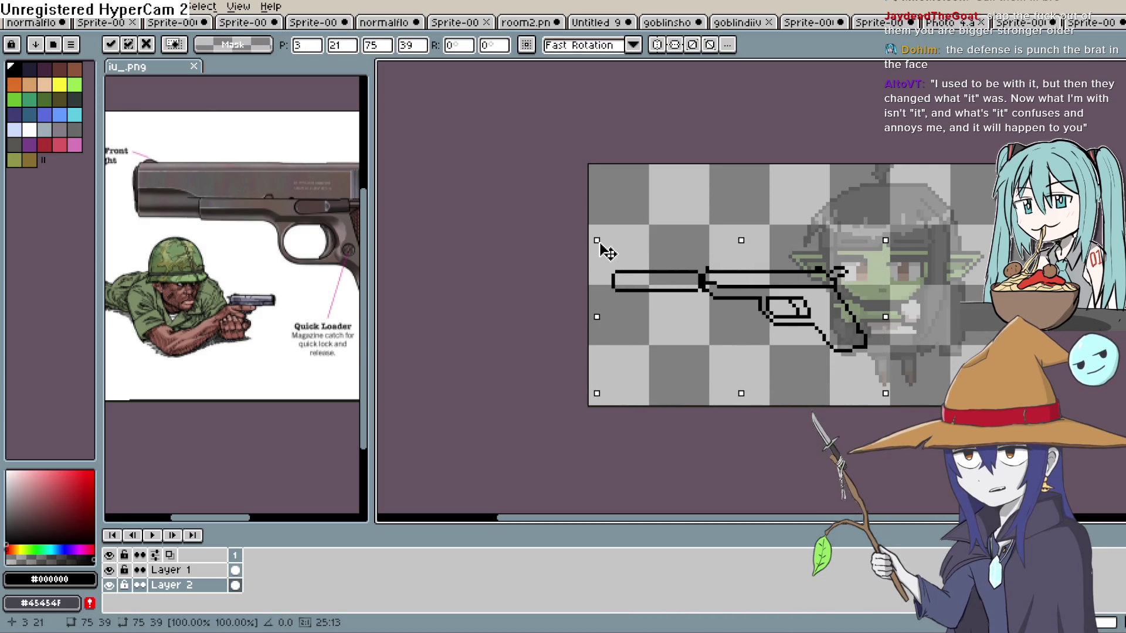
key("Escape")
On Layer 1, shrink the gun outline to about 91% by 92% and apply the transform.
left_click(175, 570)
left_click_drag(597, 240, 615, 243)
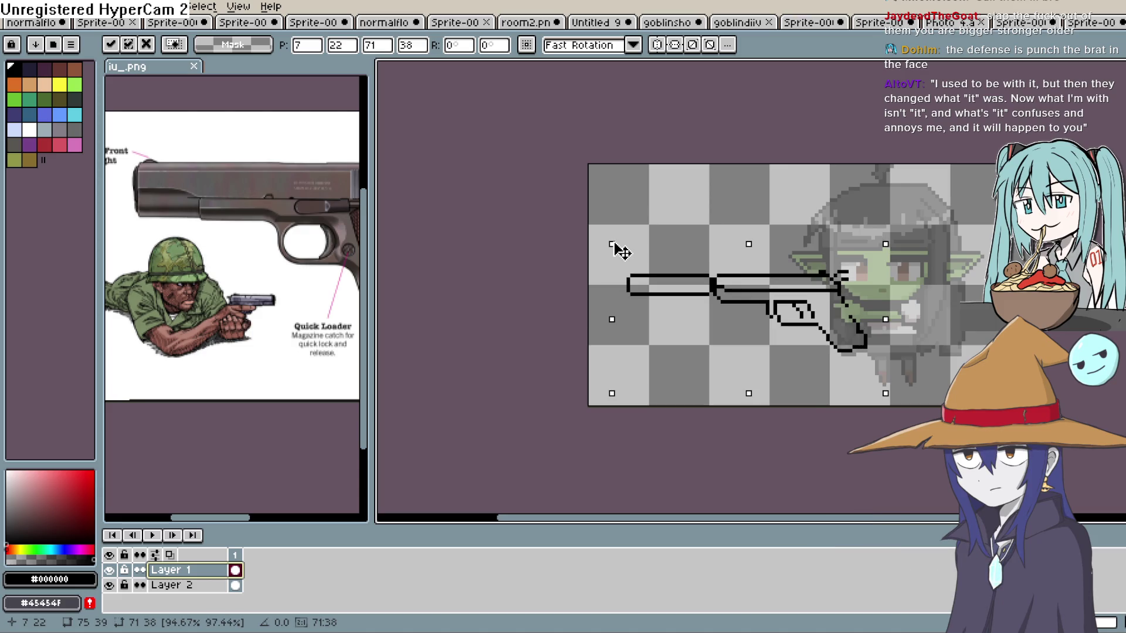
left_click_drag(885, 393, 871, 387)
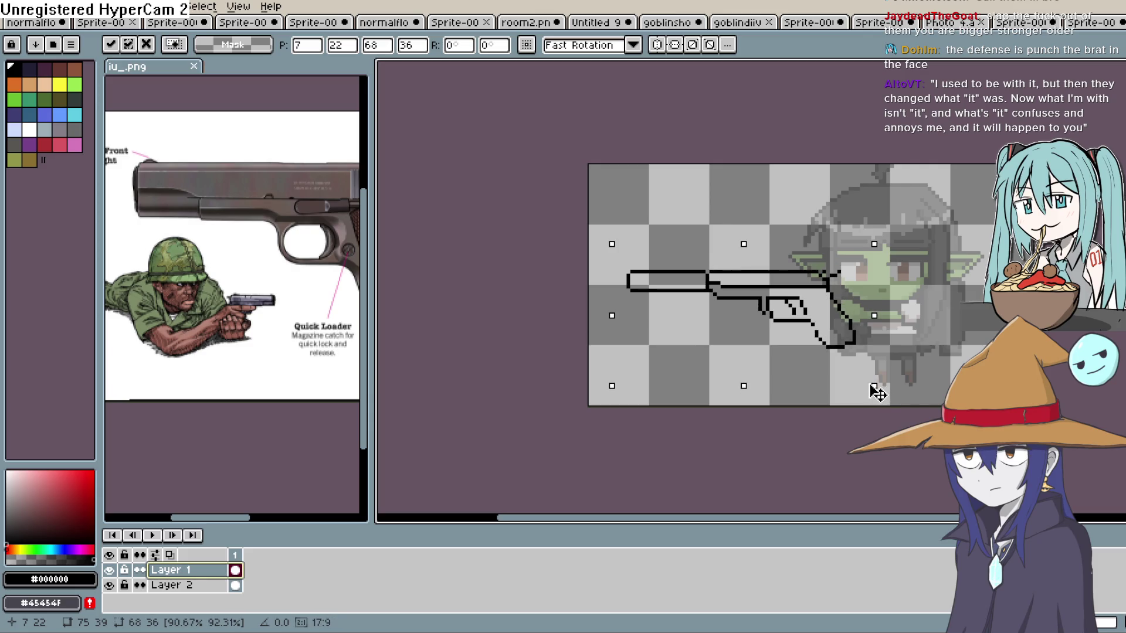
key("Return")
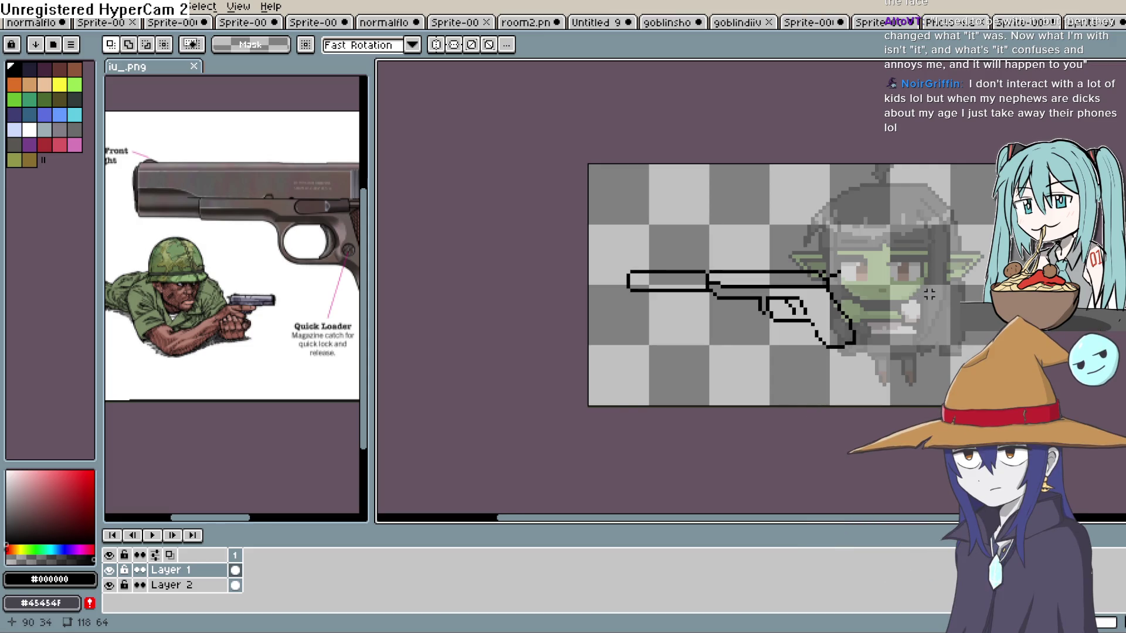
key("ctrl+z")
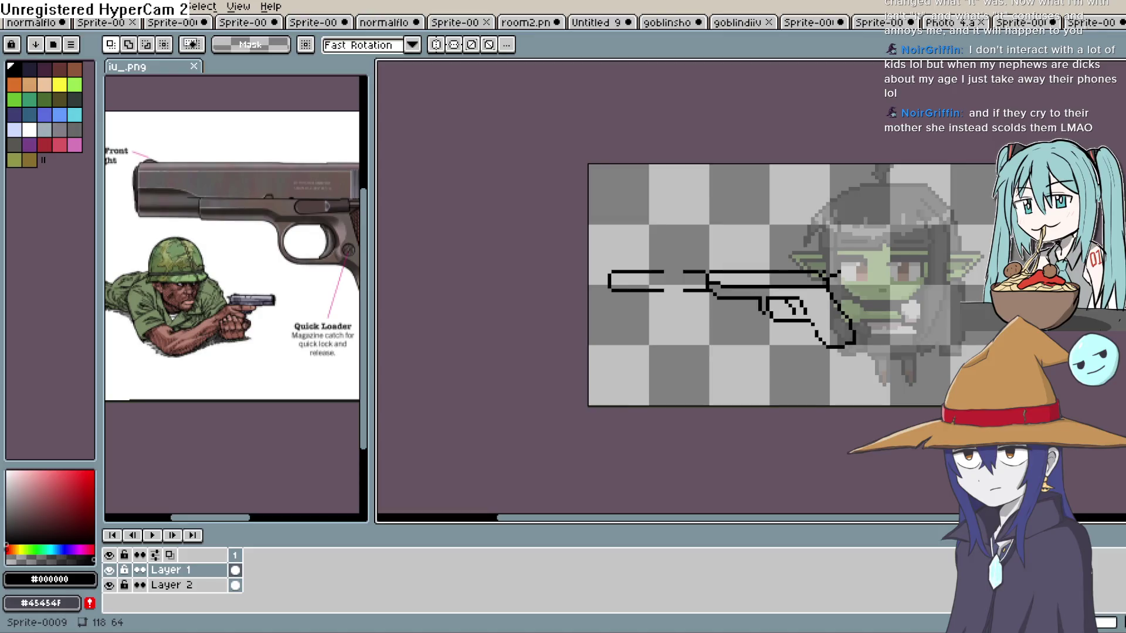
Fill the gap in the barrel's lower edge so it runs continuously into the trigger-area line.
key("b")
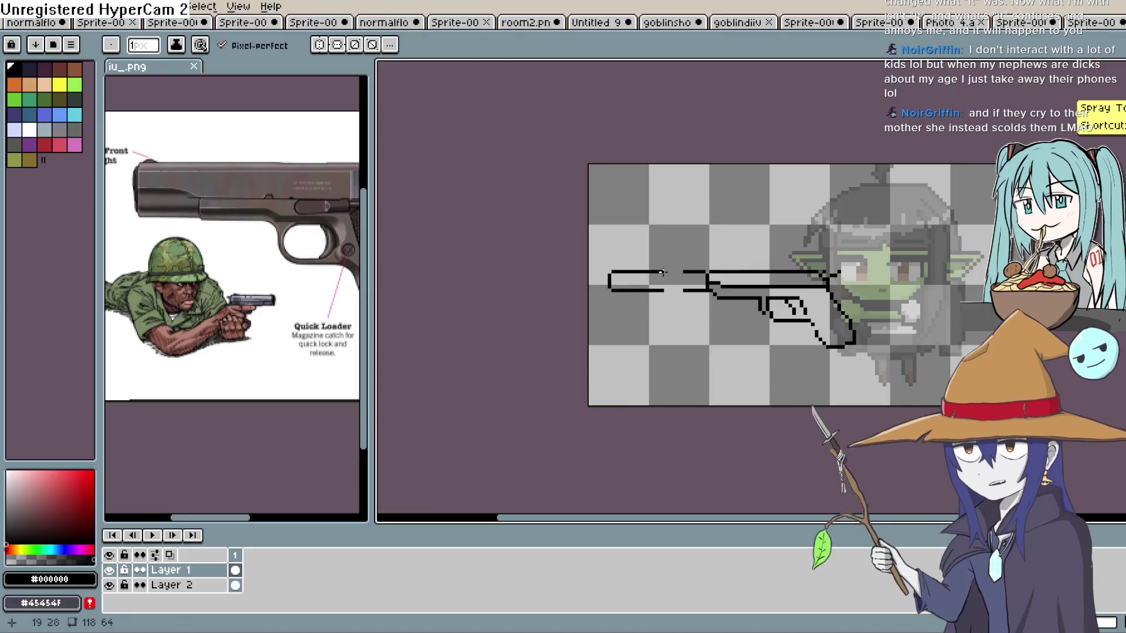
scroll(688, 293, "up", 2)
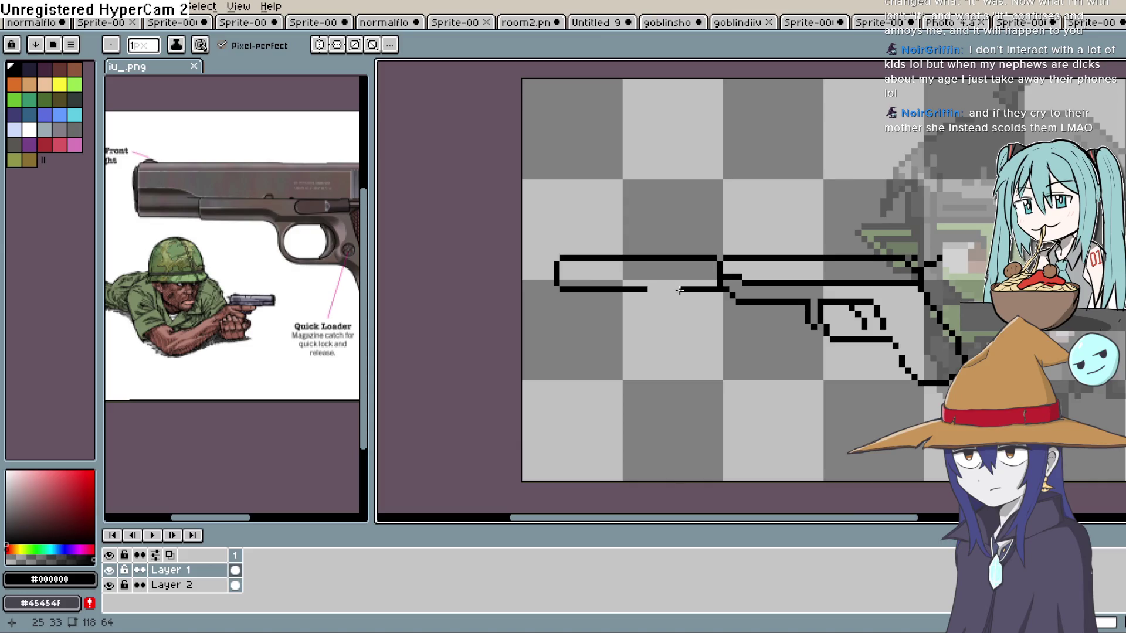
key("e")
key("b")
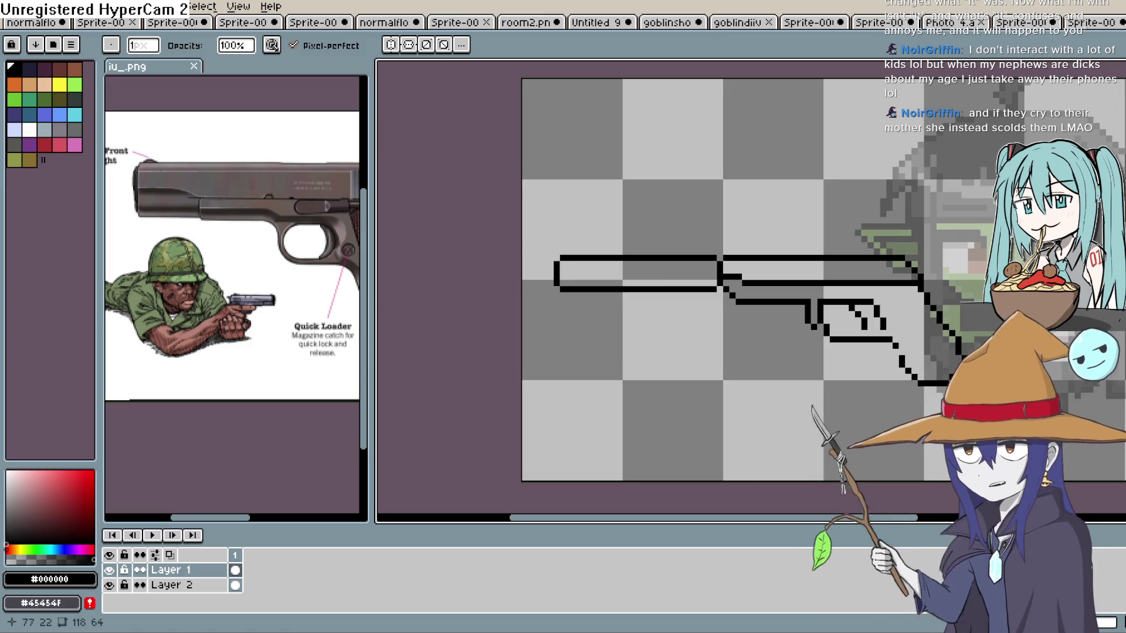
Pencil a short black diagonal rising up-right from the slide's rear, redoing the misplaced pixels.
key("e")
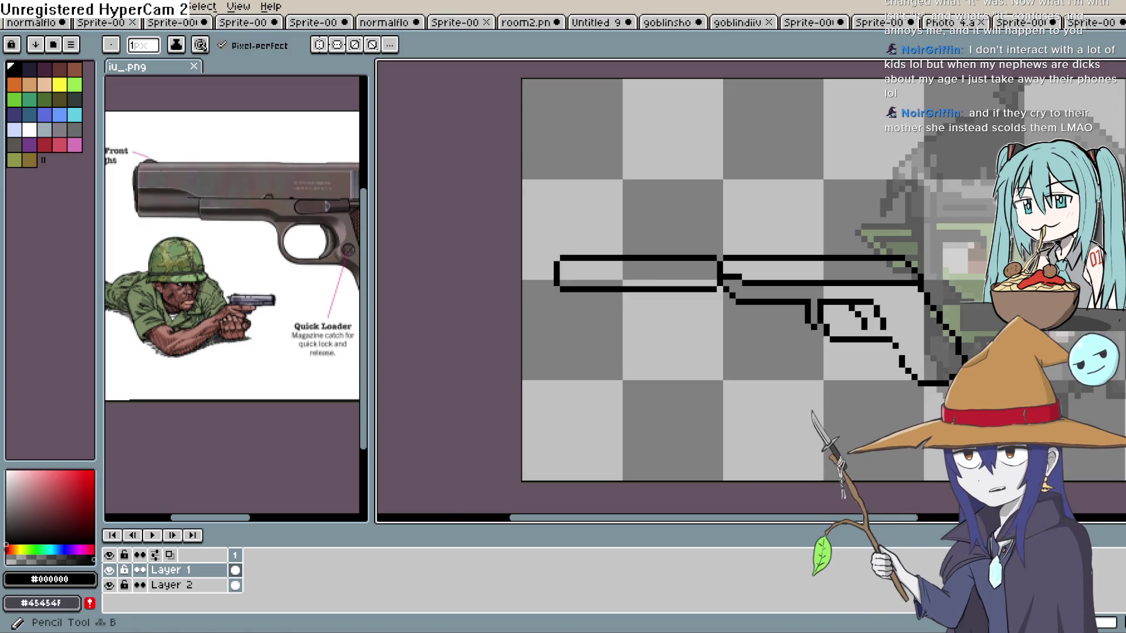
scroll(973, 258, "up", 3)
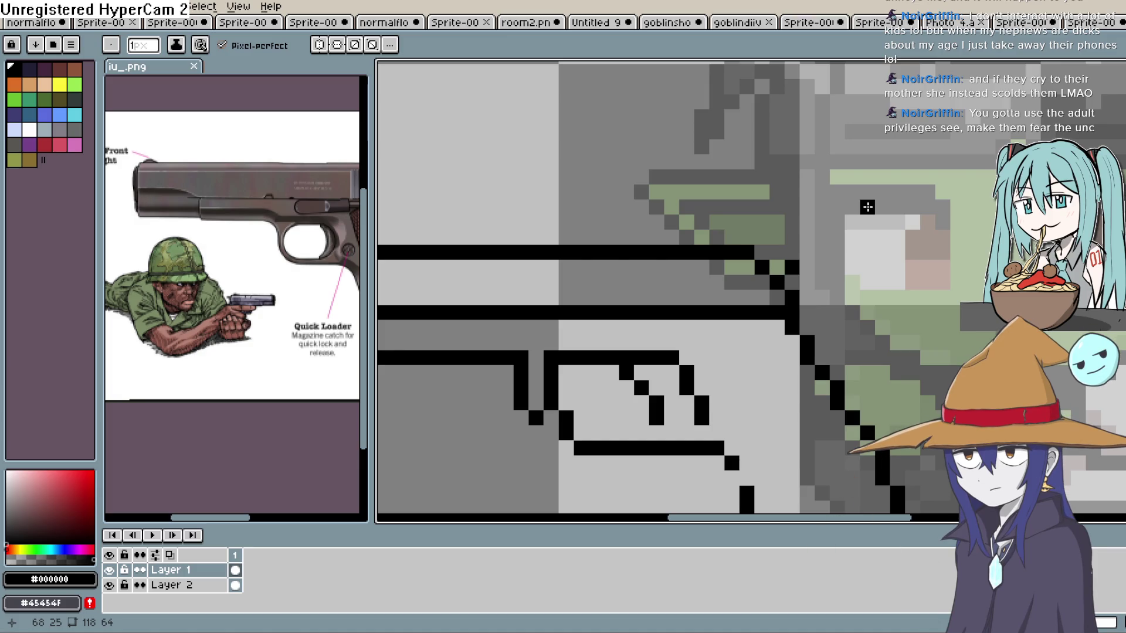
key("b")
left_click(783, 261)
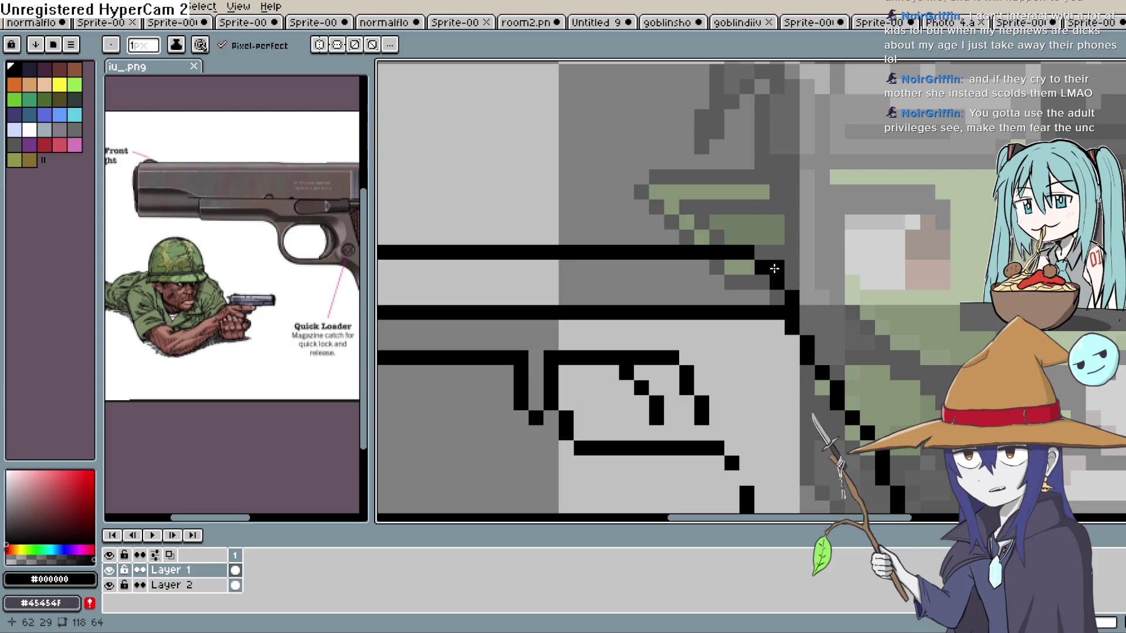
left_click(777, 255)
left_click(791, 267)
left_click(807, 252)
left_click(822, 237)
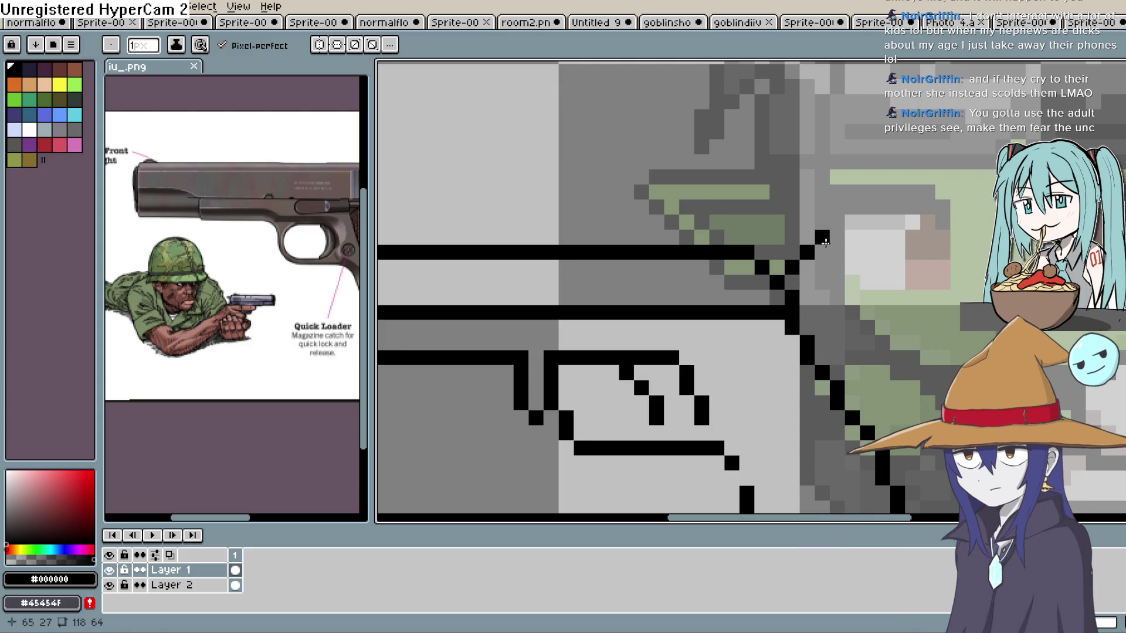
key("ctrl+z")
key("ctrl+z")
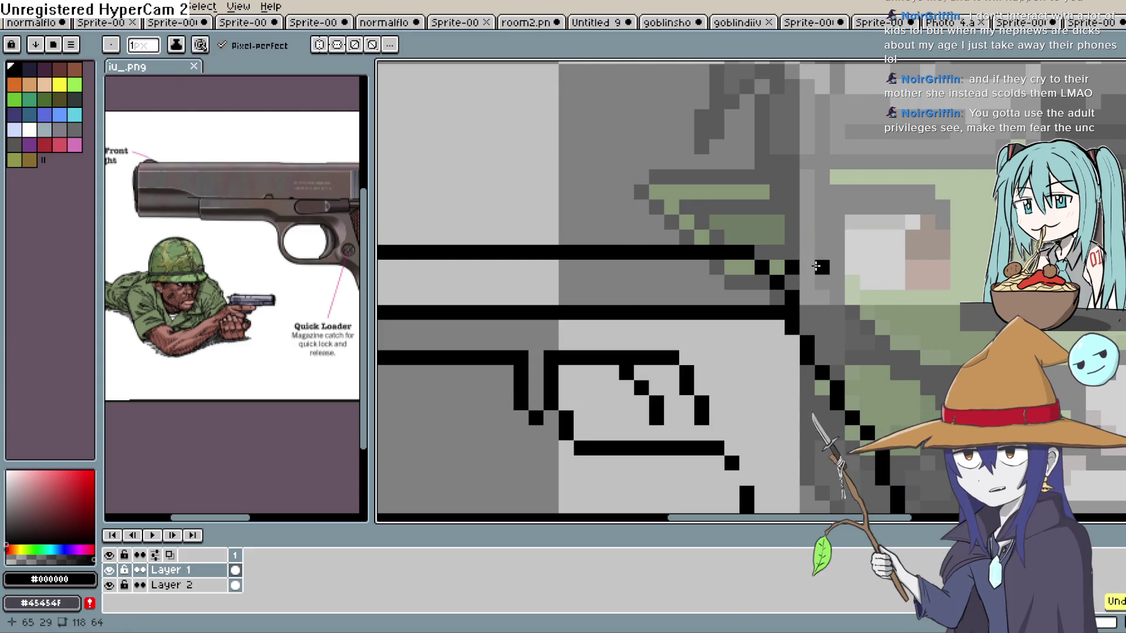
left_click(807, 267)
left_click(822, 252)
left_click(837, 238)
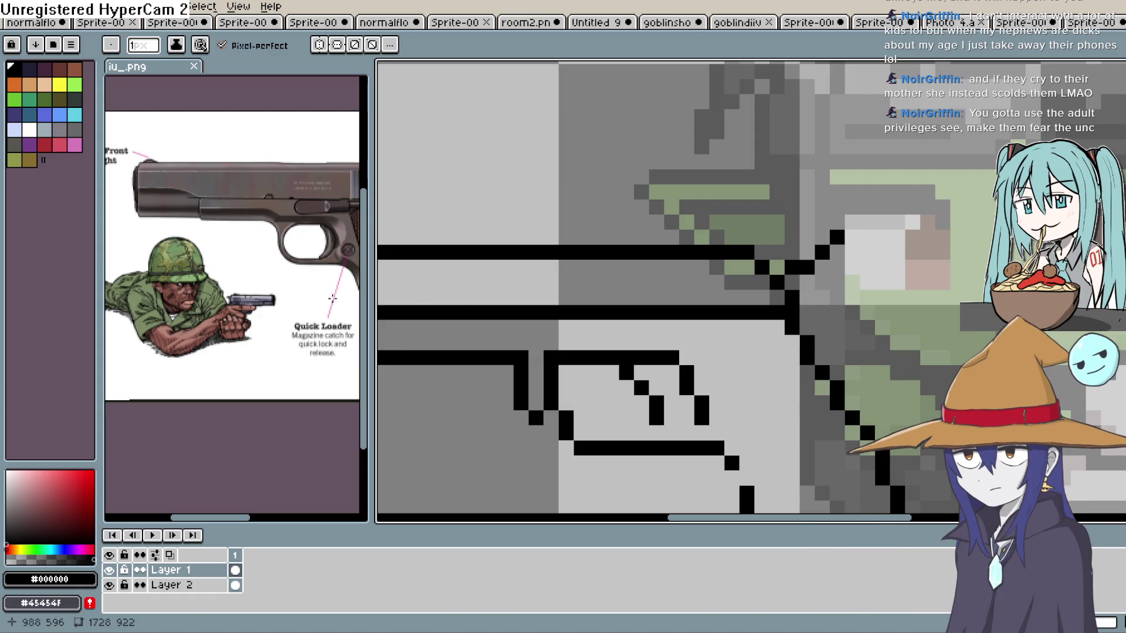
Widen the reference photo view to show the pistol's hammer and grip.
left_click_drag(111, 331, 71, 332)
left_click_drag(353, 333, 467, 333)
left_click(288, 313)
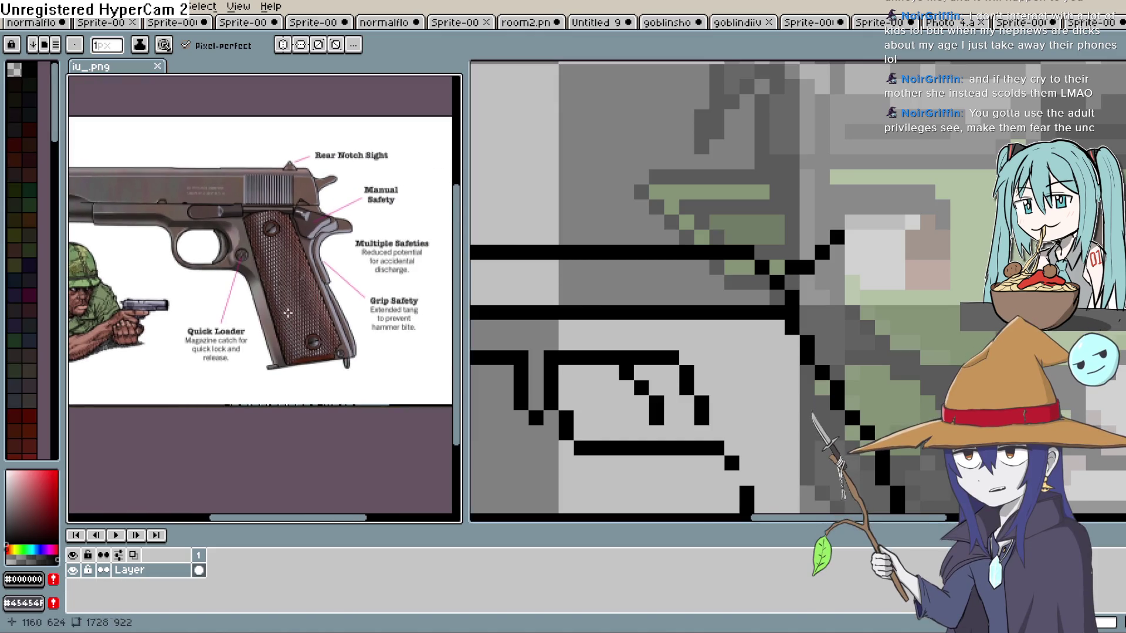
Add pixels at the slide's rear and extend the hammer line diagonally up-right.
left_click(834, 287)
left_click(809, 299)
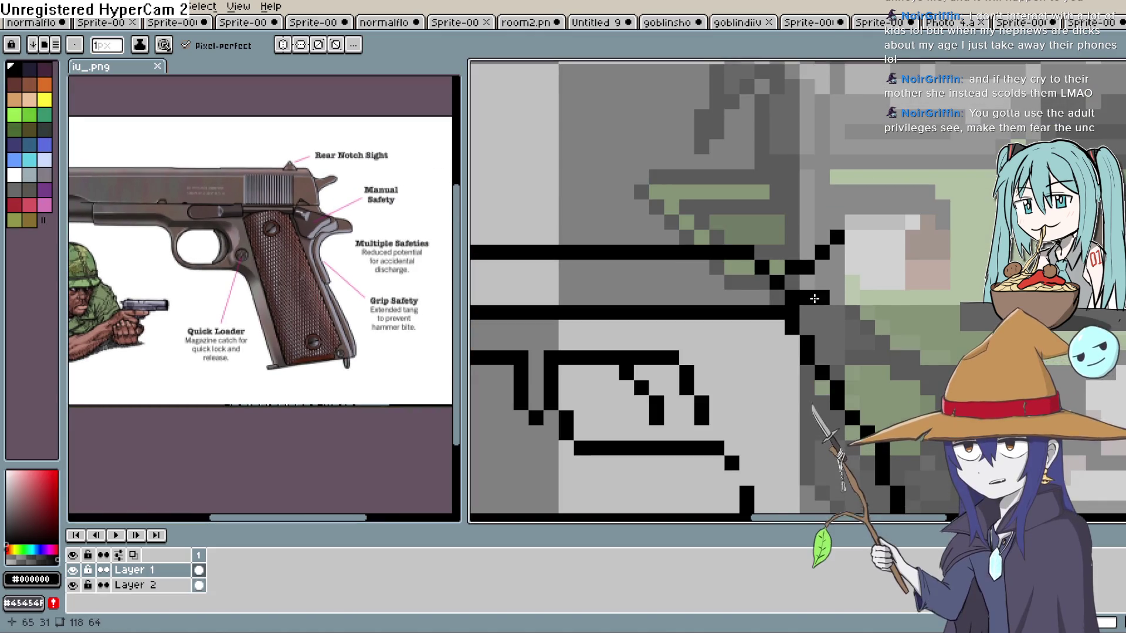
left_click(825, 293)
left_click(837, 267)
left_click(852, 252)
left_click(867, 238)
scroll(866, 239, "down", 1)
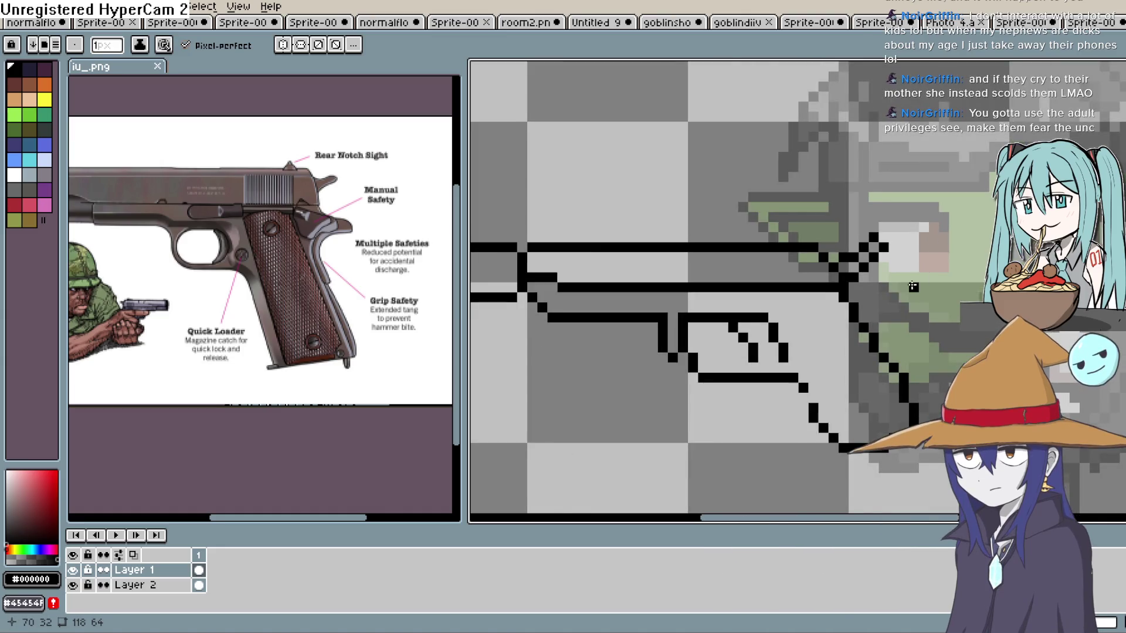
scroll(807, 313, "up", 1)
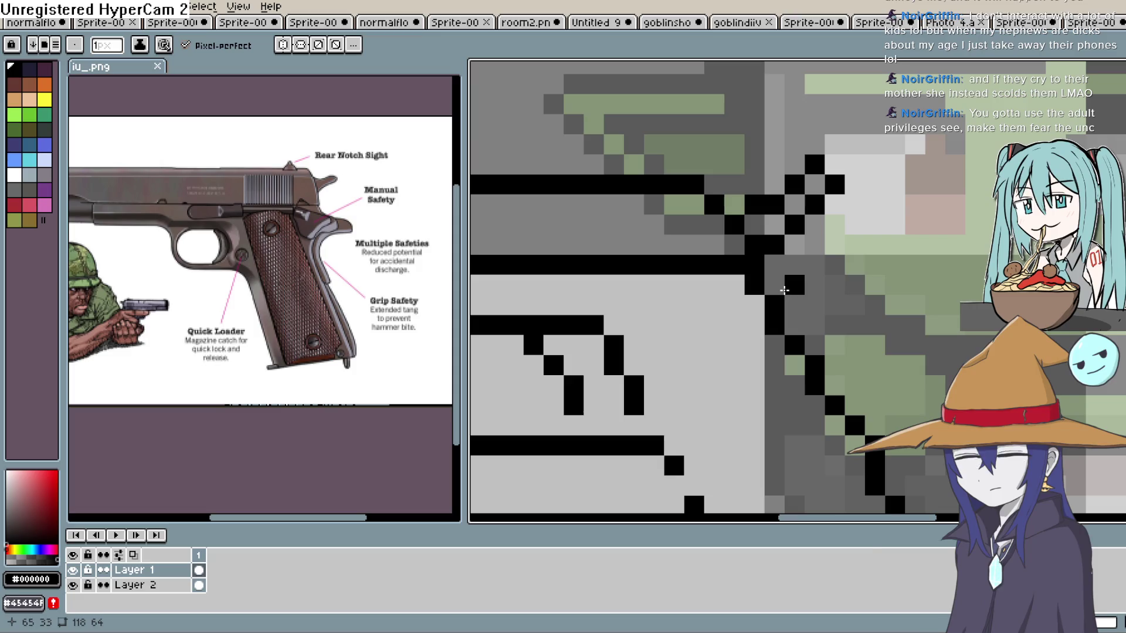
Draw a short horizontal line at the hammer's base and remove a stray pixel.
left_click(774, 285)
left_click(832, 285, "shift")
left_click(855, 303)
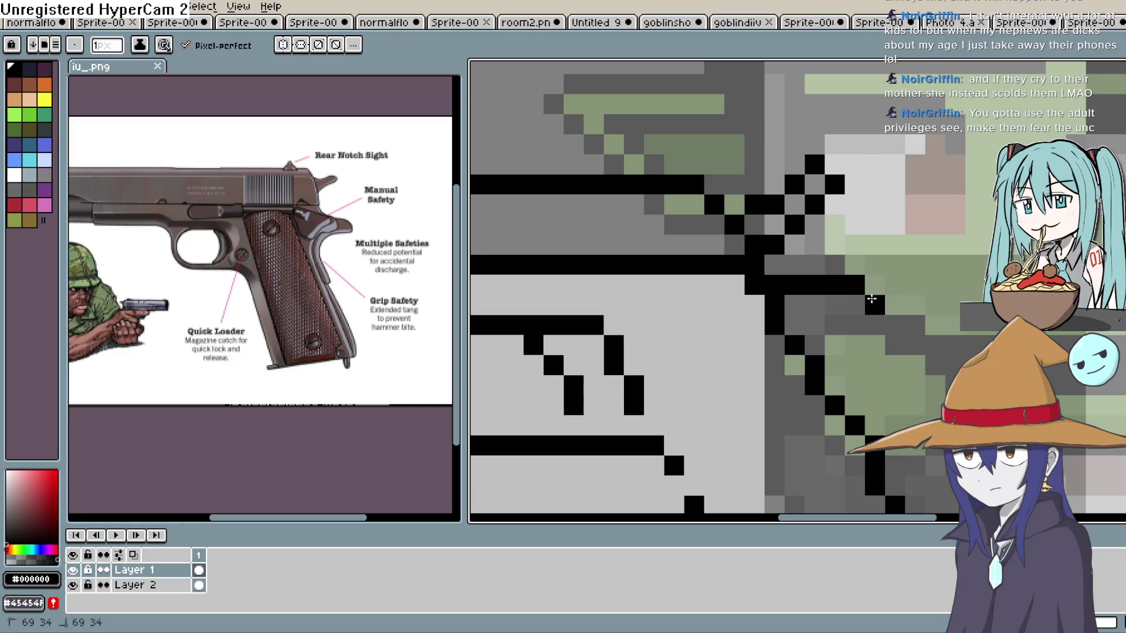
key("ctrl+z")
scroll(896, 345, "down", 4)
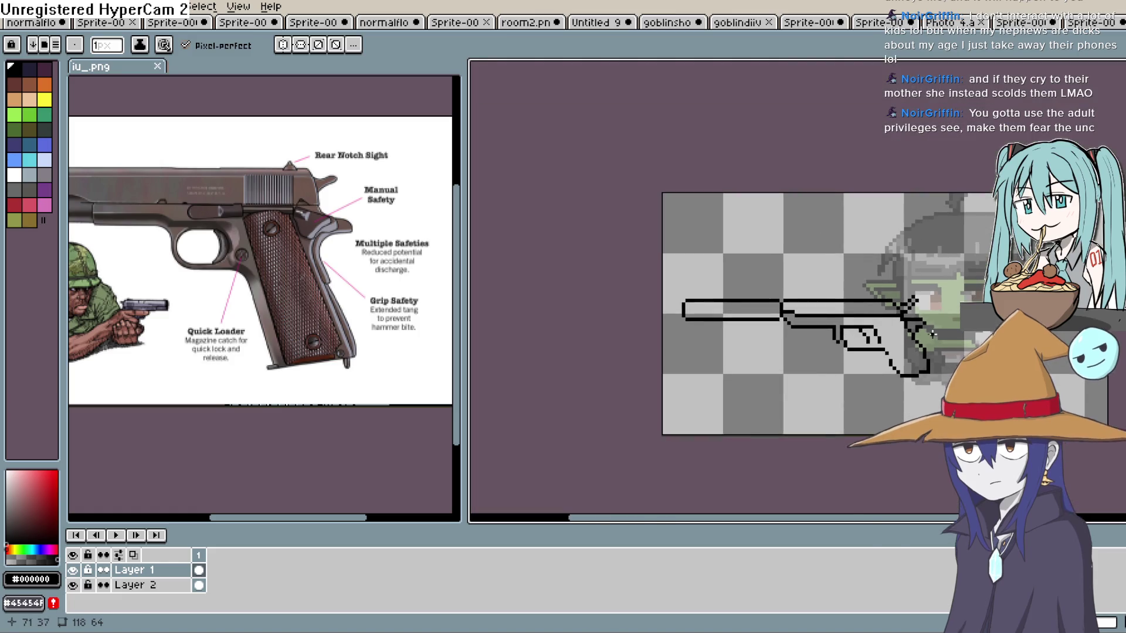
scroll(779, 300, "up", 3)
scroll(780, 299, "left", 3)
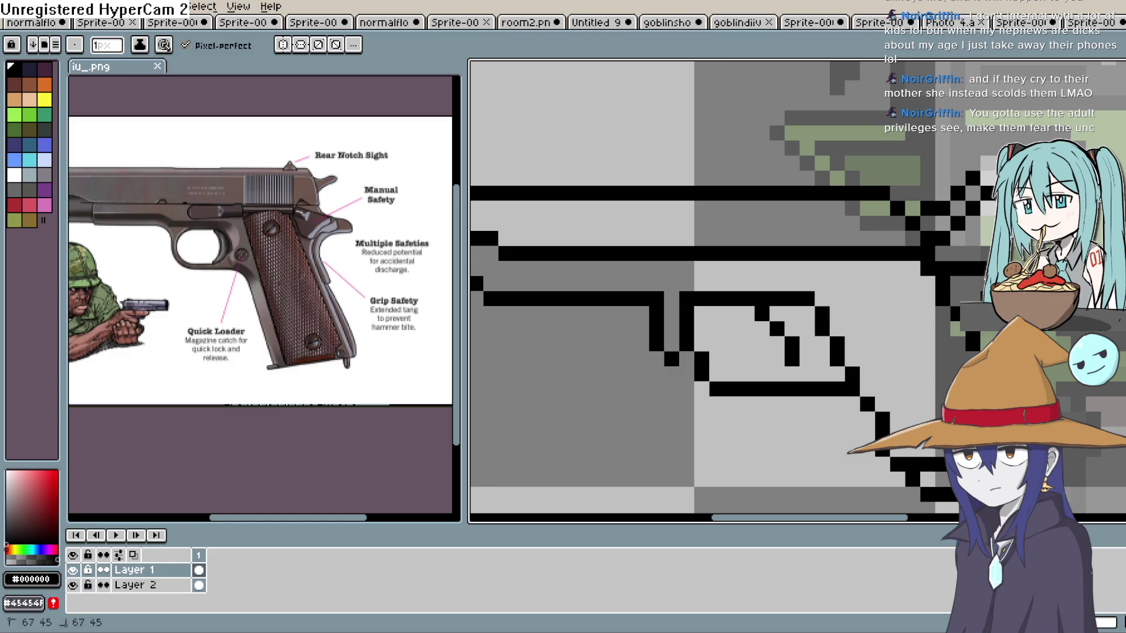
key("b")
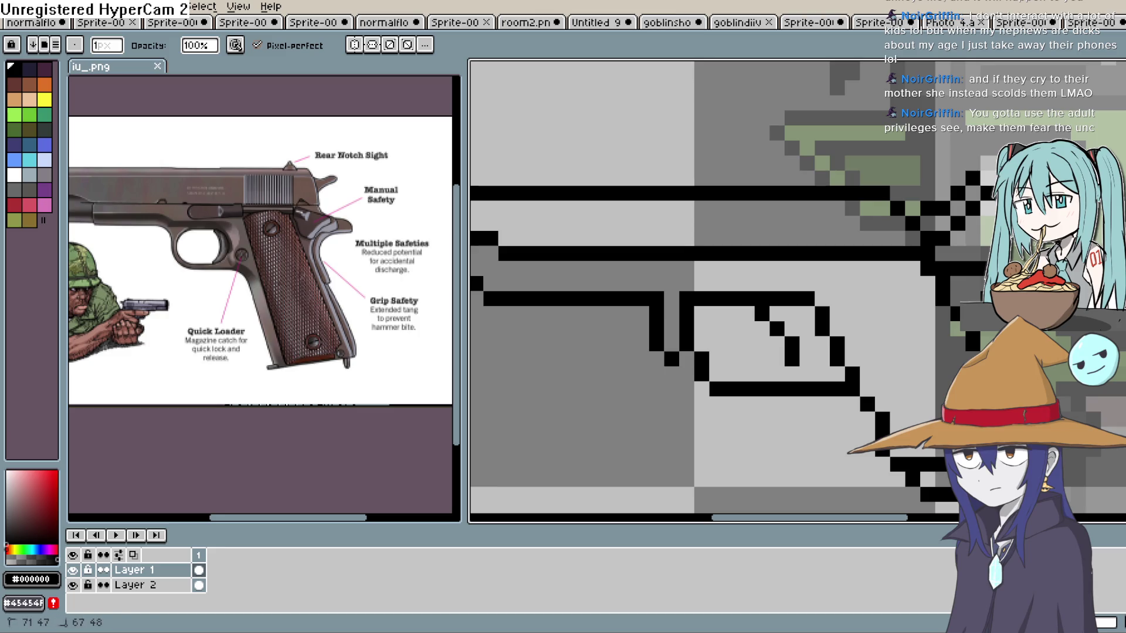
scroll(928, 480, "down", 2)
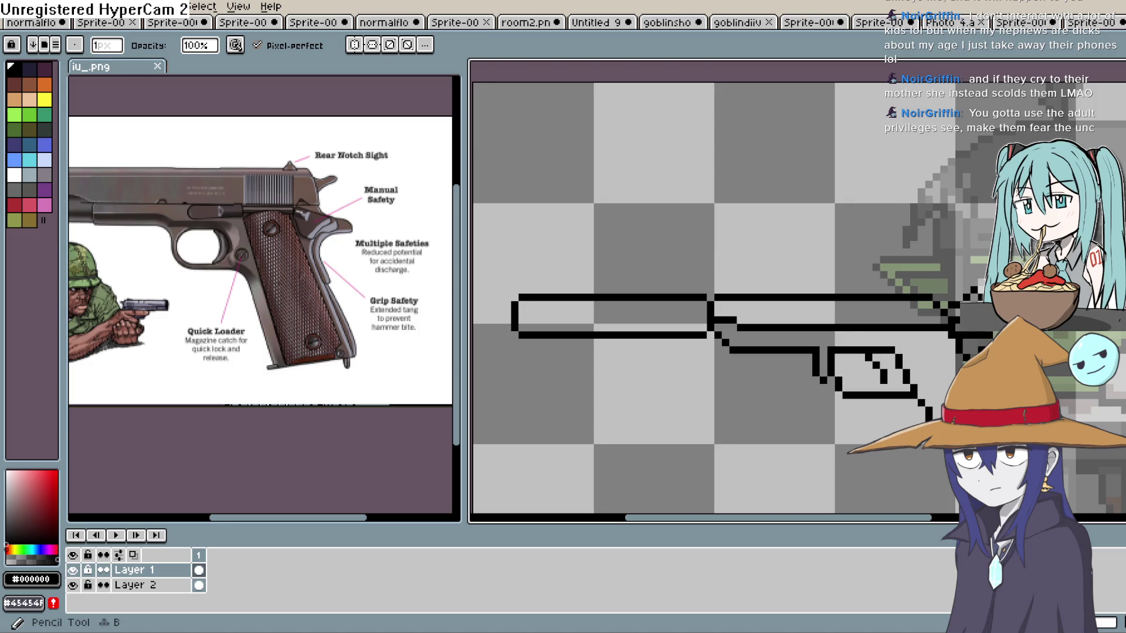
Zoom into the trigger guard and undo the misplaced pixels near the grip.
key("z")
left_click(689, 256)
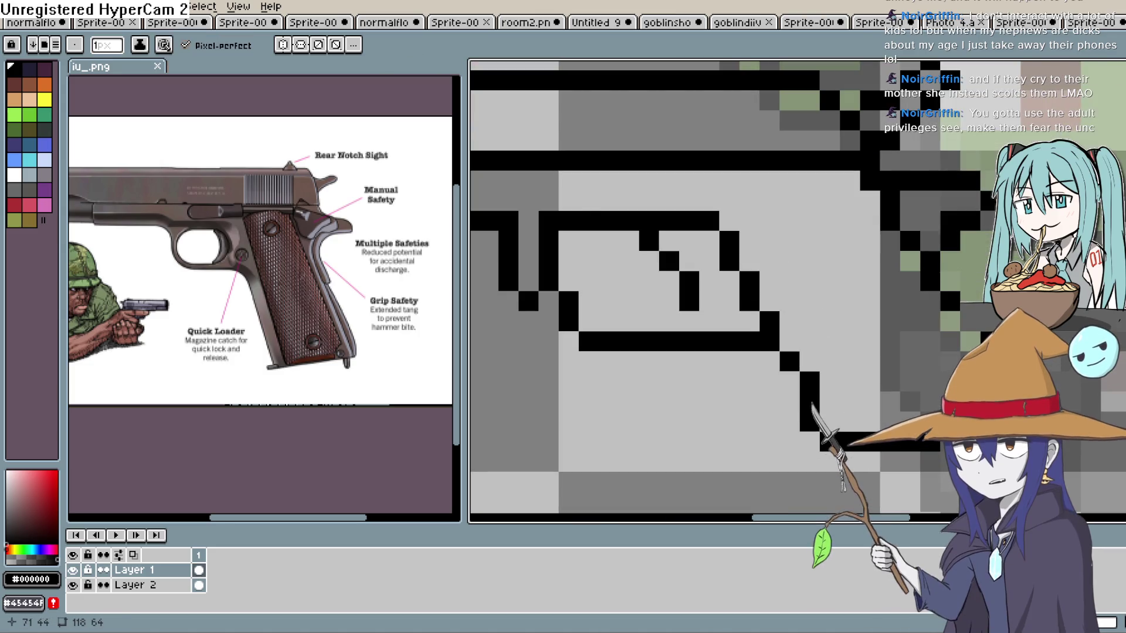
scroll(1050, 381, "down", 2)
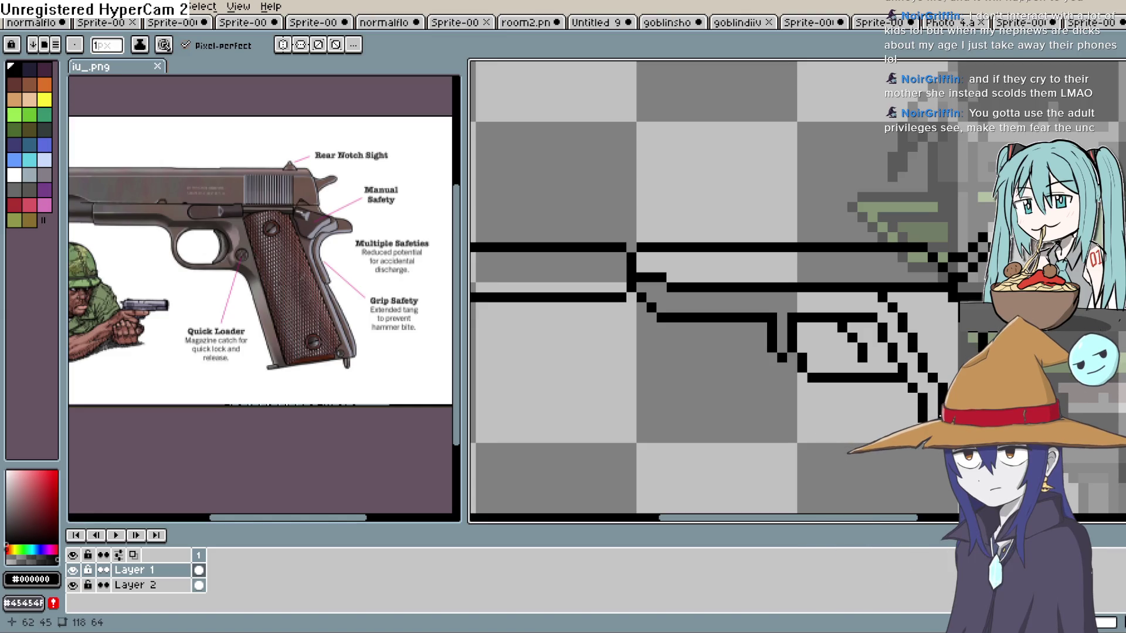
key("ctrl+z")
key("ctrl+z")
key("ctrl+z")
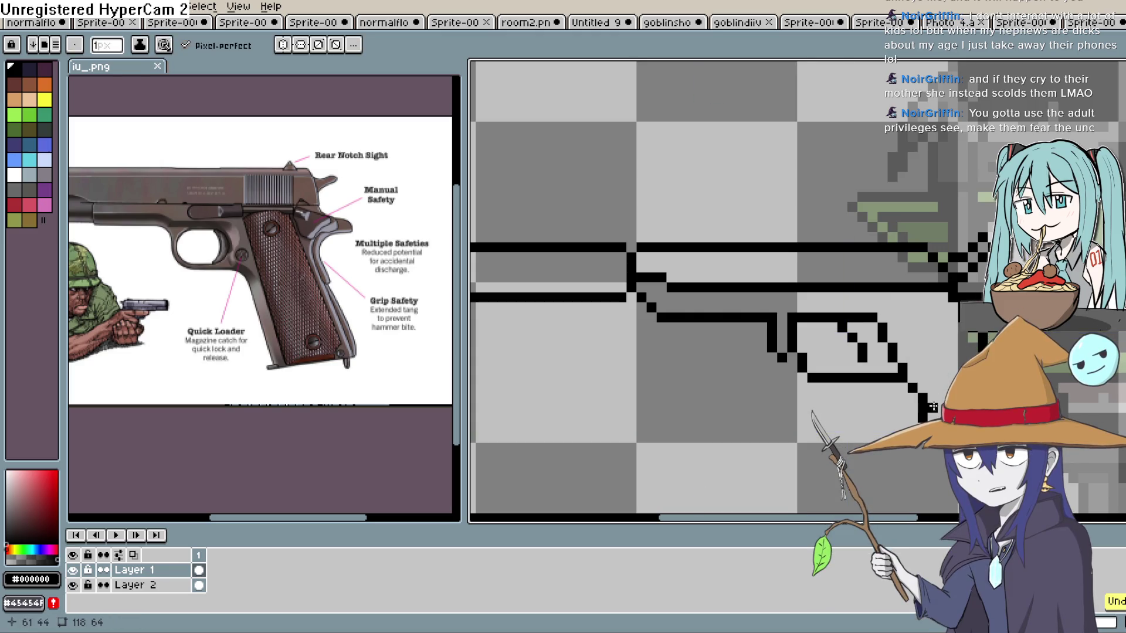
left_click(932, 407)
key("ctrl+z")
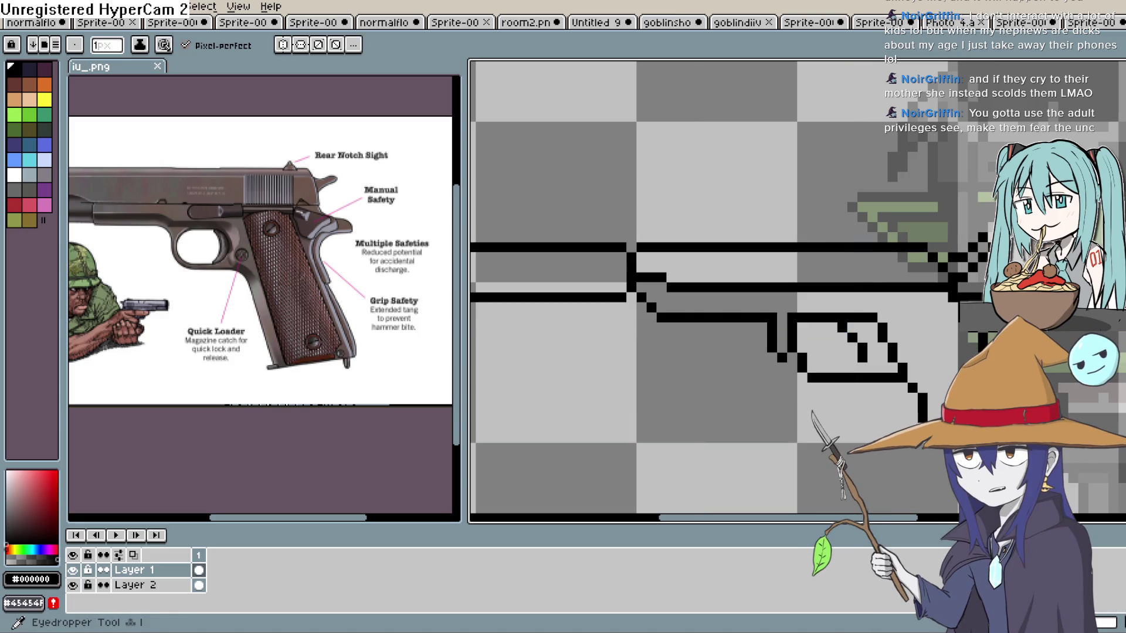
Redraw the pixel step where the trigger guard's lower diagonal meets the line below.
key("b")
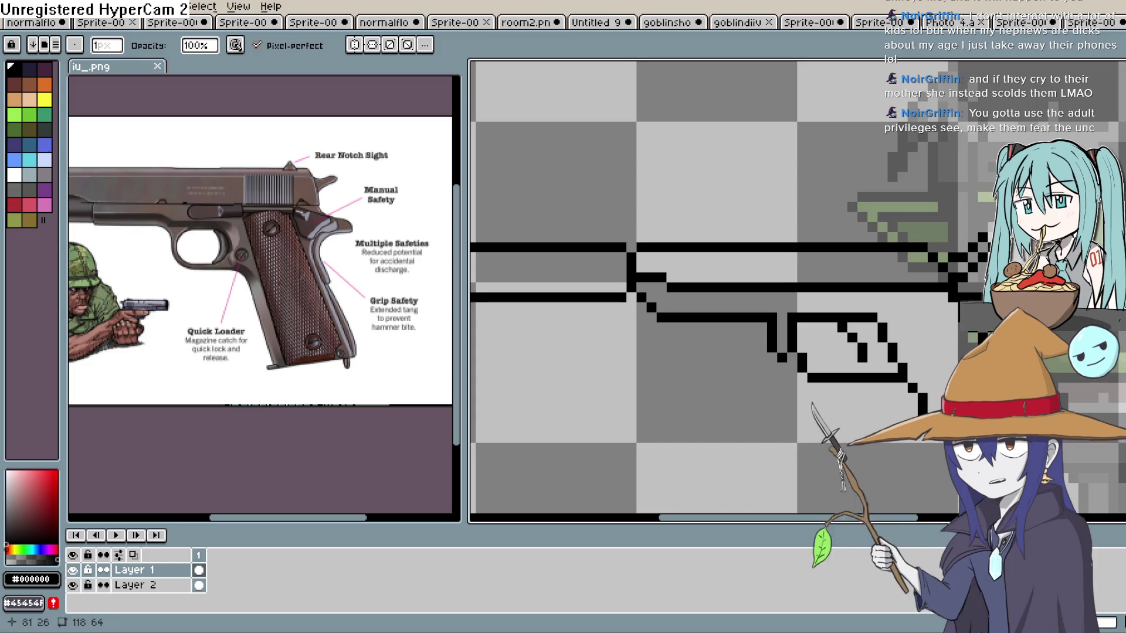
key("e")
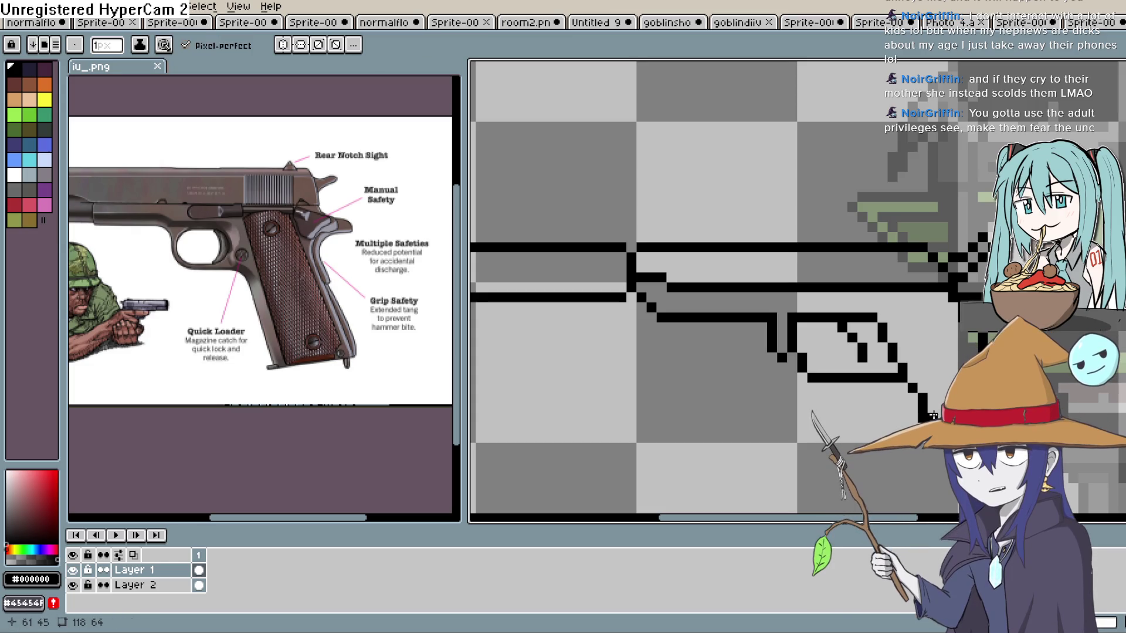
key("b")
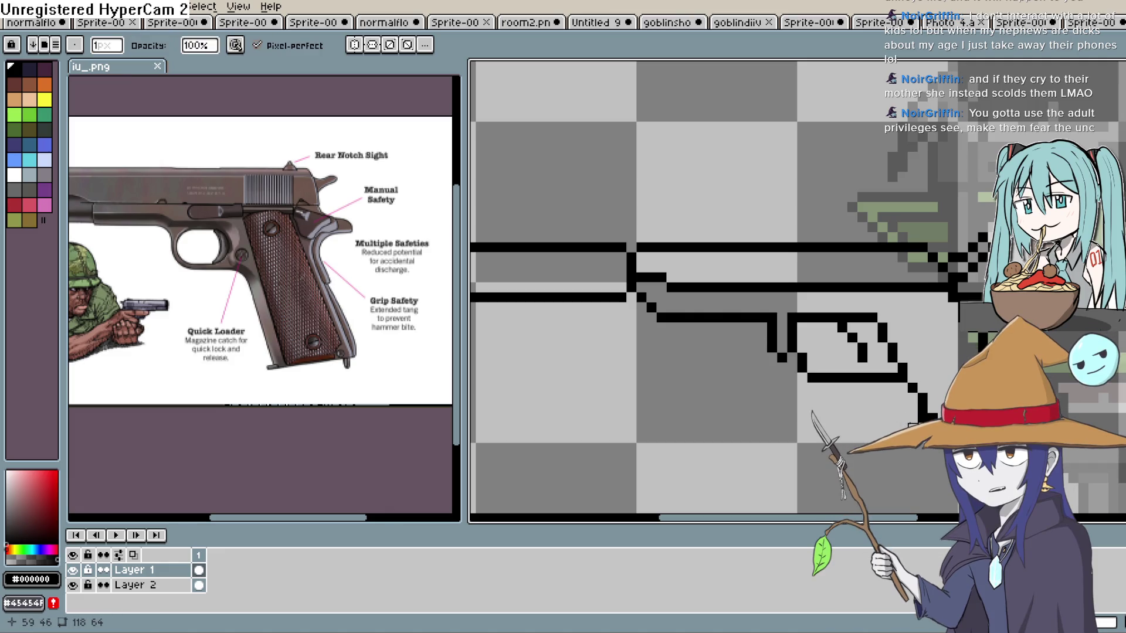
scroll(899, 481, "down", 2)
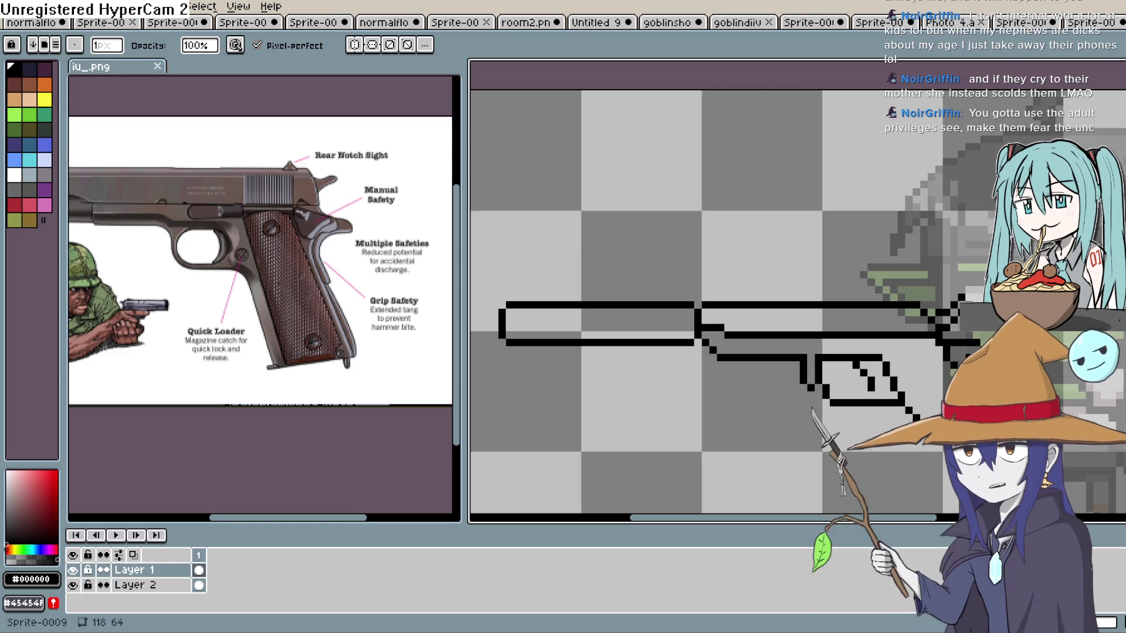
key("e")
scroll(939, 451, "up", 5)
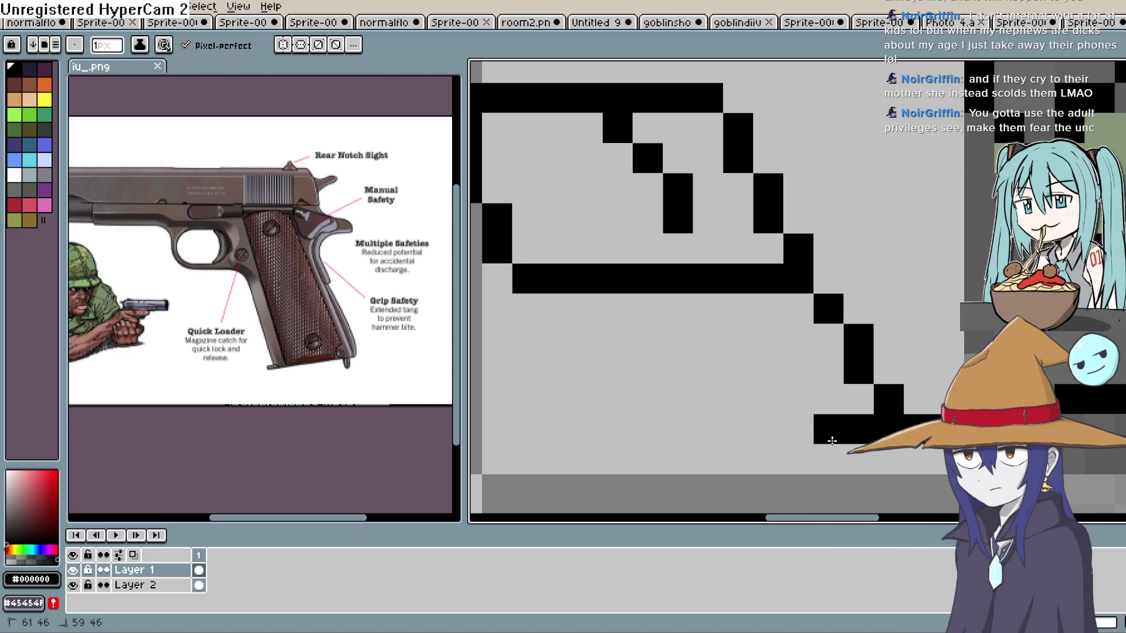
mouse_move(828, 398)
left_mouse_down()
mouse_move(889, 429)
mouse_move(919, 400)
left_mouse_up()
key("e")
scroll(978, 310, "down", 3)
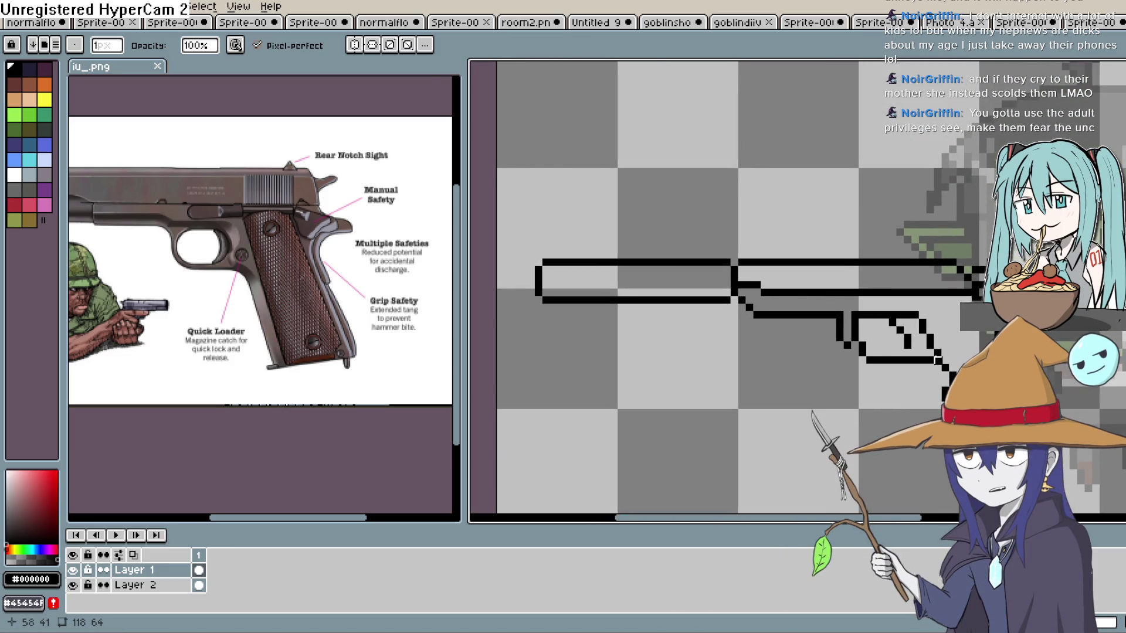
Add black pixels at 56,39 and 47,40 and extend the staircase outline under the trigger guard.
key("b")
scroll(891, 400, "up", 2)
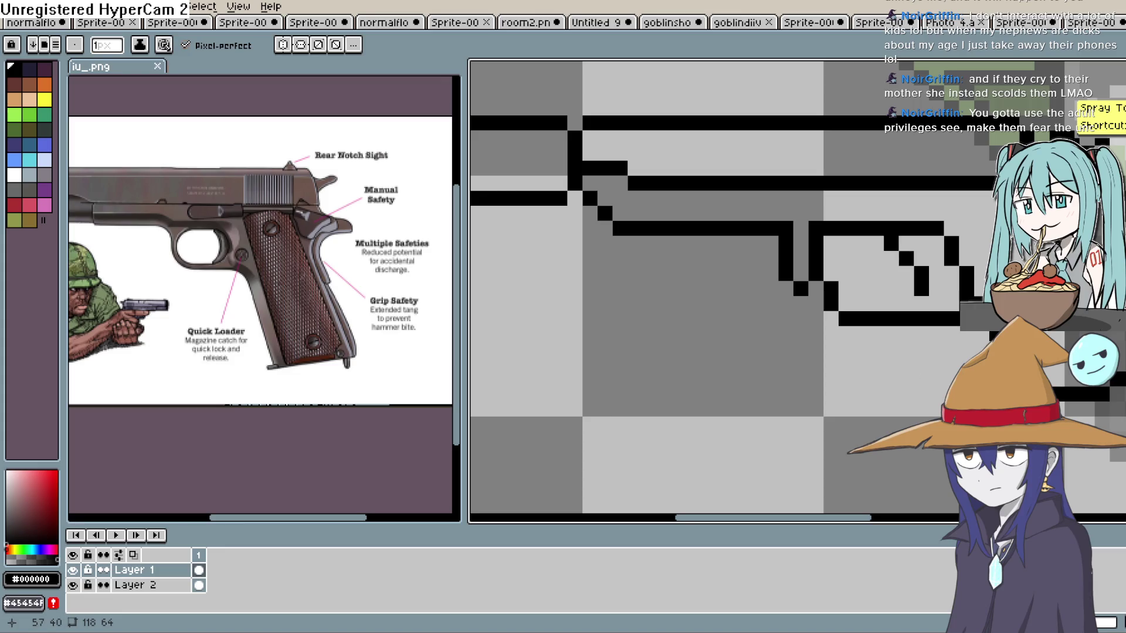
left_click(953, 293)
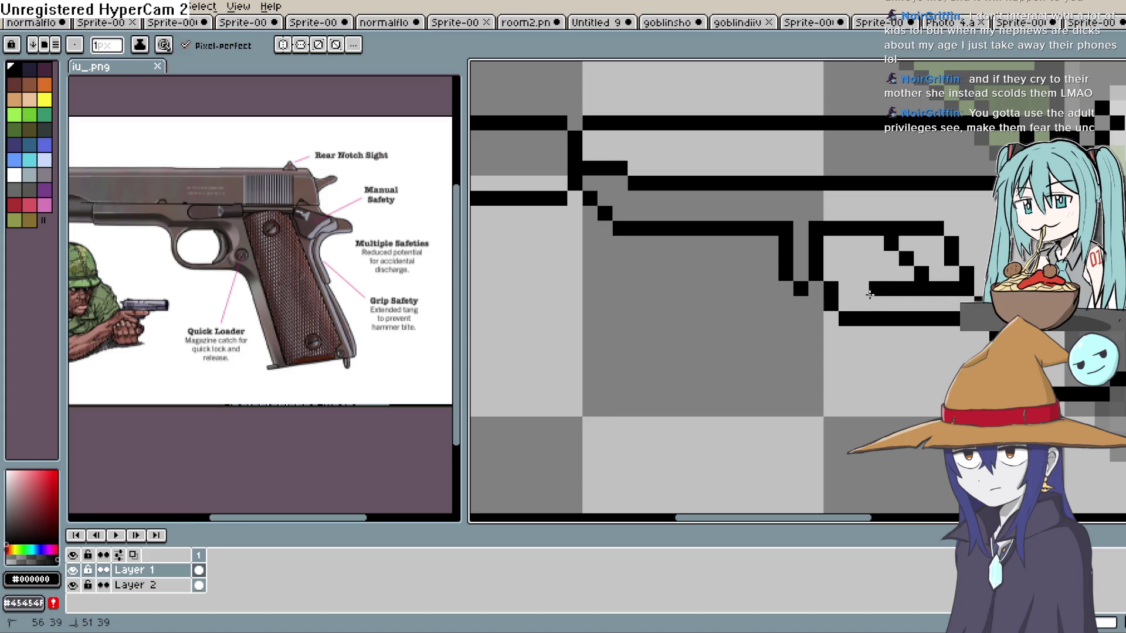
left_click(812, 307)
key("e")
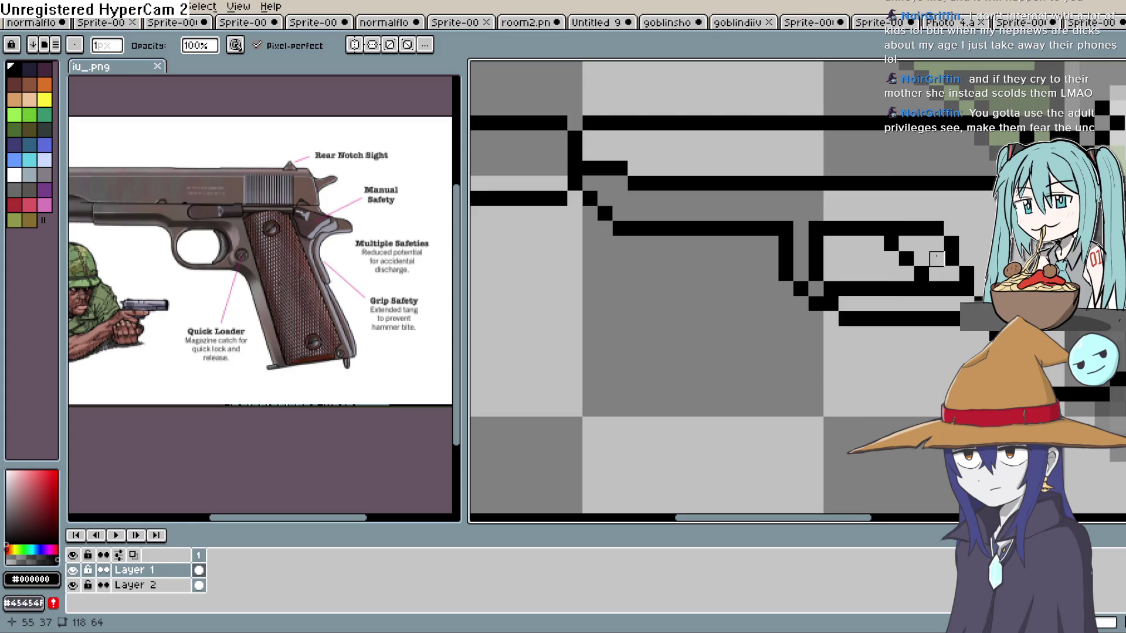
scroll(937, 258, "down", 1)
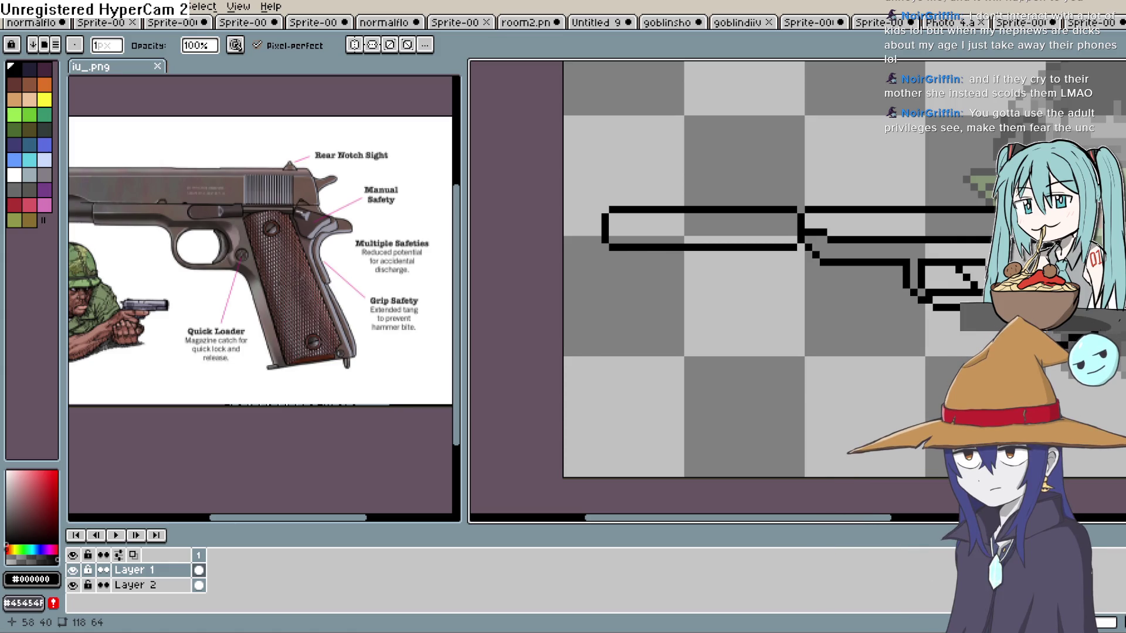
left_click(973, 285)
Pan and zoom over the trigger-guard area to check the completed outline.
scroll(906, 270, "up", 3)
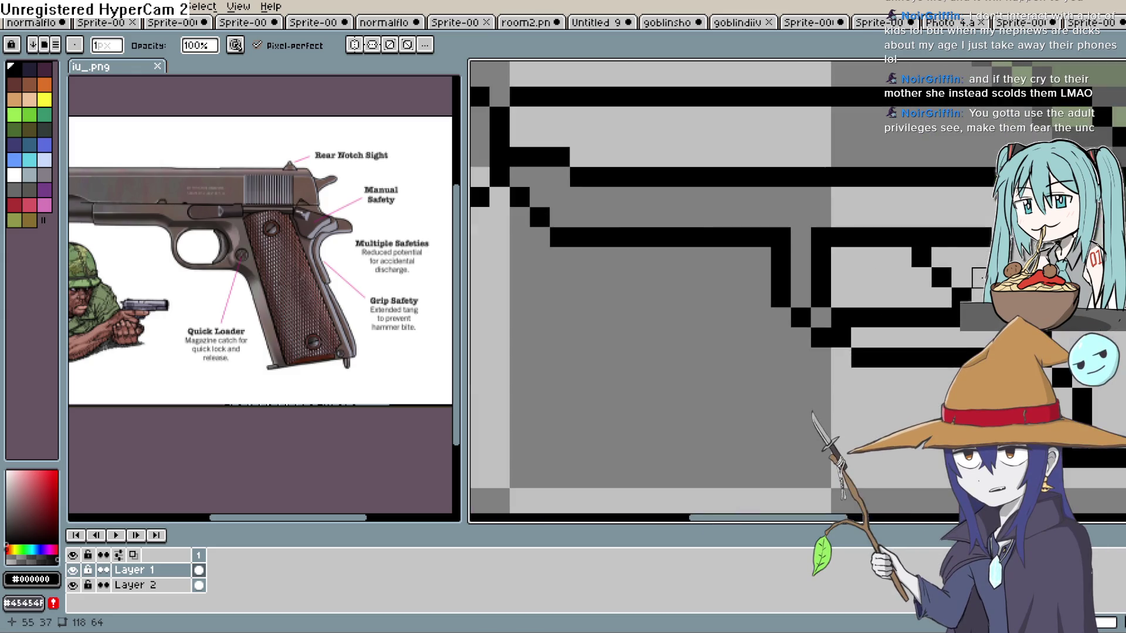
left_click_drag(980, 276, 816, 314)
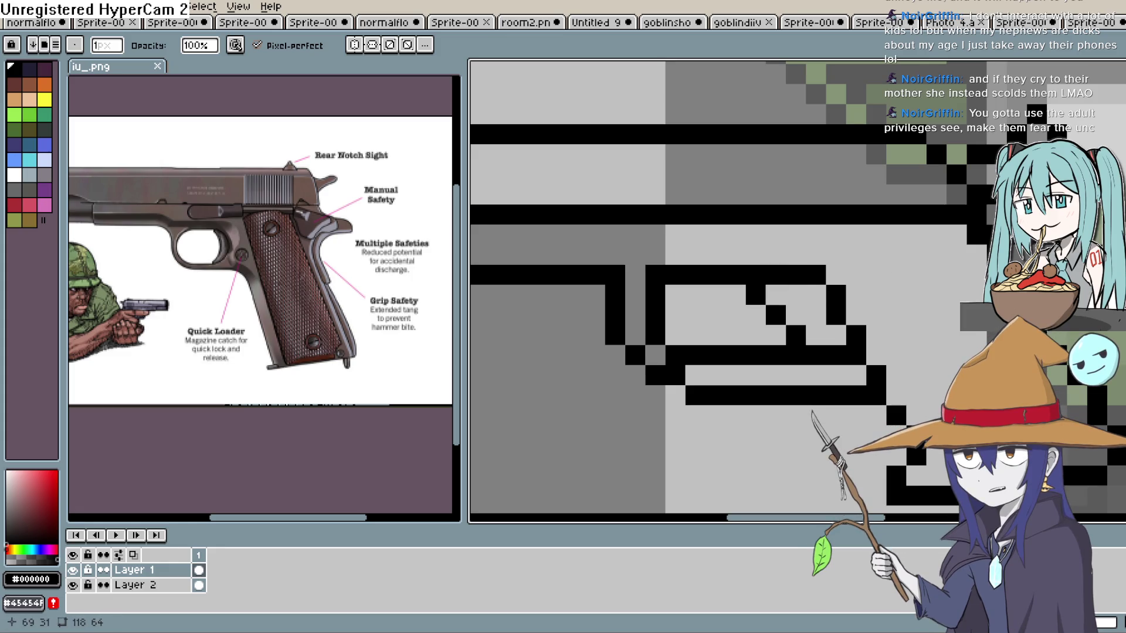
scroll(954, 182, "down", 3)
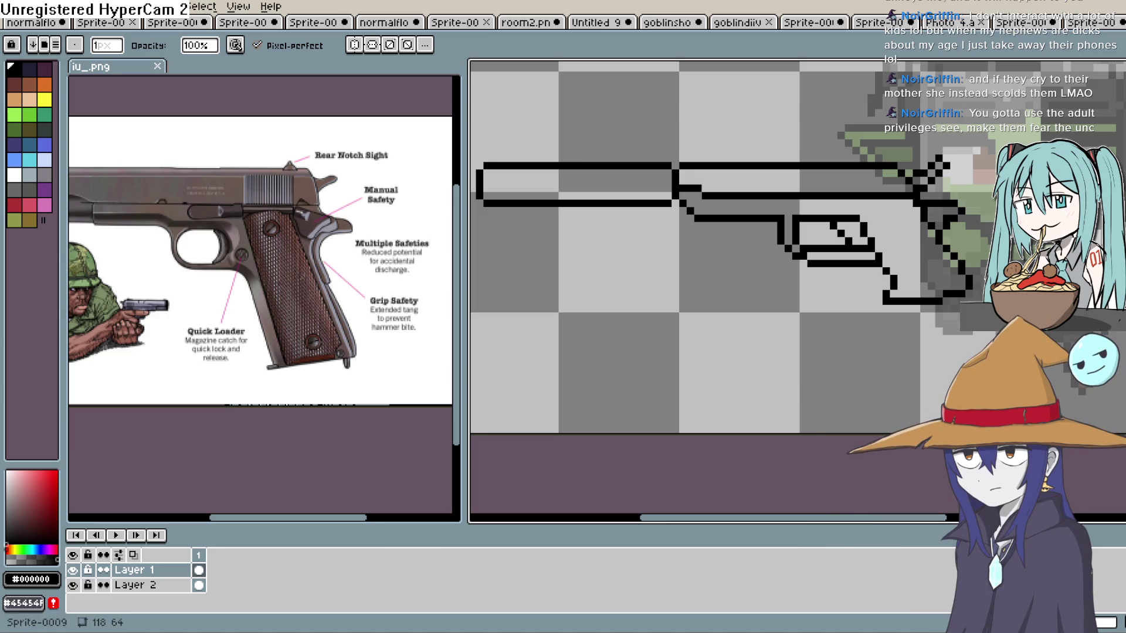
key("b")
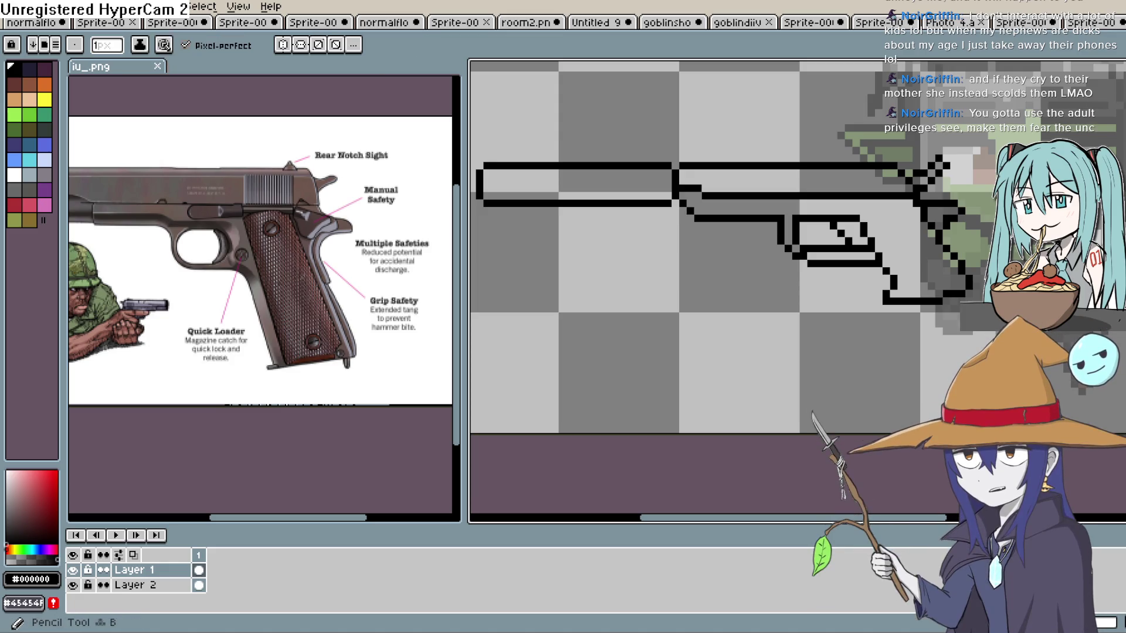
scroll(860, 189, "up", 1)
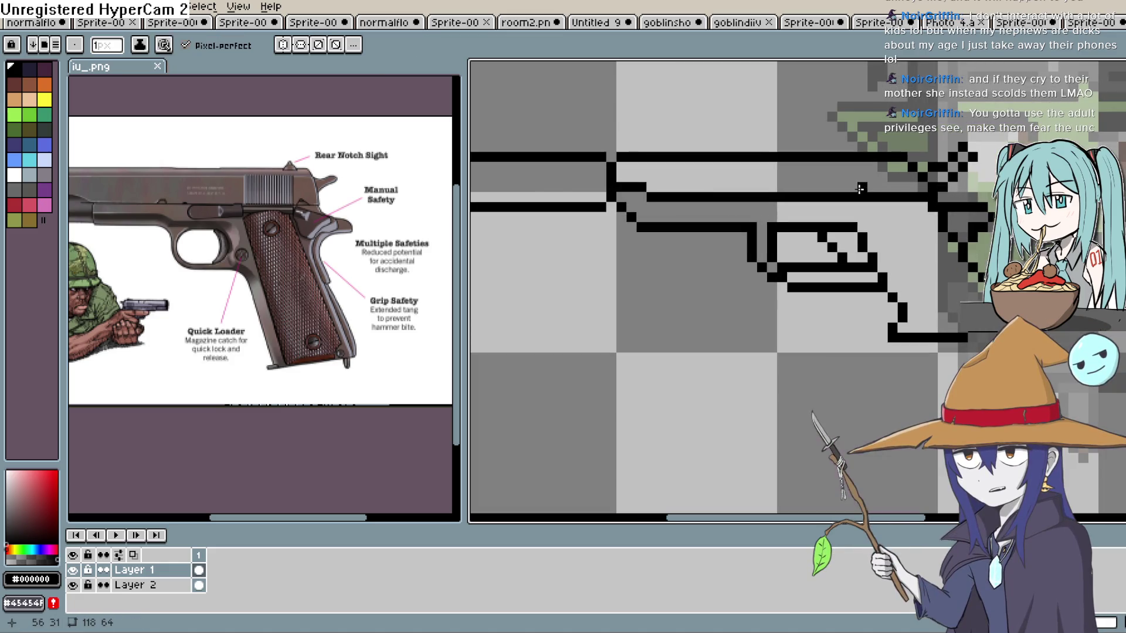
scroll(852, 190, "up", 1)
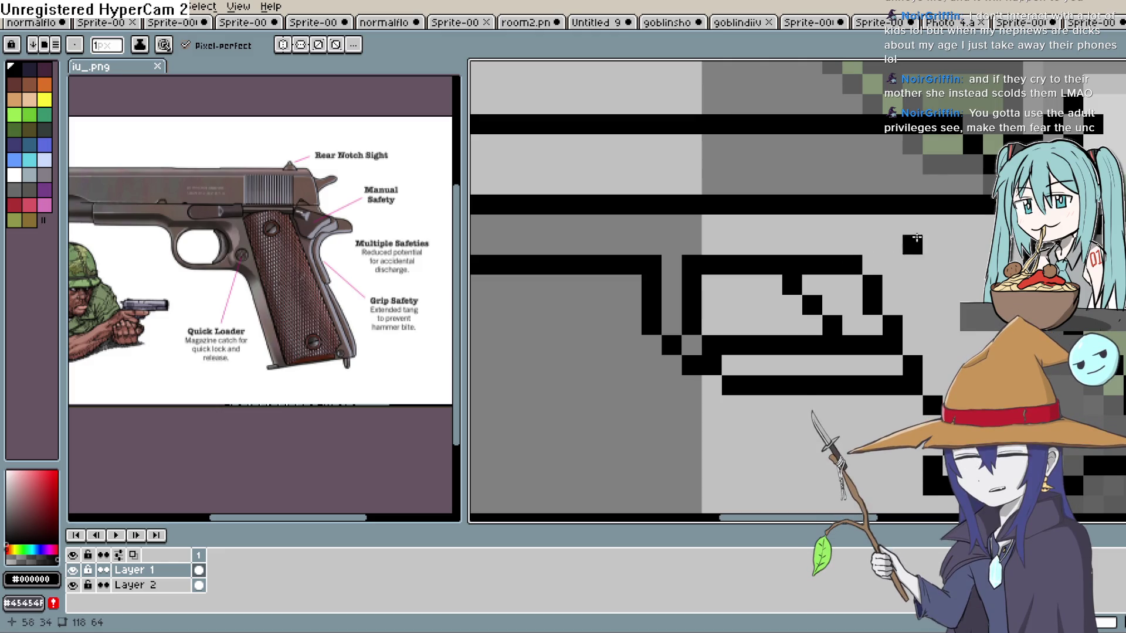
scroll(963, 361, "down", 3)
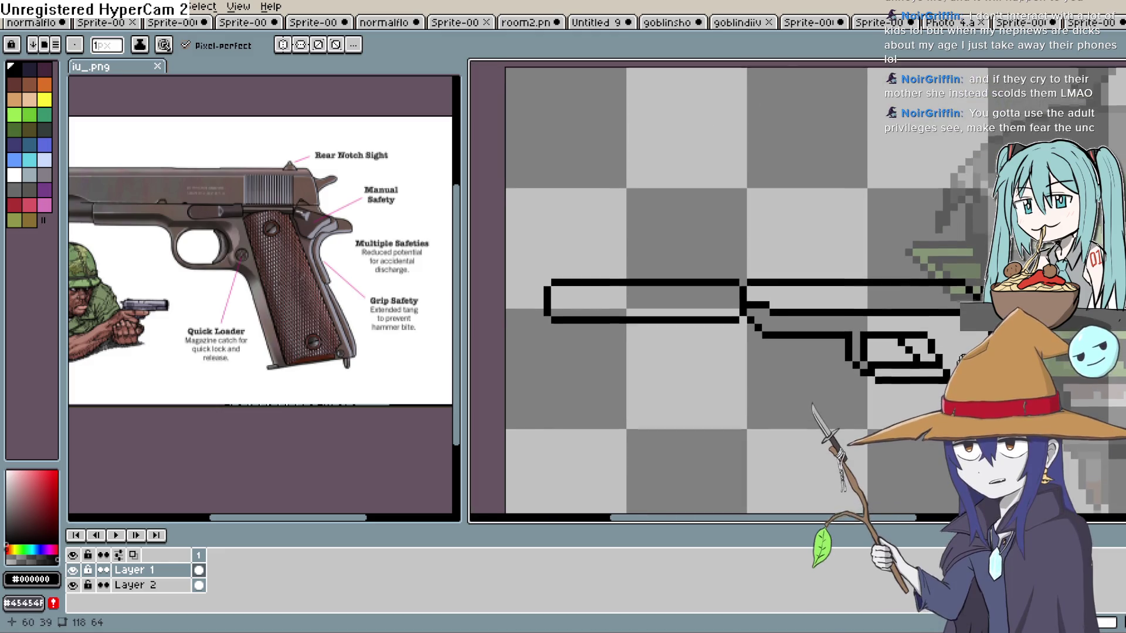
left_click_drag(966, 378, 976, 360)
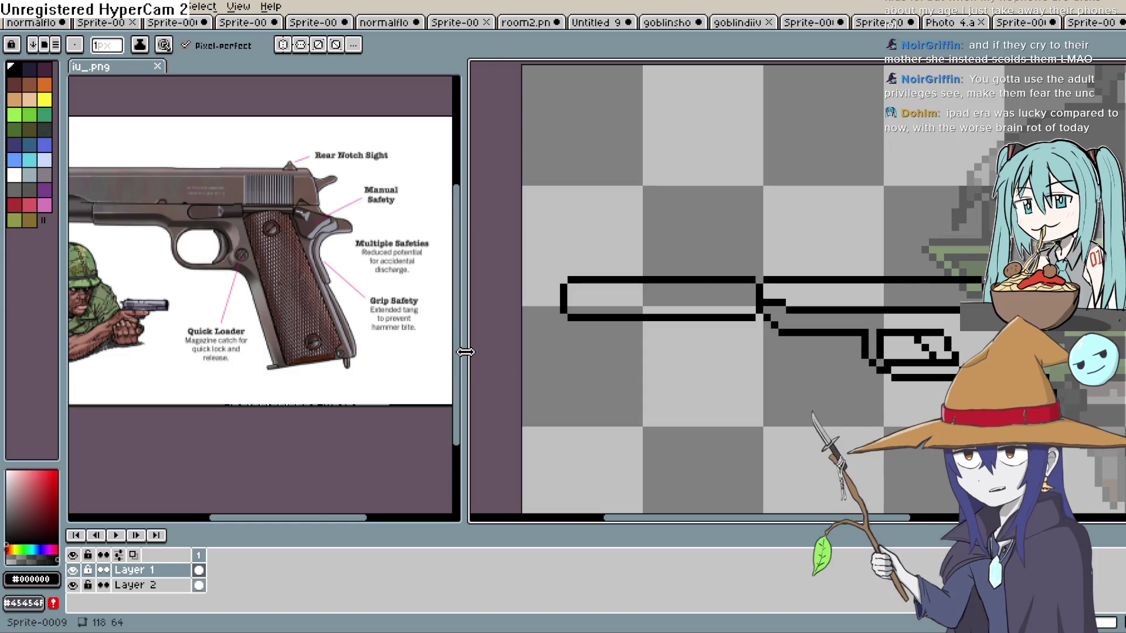
Make iu_.png active, zoom to show the whole pistol and soldier, and set a 2-pixel brush.
left_click_drag(280, 318, 358, 324)
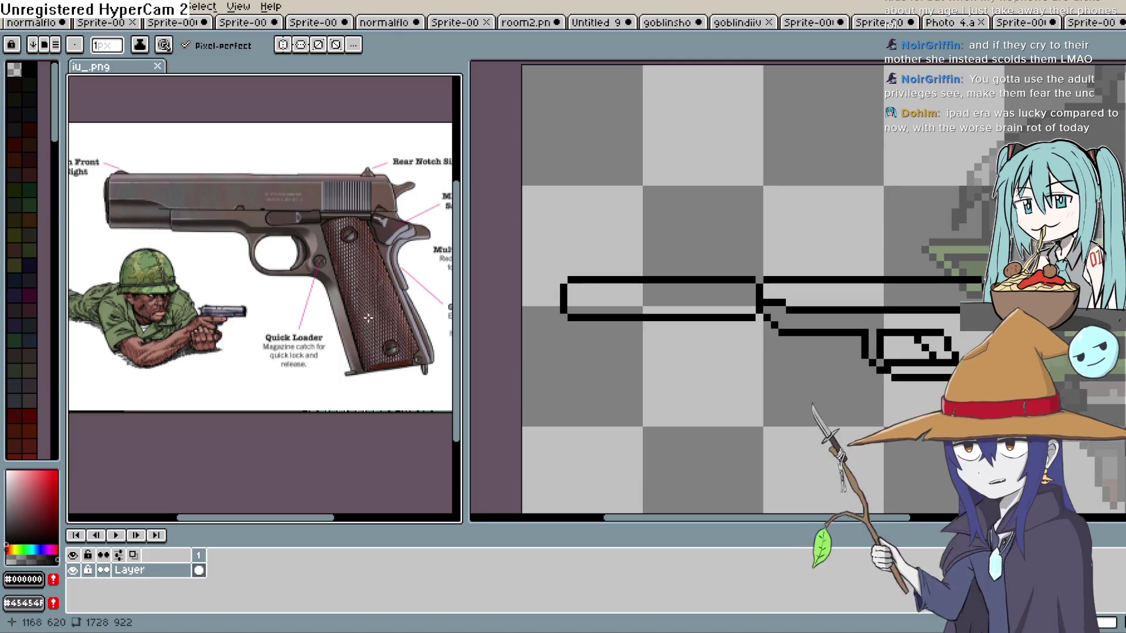
scroll(370, 317, "up", 1)
scroll(380, 315, "down", 1)
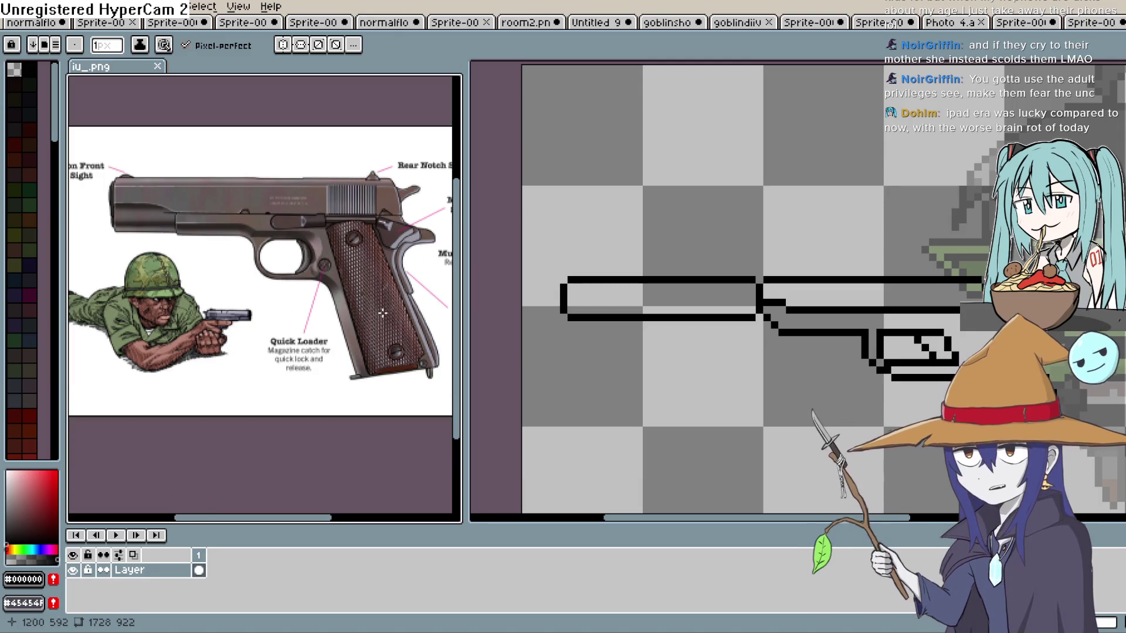
key("plus")
scroll(378, 305, "up", 1)
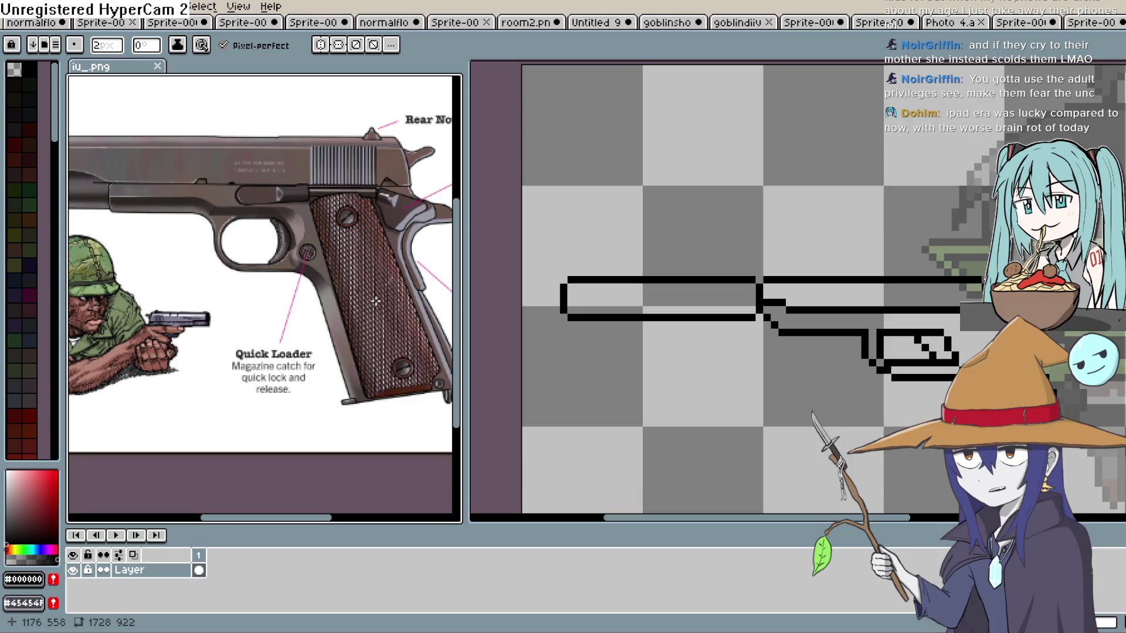
scroll(376, 300, "down", 1)
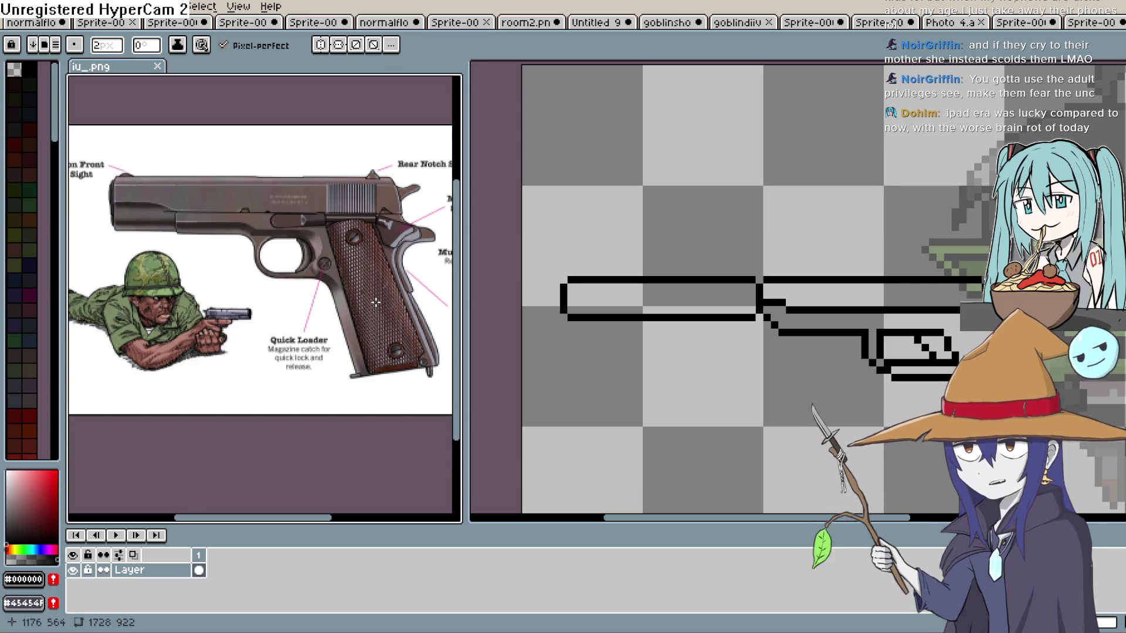
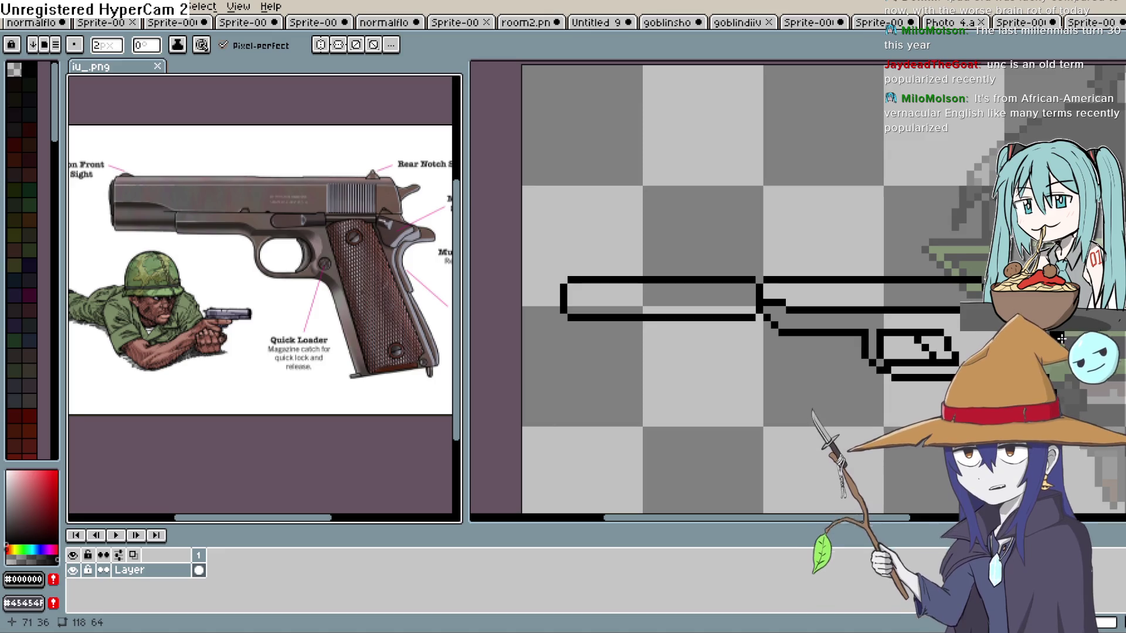
Set a 1px brush, switch to the fuller gun-outline document and zoom in on it.
key("minus")
key("ctrl+Tab")
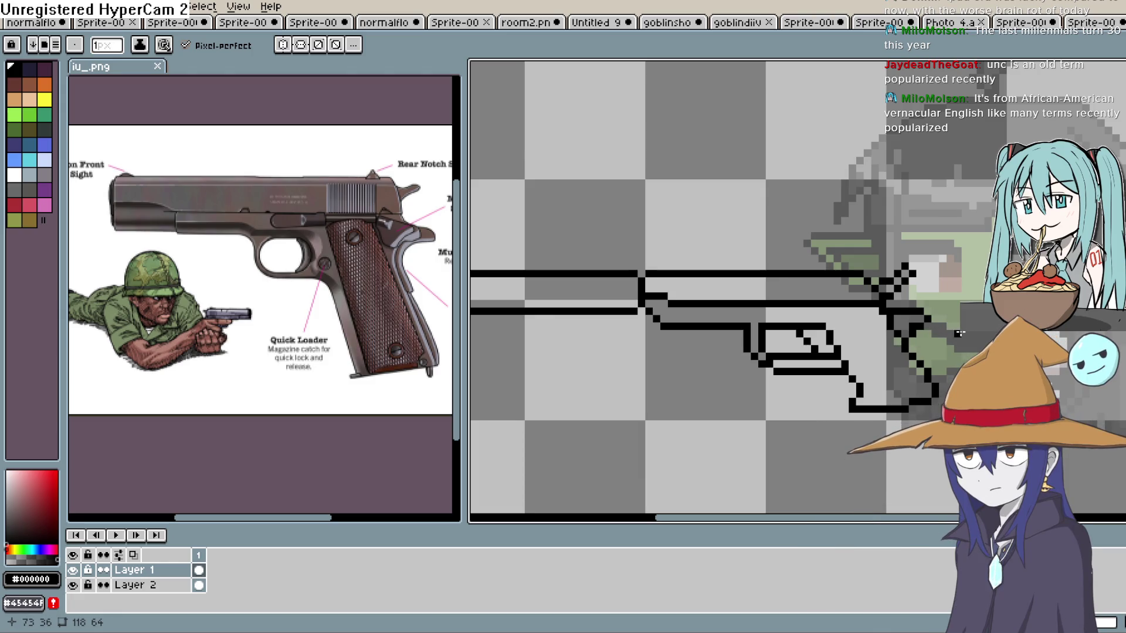
scroll(958, 333, "down", 1)
scroll(904, 329, "up", 5)
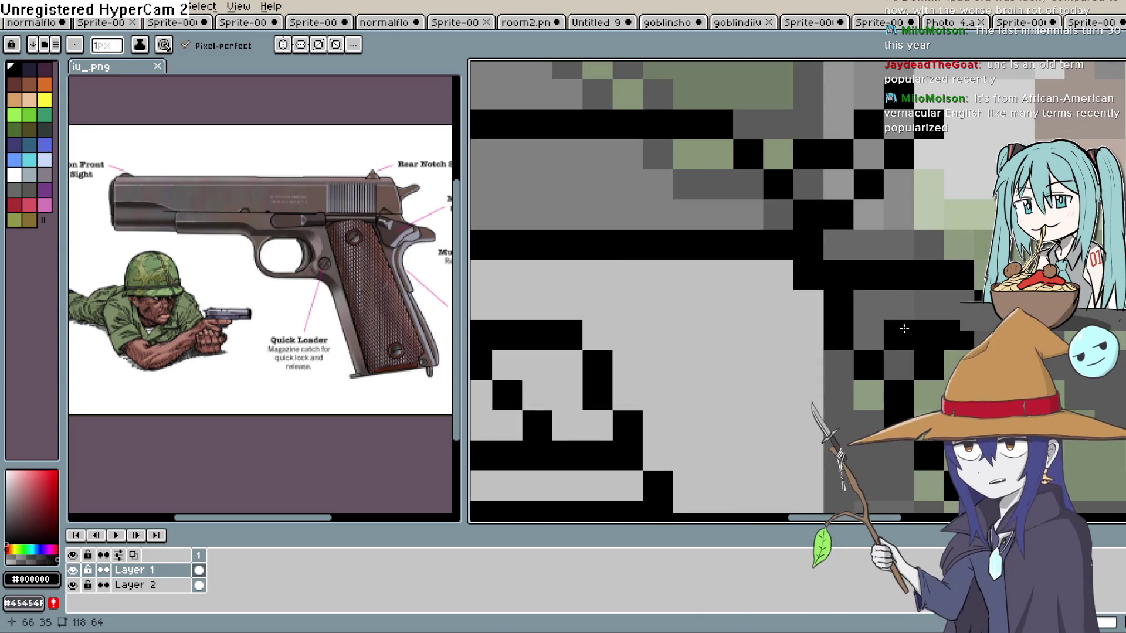
left_click_drag(904, 329, 935, 282)
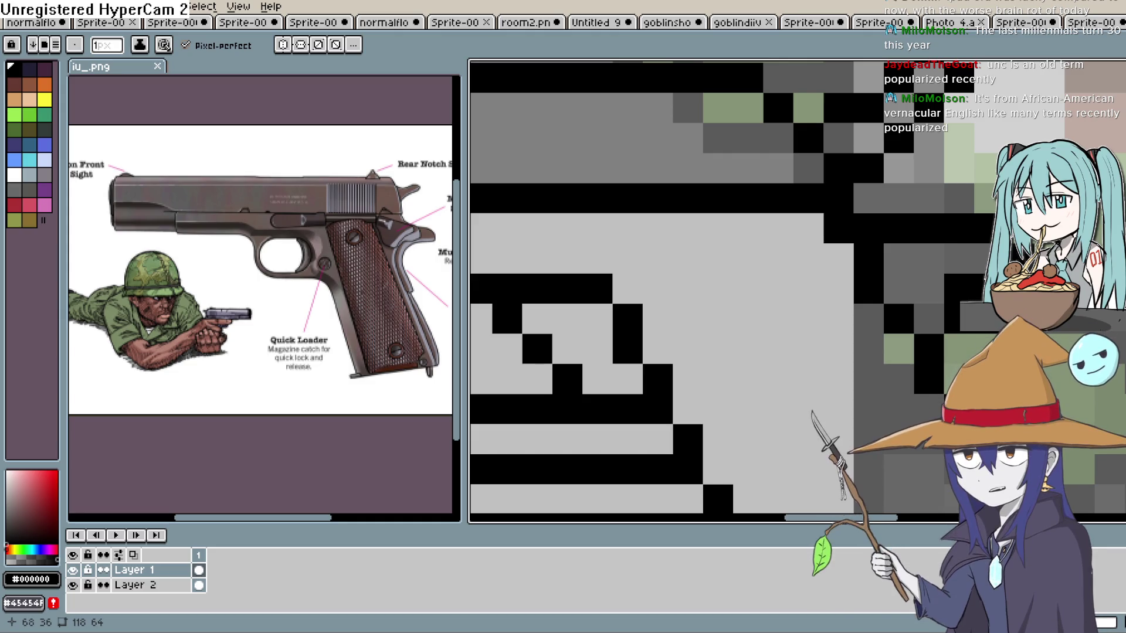
left_click_drag(989, 312, 930, 329)
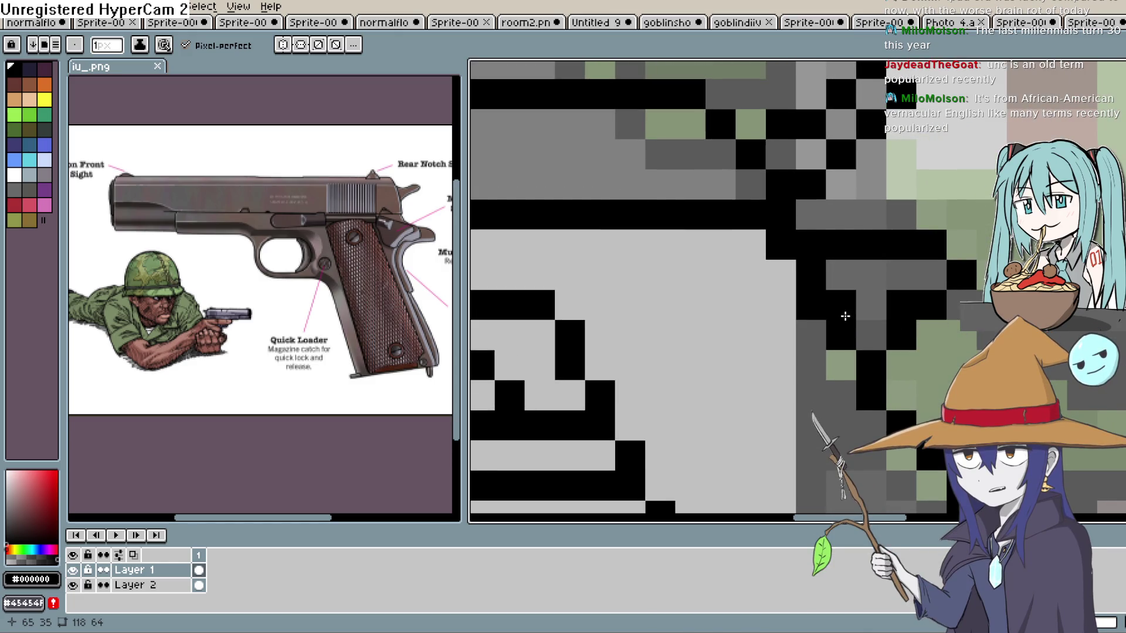
Erase the stray black outline pixel, then zoom out and re-centre the gun outline.
right_click(845, 316)
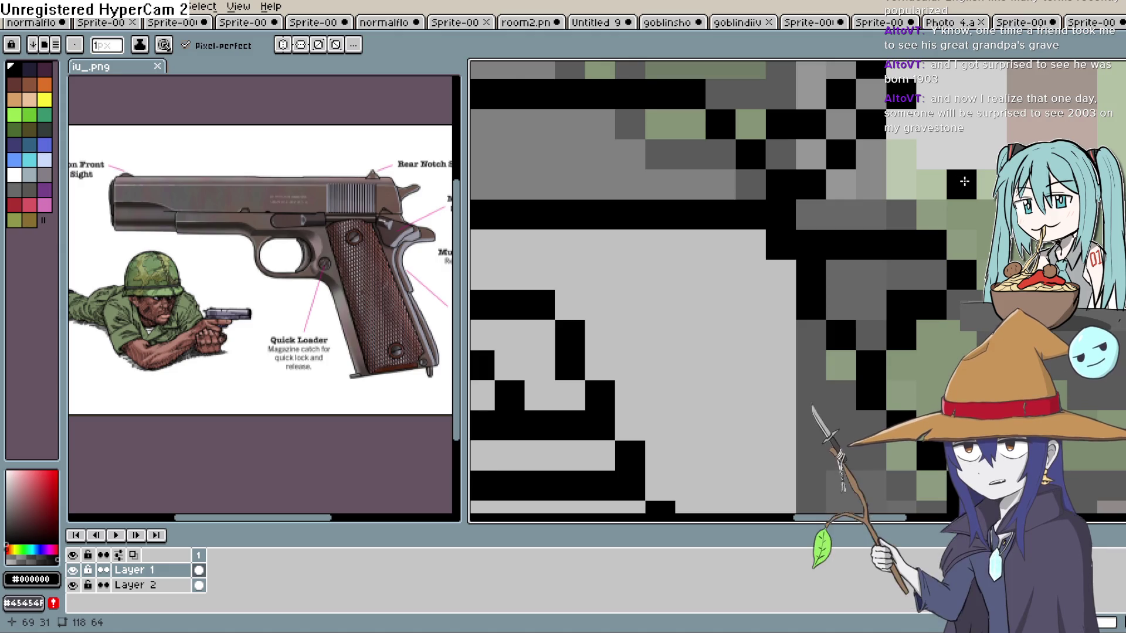
left_click_drag(965, 182, 928, 203)
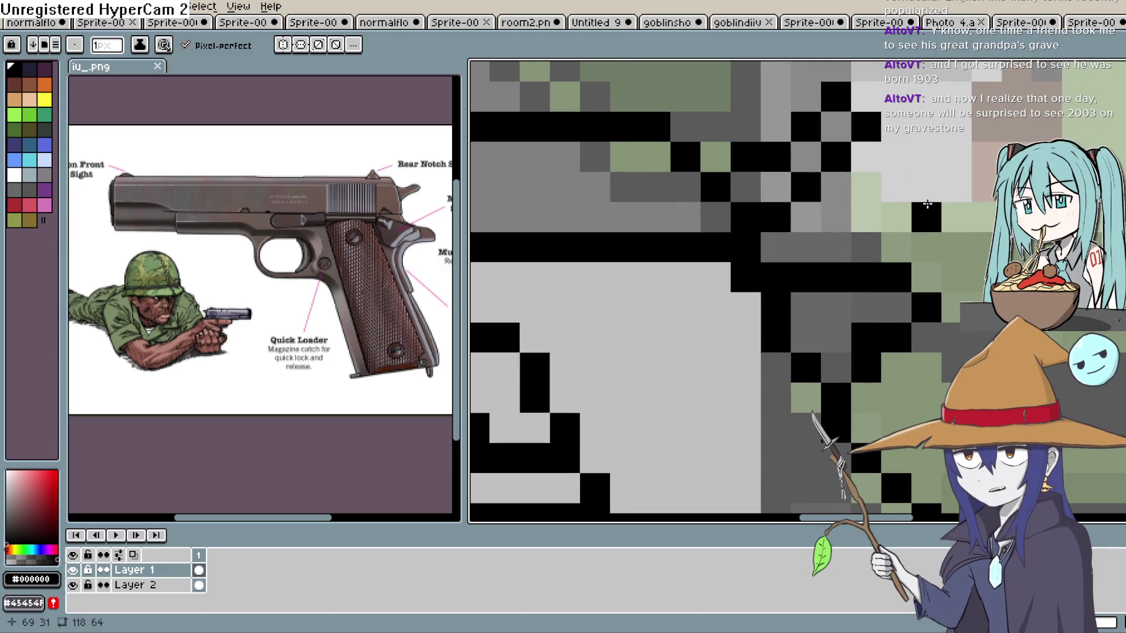
scroll(926, 199, "down", 4)
scroll(922, 194, "up", 1)
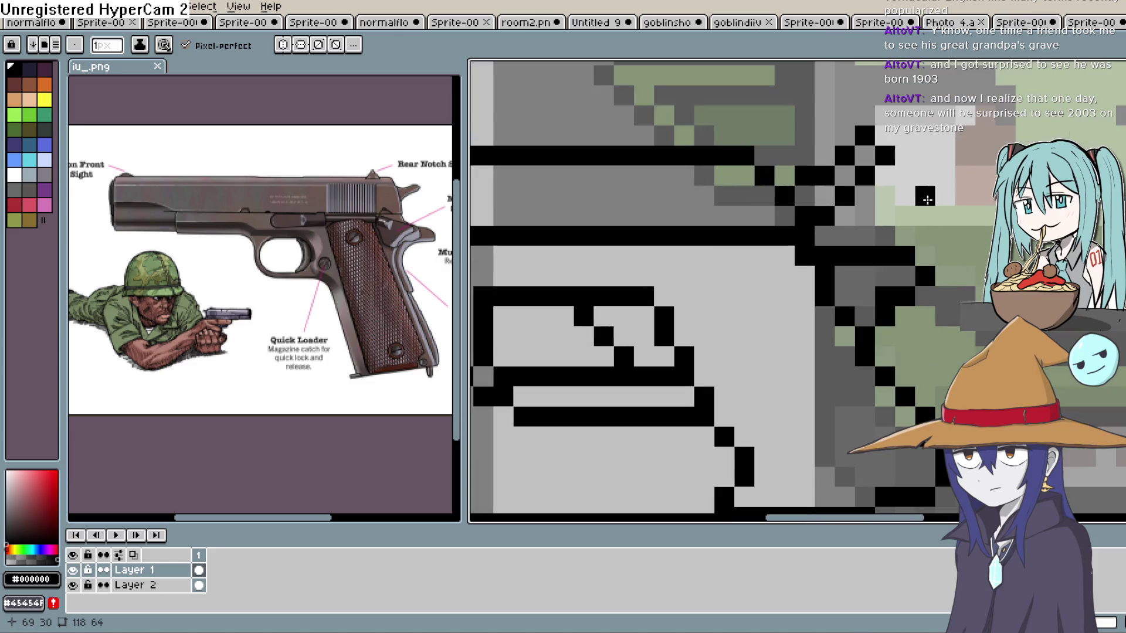
scroll(923, 193, "down", 1)
left_click_drag(891, 318, 961, 274)
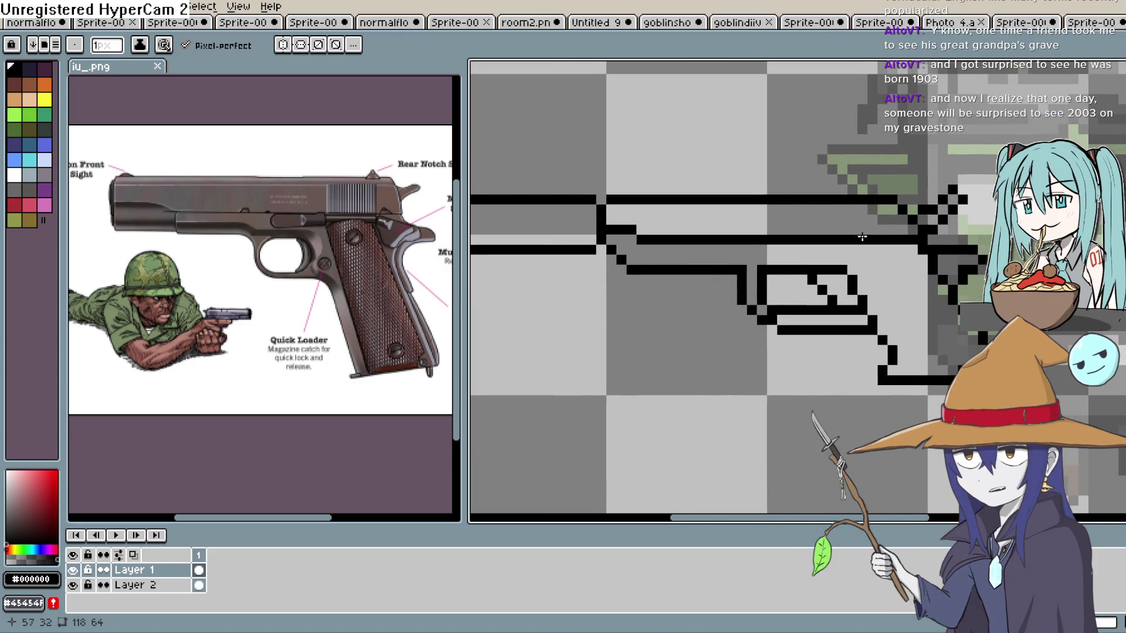
left_click(750, 229)
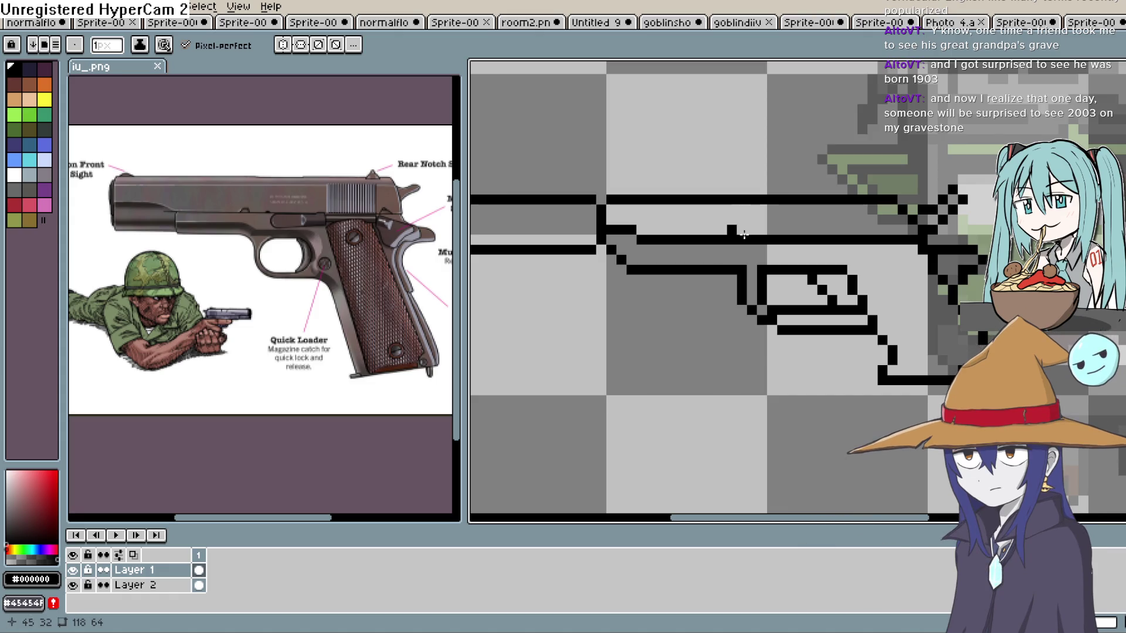
key("ctrl+z")
left_click_drag(825, 244, 913, 242)
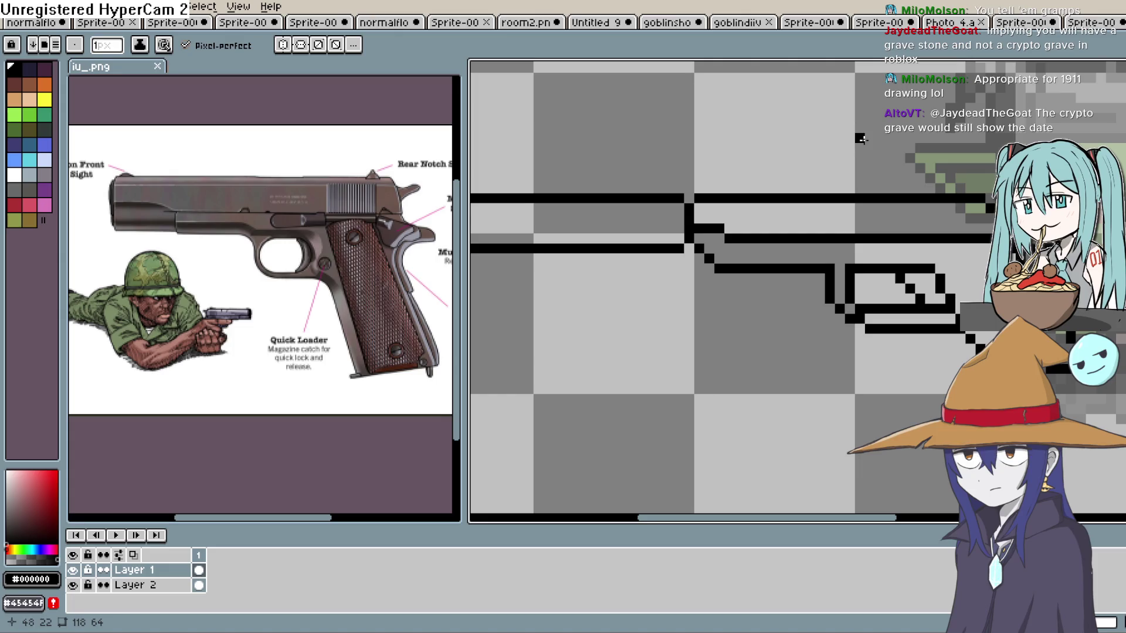
left_click_drag(843, 154, 812, 158)
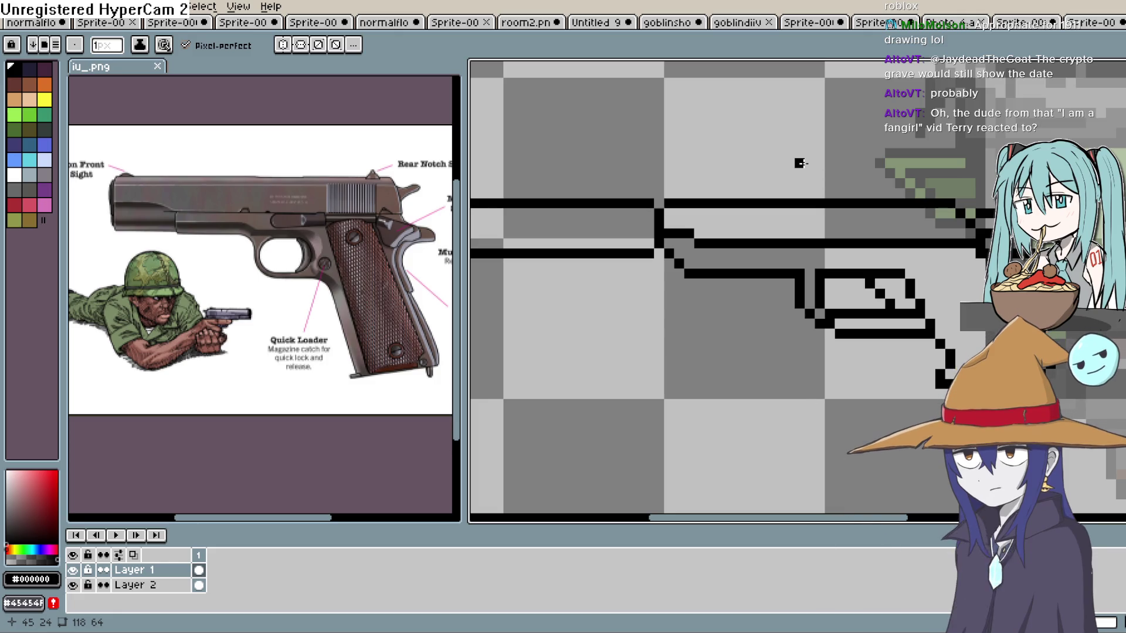
scroll(809, 172, "right", 5)
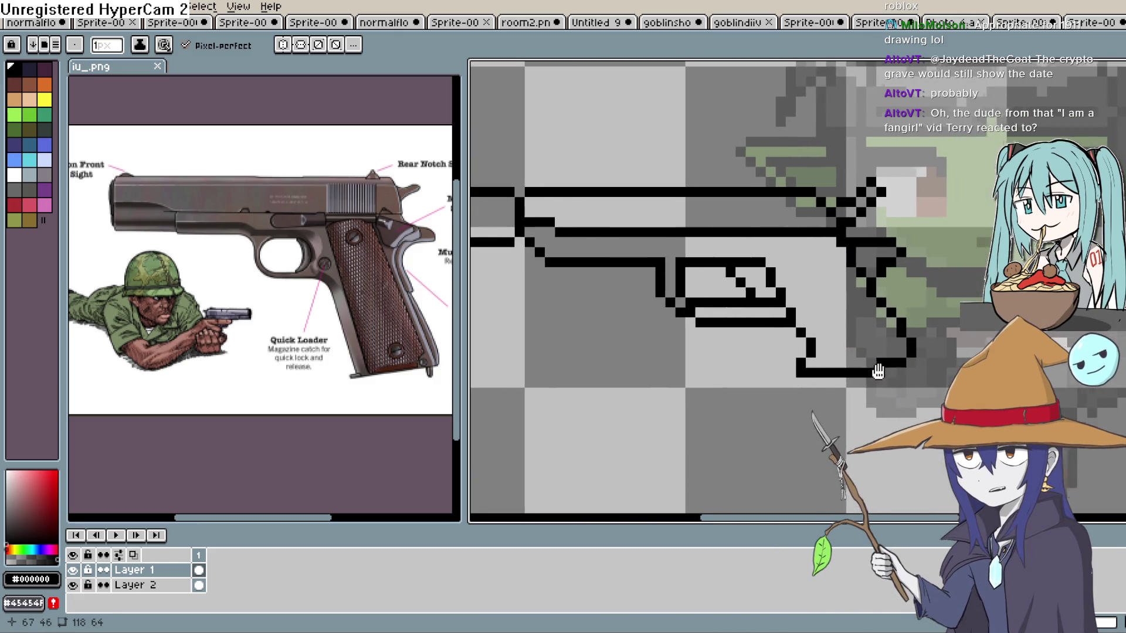
Centre the whole gun outline in view and pick a dark grey from the colour picker's saturation box.
scroll(814, 304, "up", 3)
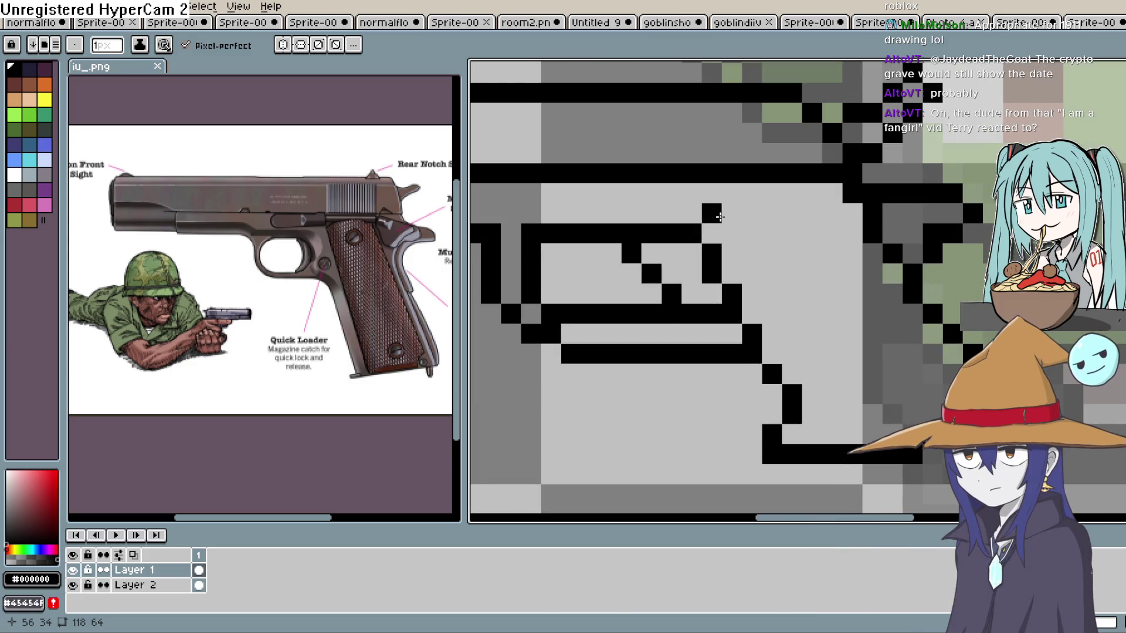
scroll(728, 229, "down", 3)
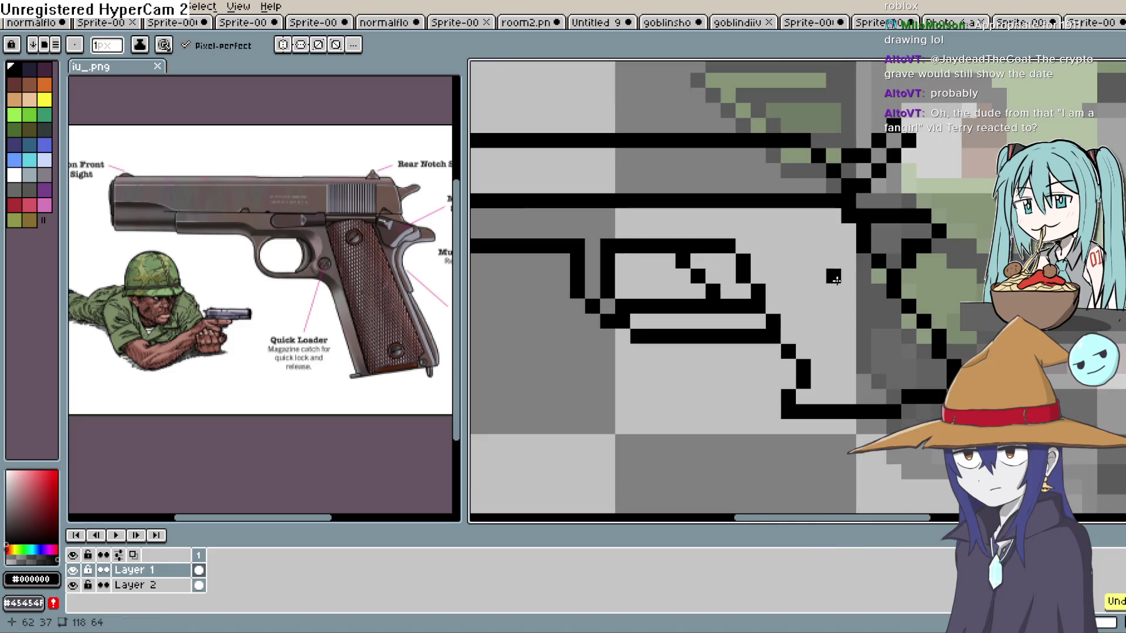
left_click_drag(847, 271, 936, 266)
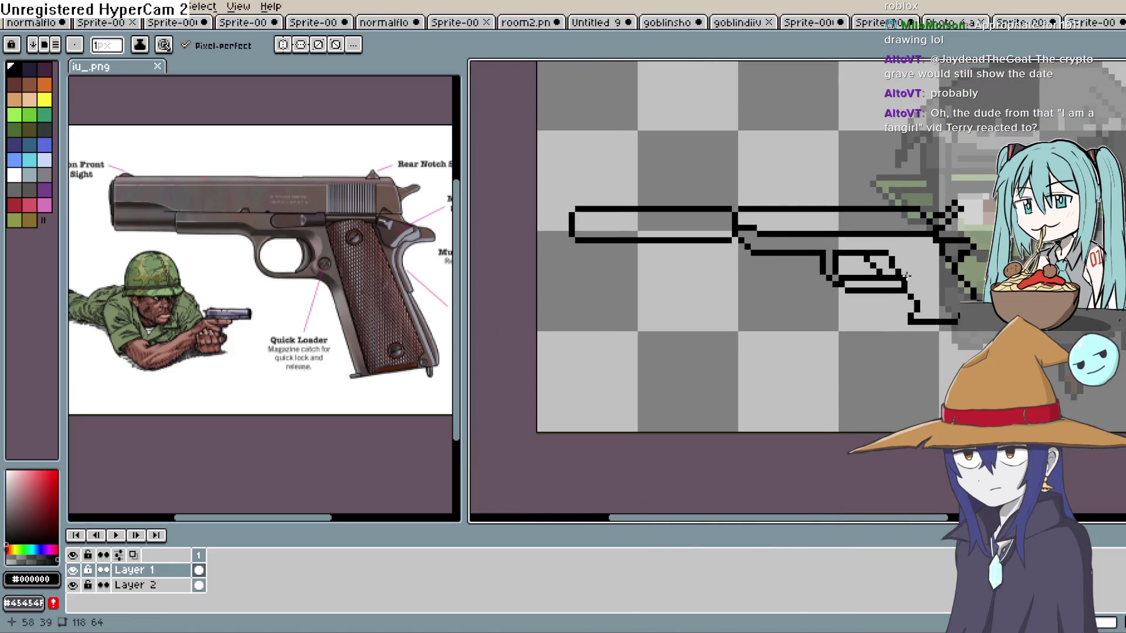
scroll(886, 274, "up", 2)
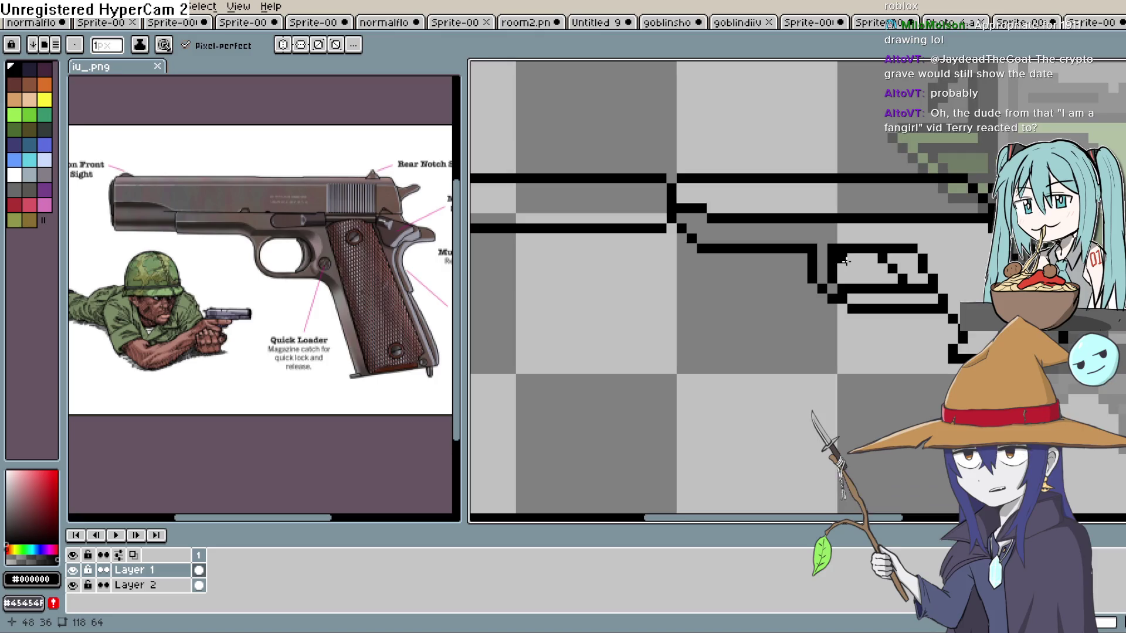
key("b")
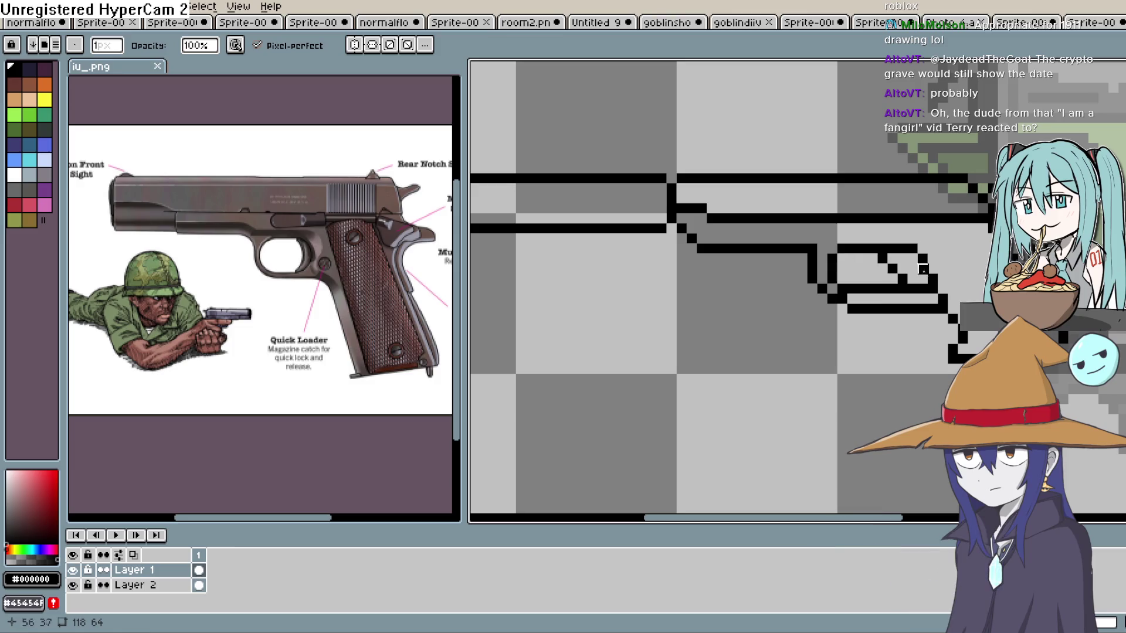
scroll(892, 270, "down", 2)
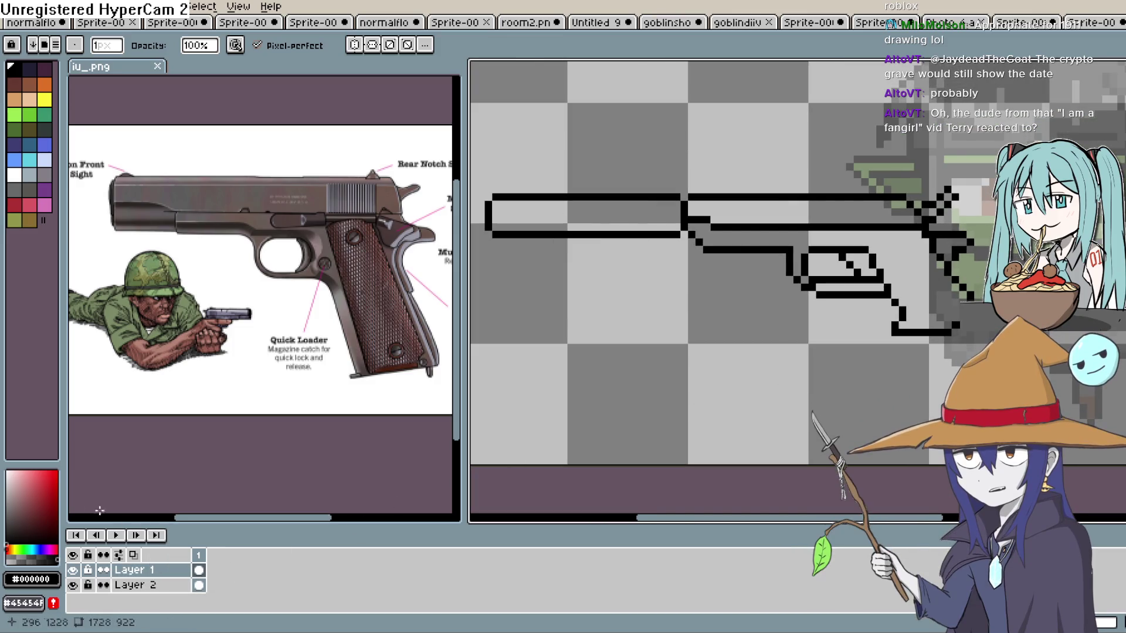
left_click_drag(18, 491, 6, 520)
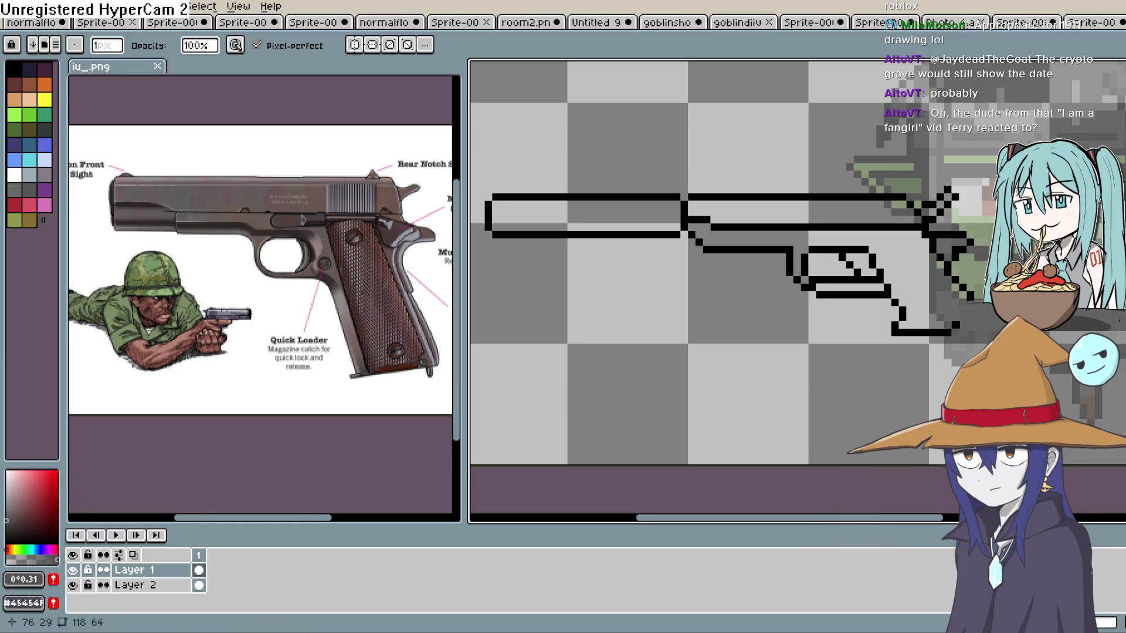
Fill the slide dark grey with the Paint Bucket, undo the frame fill, and hide Layer 2.
key("g")
left_click(786, 212)
left_click(768, 238)
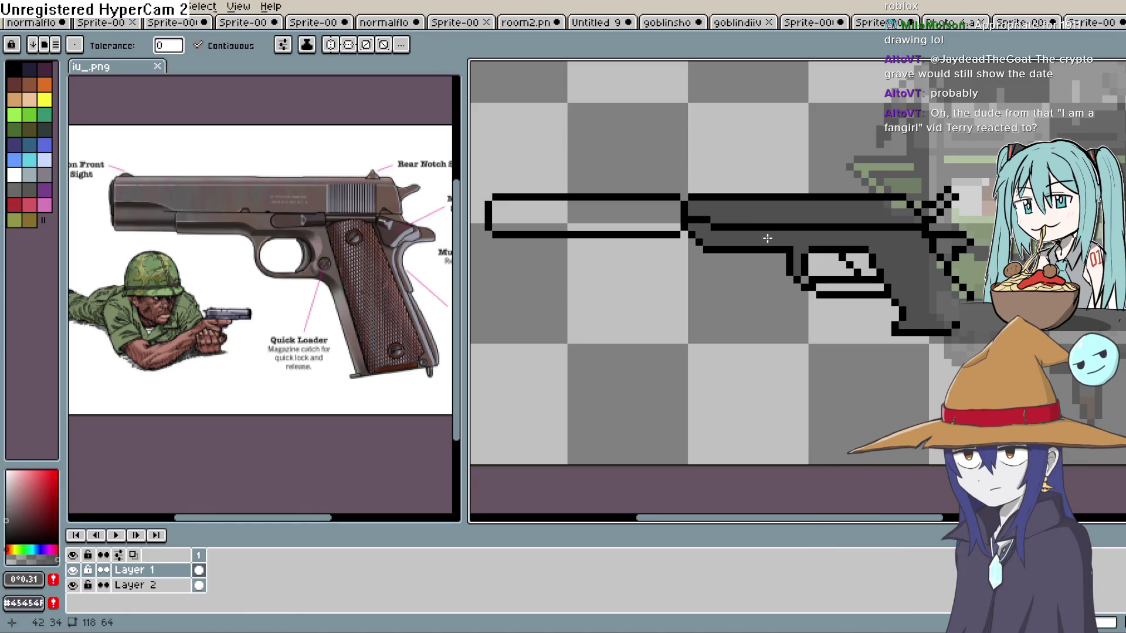
key("ctrl+z")
left_click(74, 585)
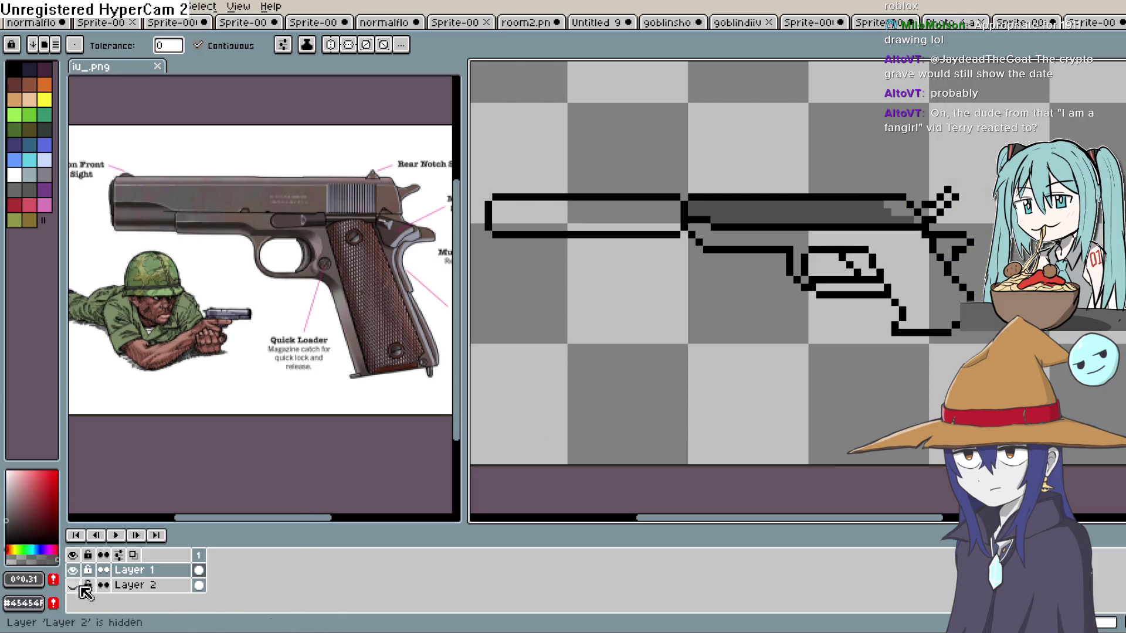
Fill the grip, frame and barrel interior with dark grey, undoing a mistaken black barrel fill.
left_click(925, 272)
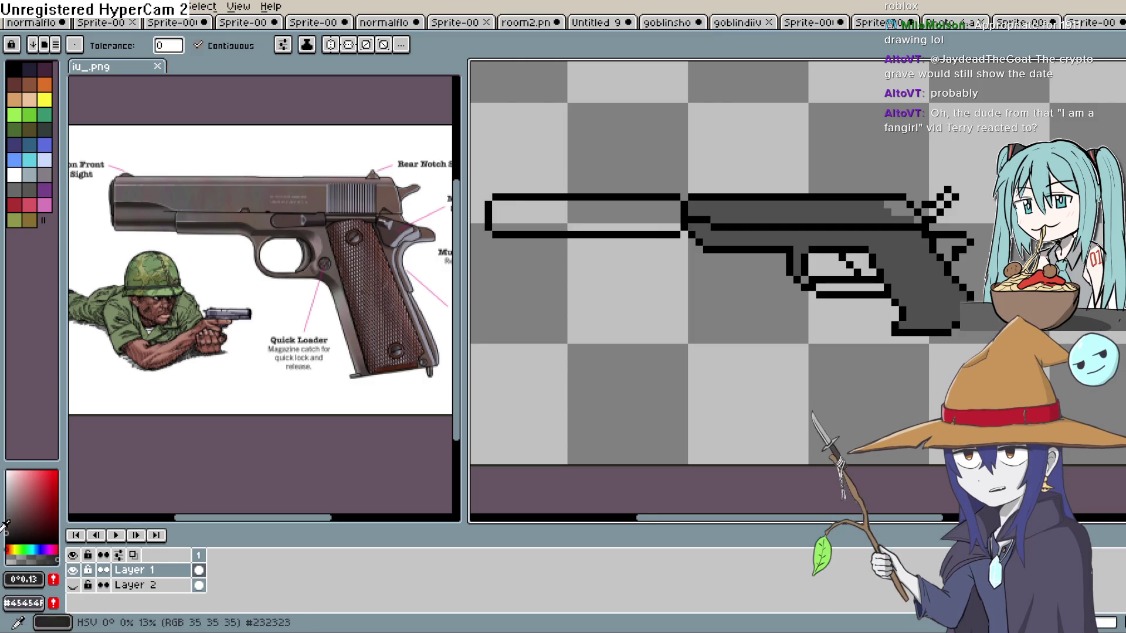
left_click(645, 208)
key("ctrl+z")
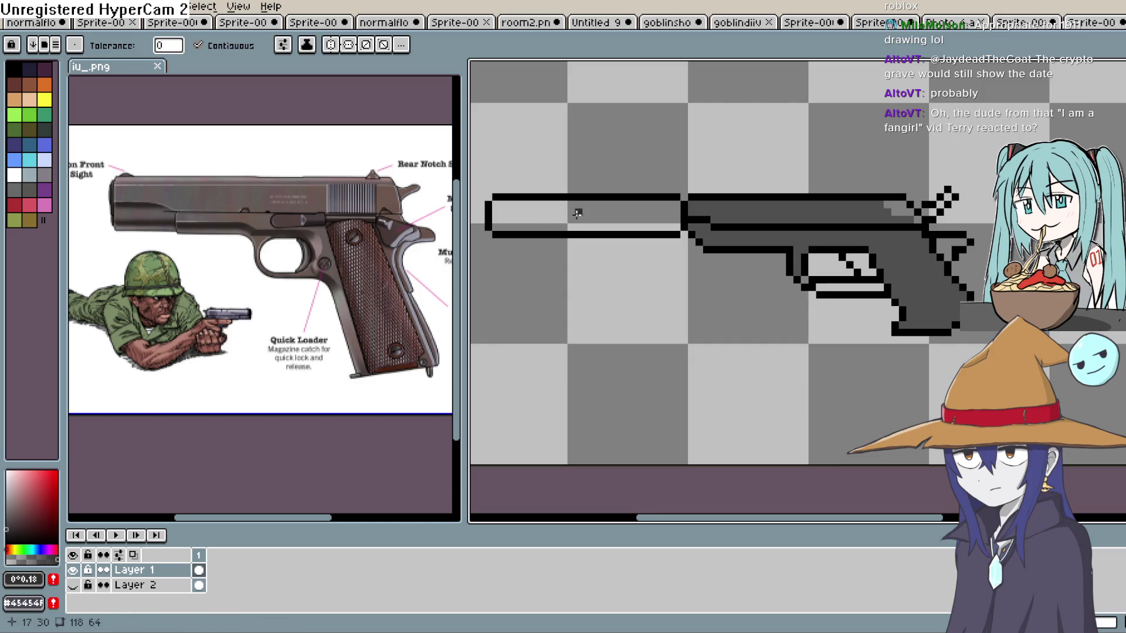
left_click(577, 214)
scroll(645, 206, "down", 1)
scroll(747, 216, "up", 1)
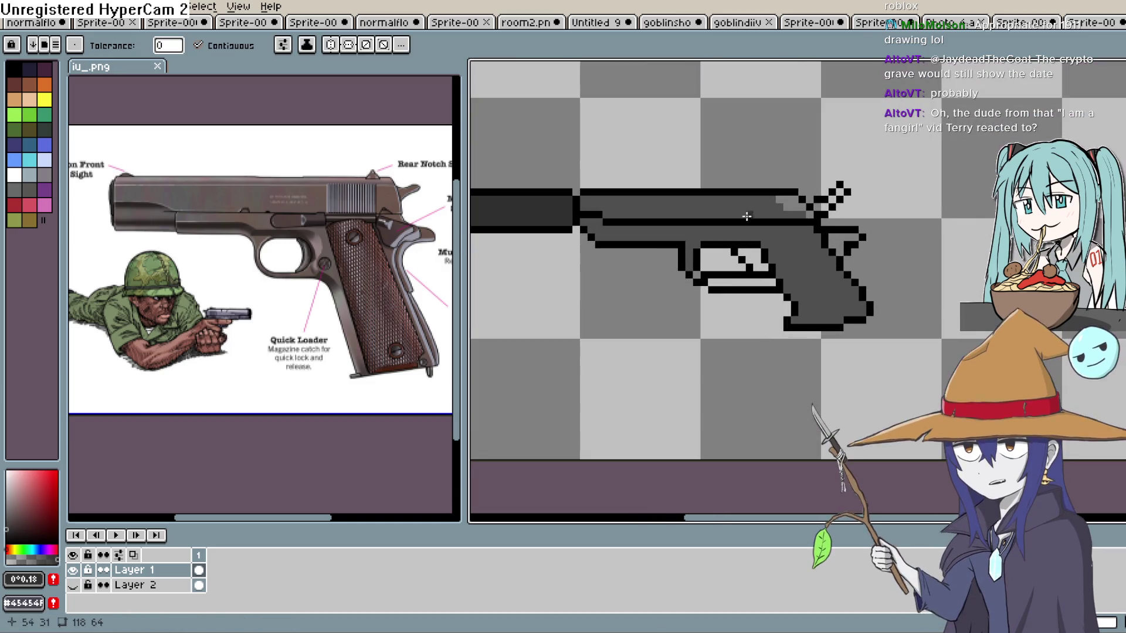
key("i")
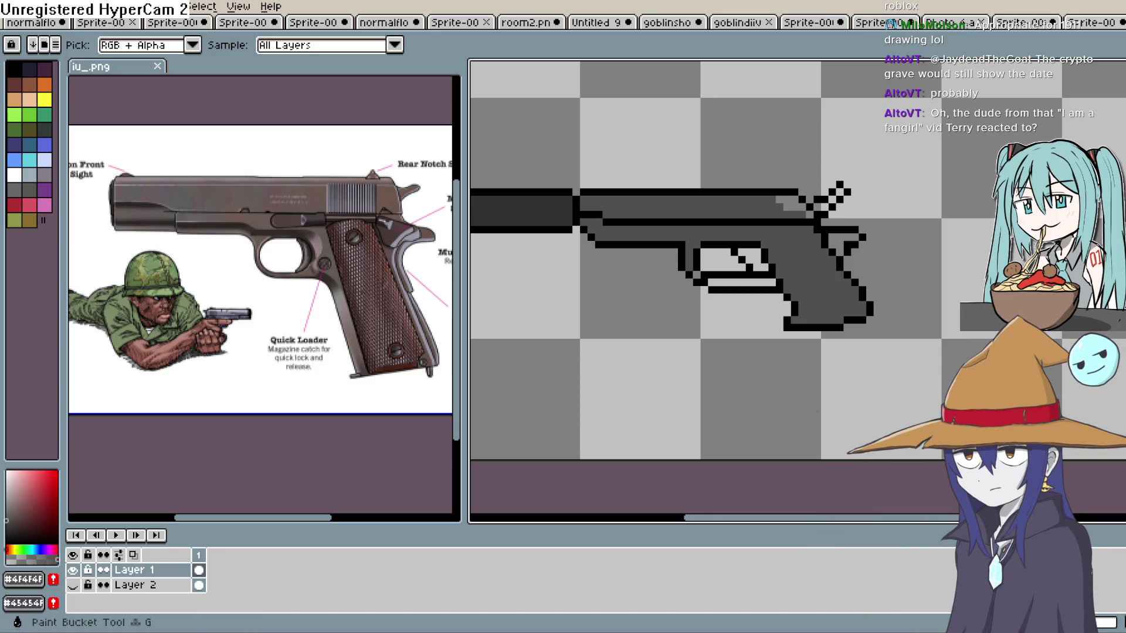
Fill the light slide patch with darker grey, undoing a white fill in the trigger guard.
key("g")
left_click(788, 204)
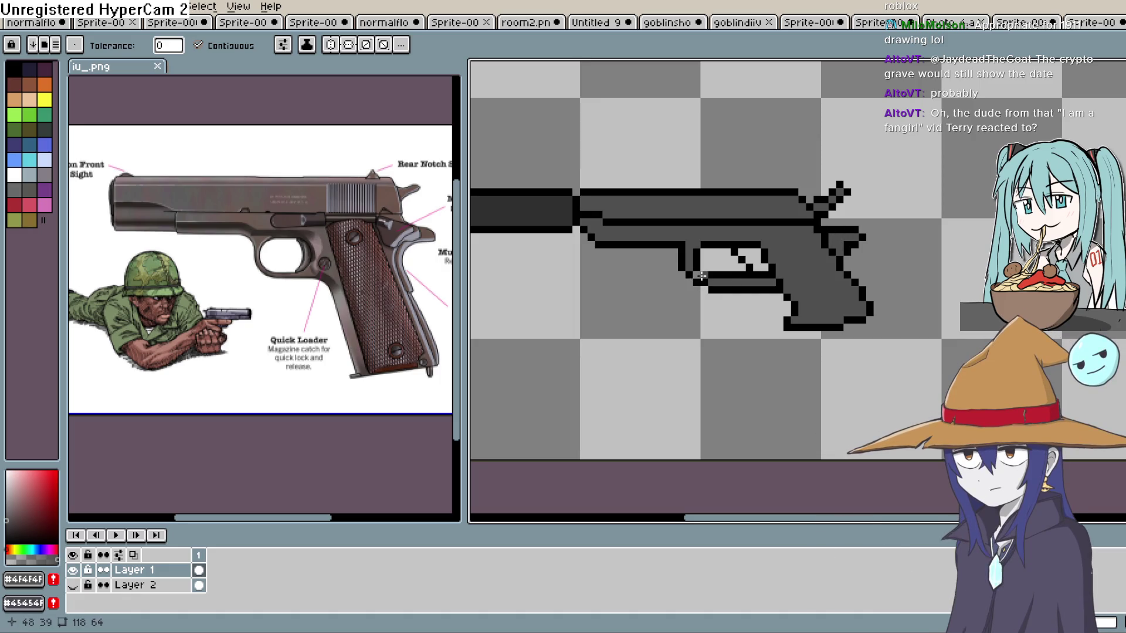
left_click(750, 261)
left_click(13, 172)
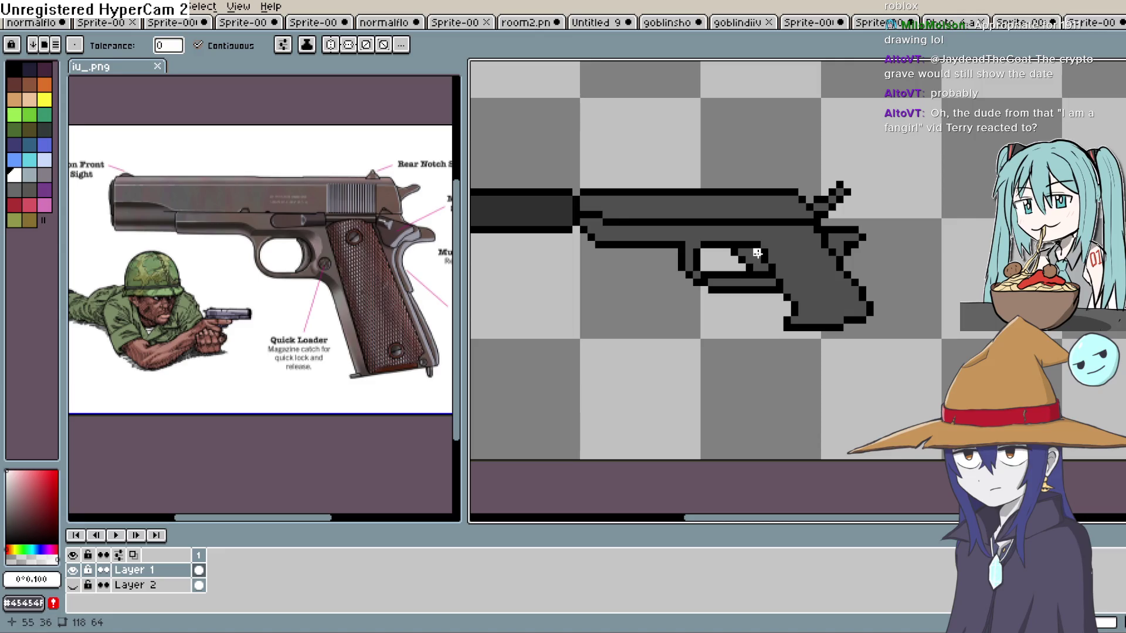
key("ctrl+z")
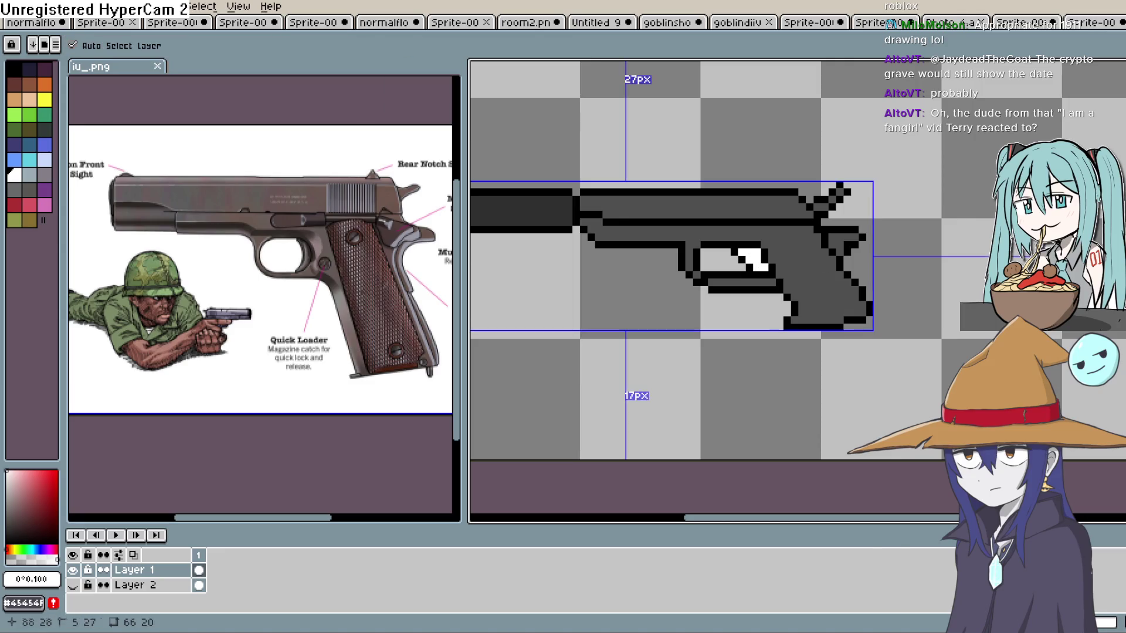
Shade the trigger pixels light and dark grey using the Pencil and Eraser.
key("b")
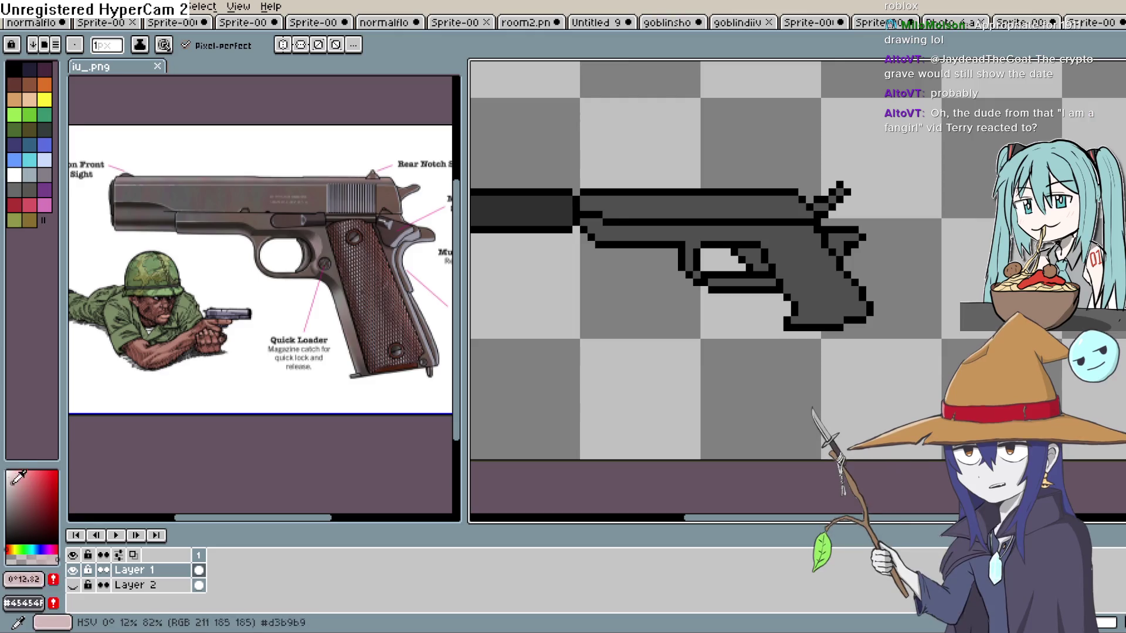
key("l")
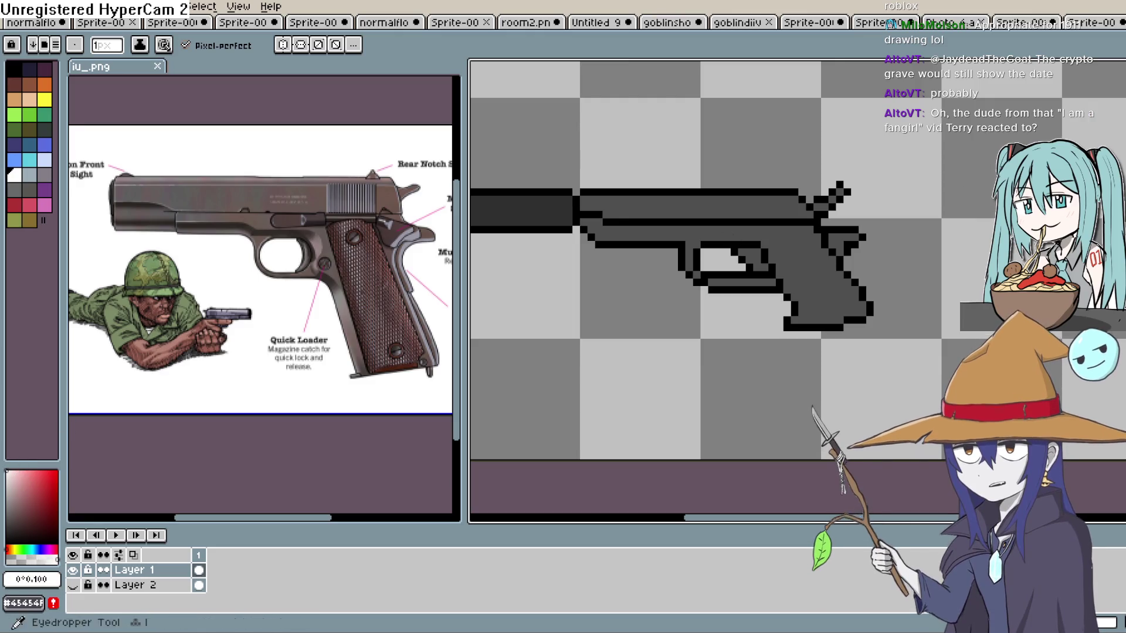
key("b")
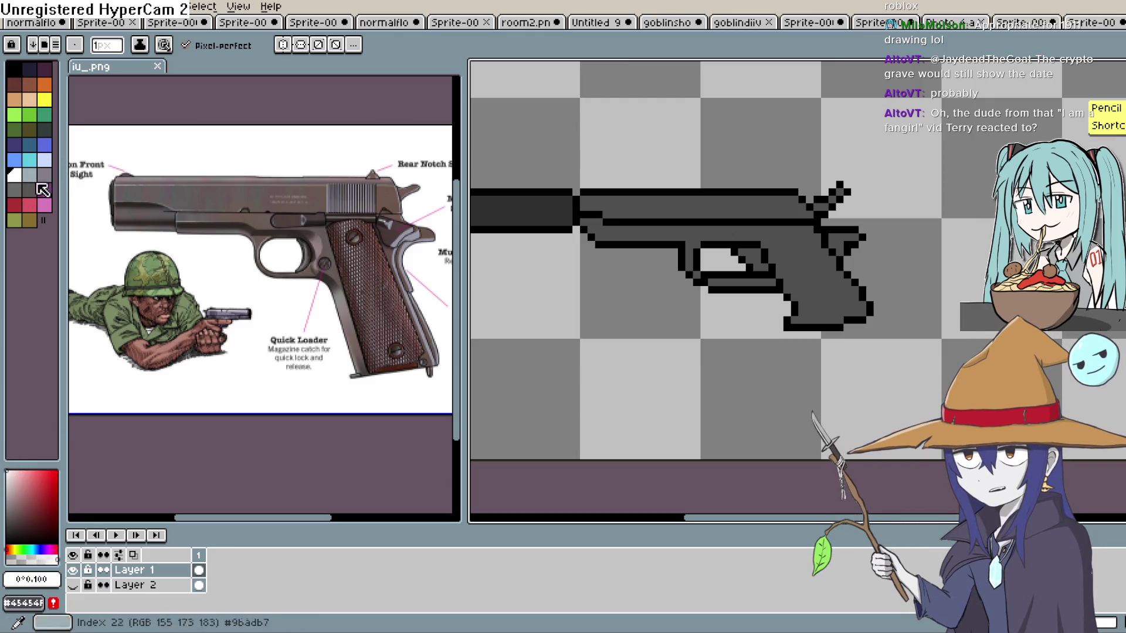
scroll(727, 254, "up", 3)
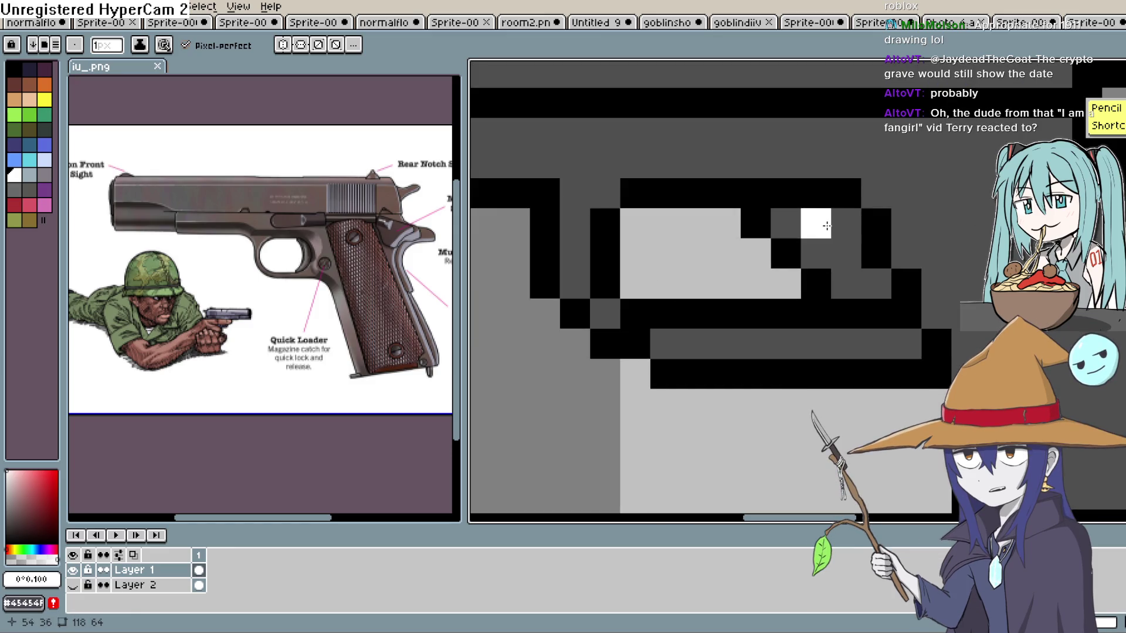
scroll(831, 231, "right", 4)
key("e")
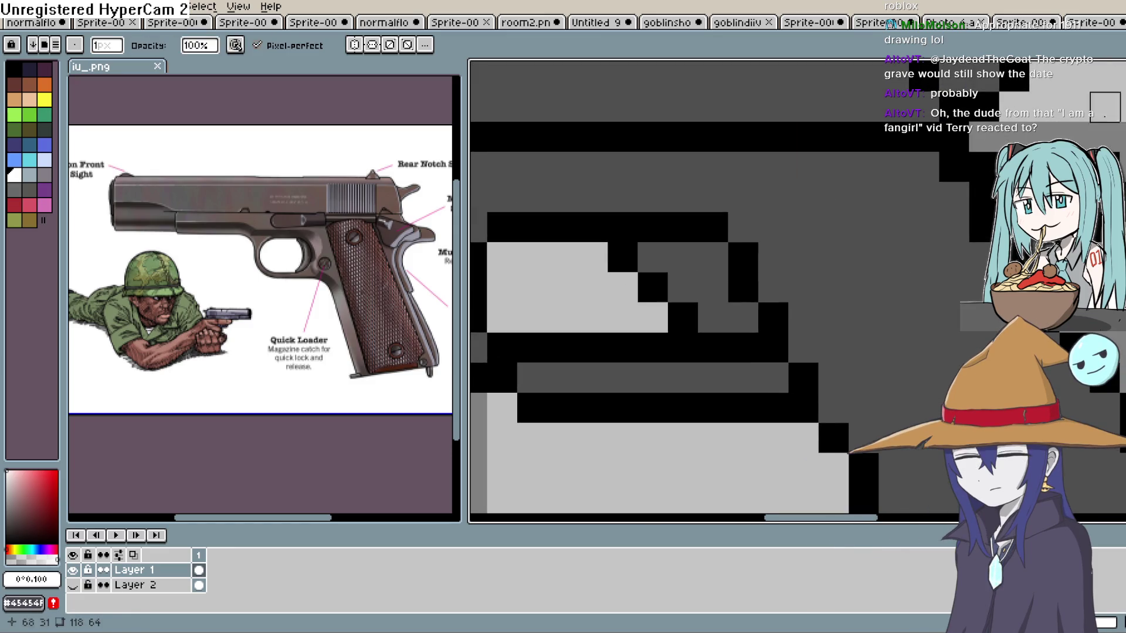
left_click(683, 257)
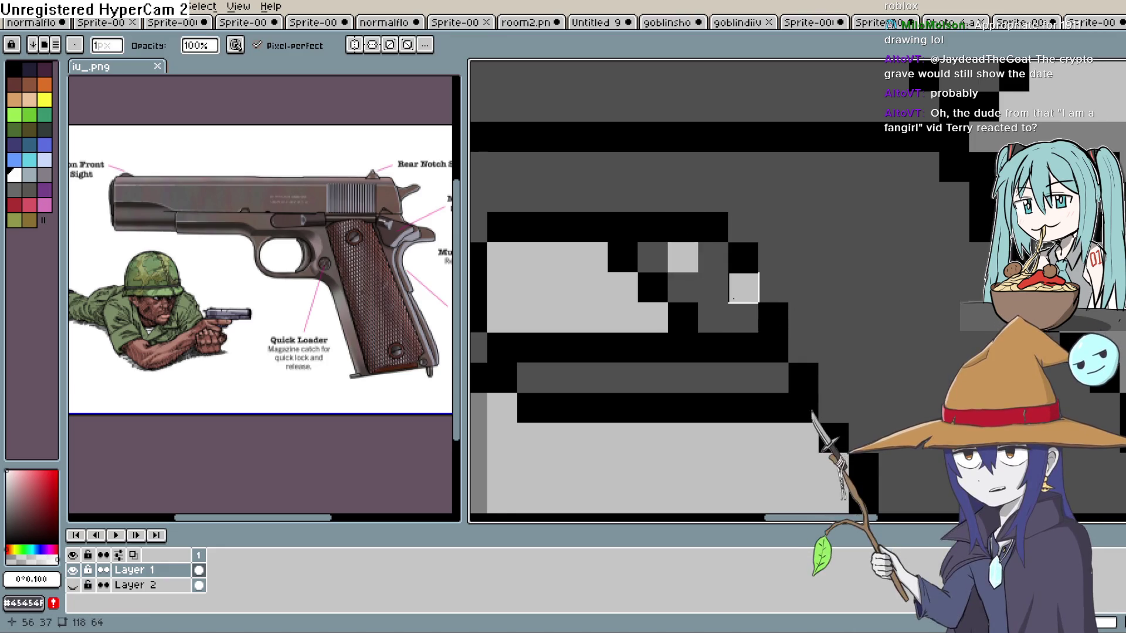
left_click(713, 288)
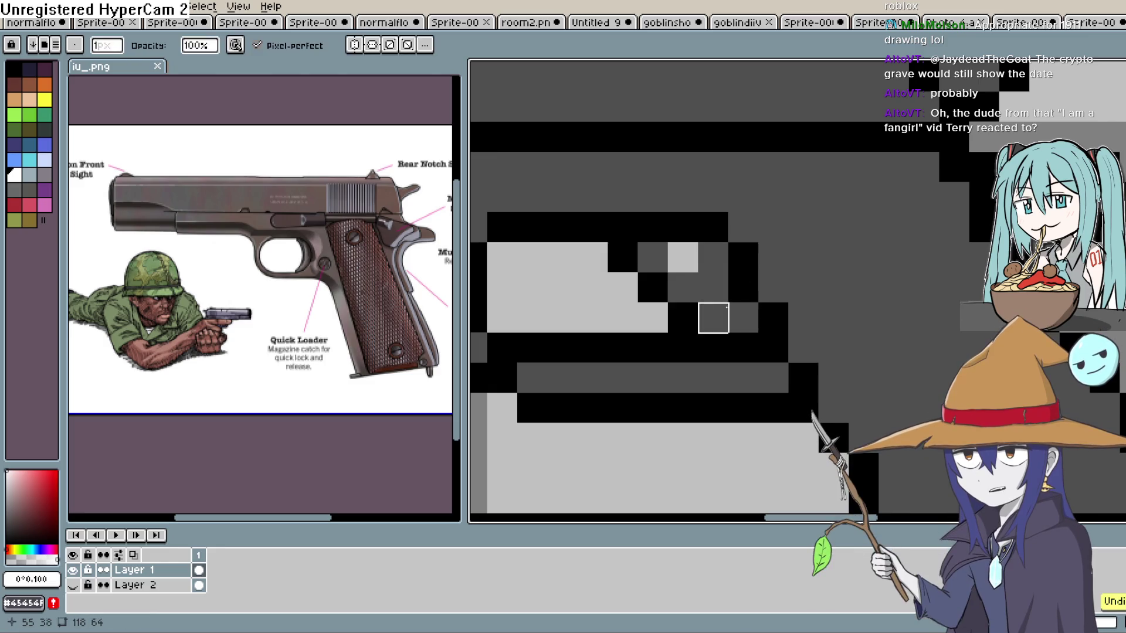
left_click(713, 317)
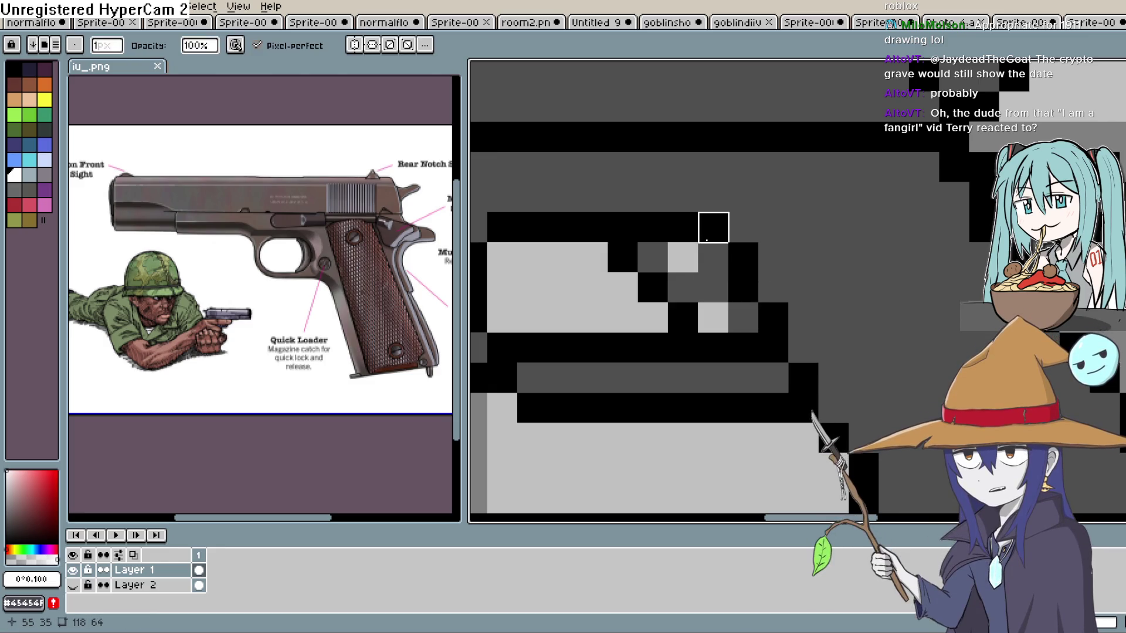
left_click(713, 318)
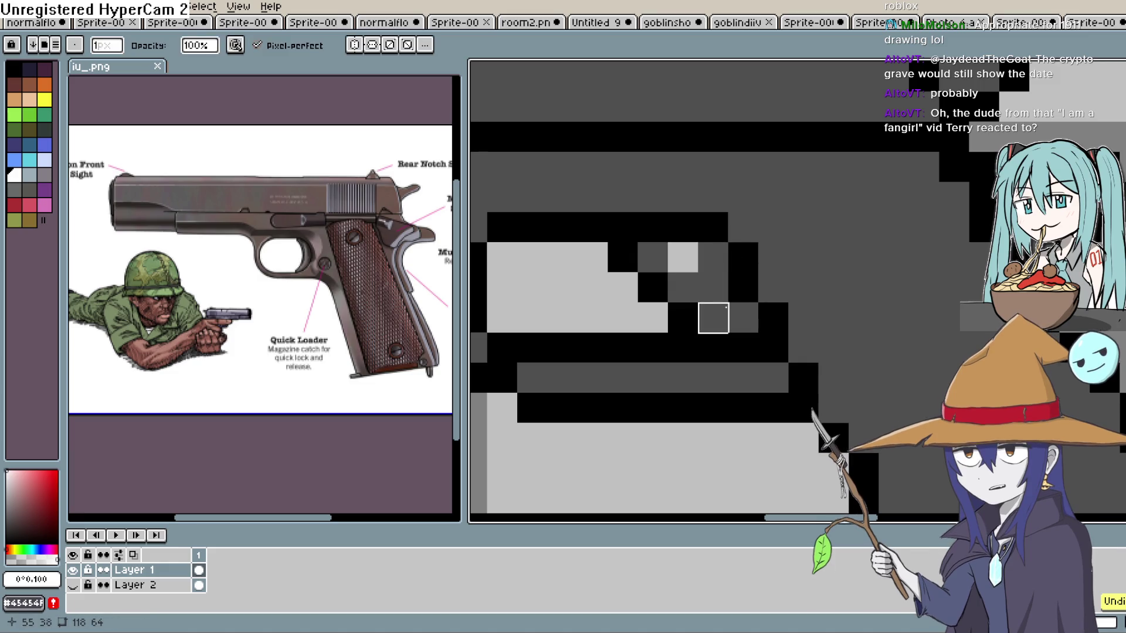
right_click(713, 318)
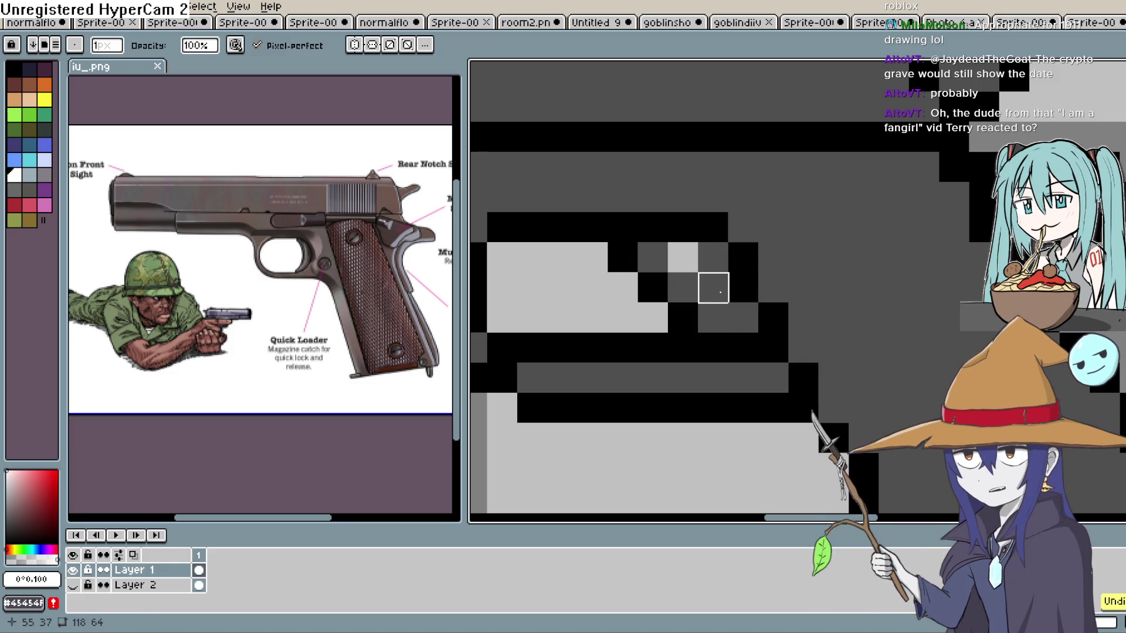
key("ctrl+z")
Undo several trigger pixel edits and pan the view back to the trigger.
scroll(722, 288, "down", 1)
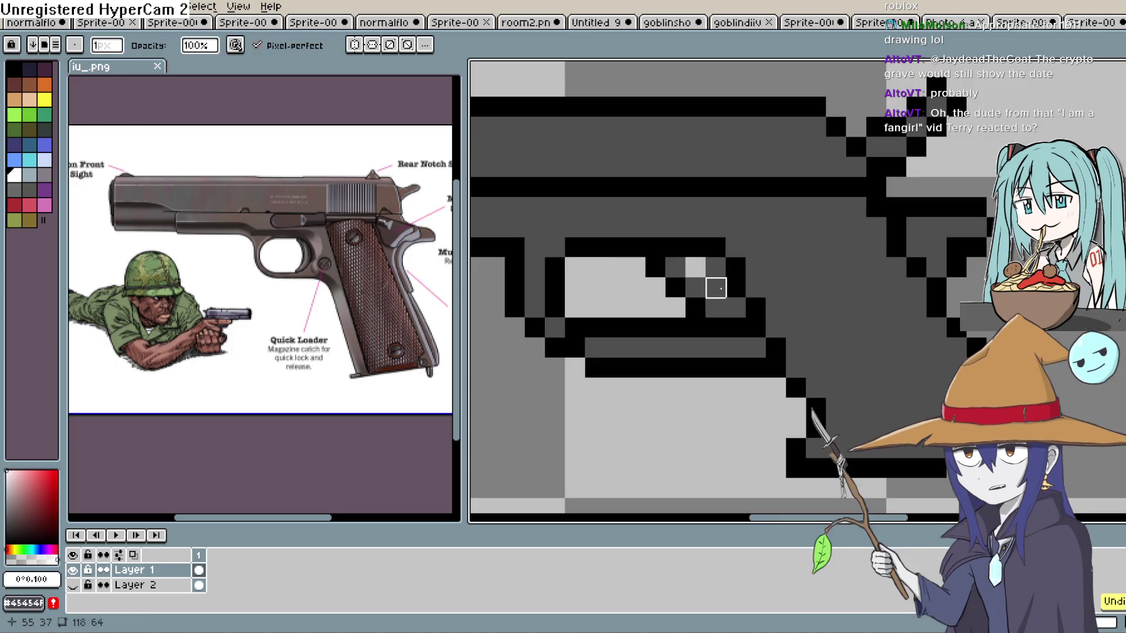
key("ctrl+z")
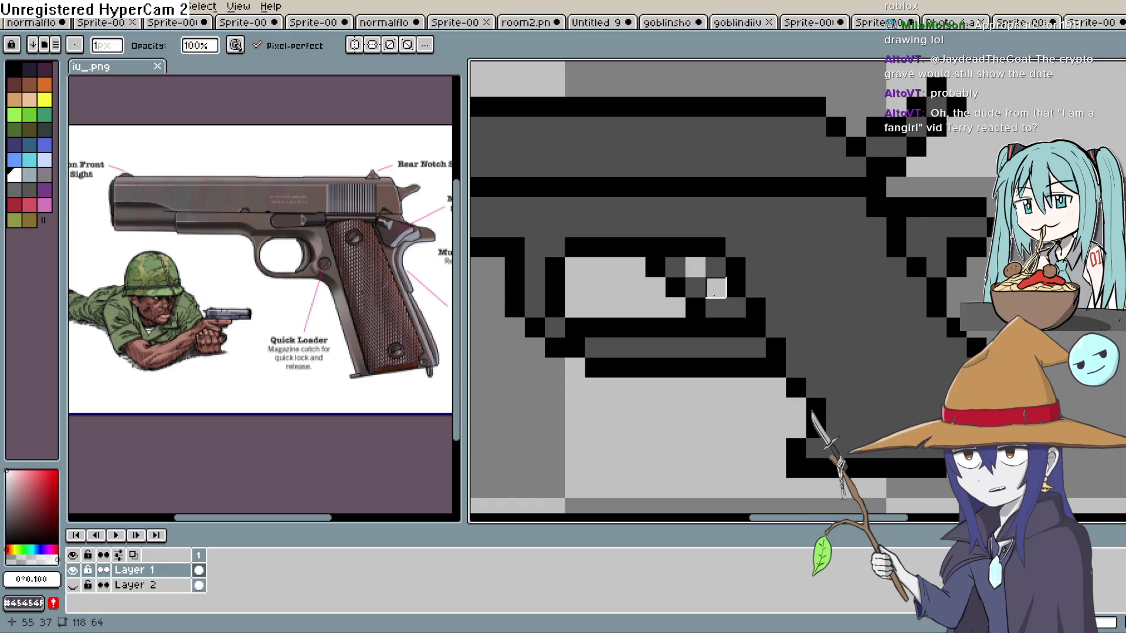
scroll(776, 267, "down", 2)
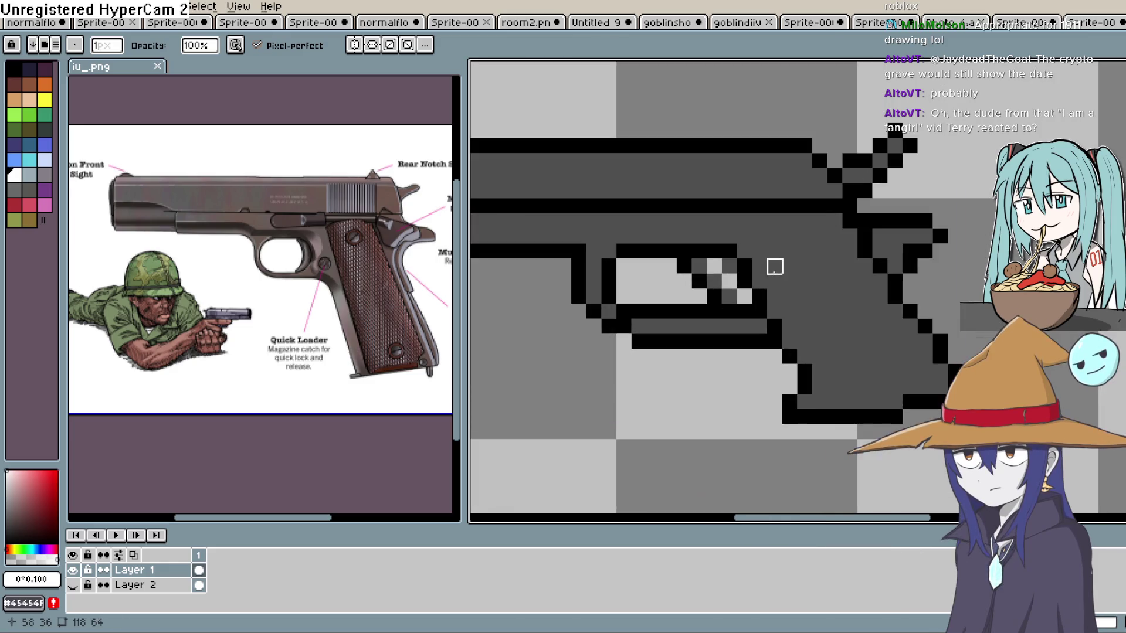
scroll(754, 281, "down", 2)
key("ctrl+z")
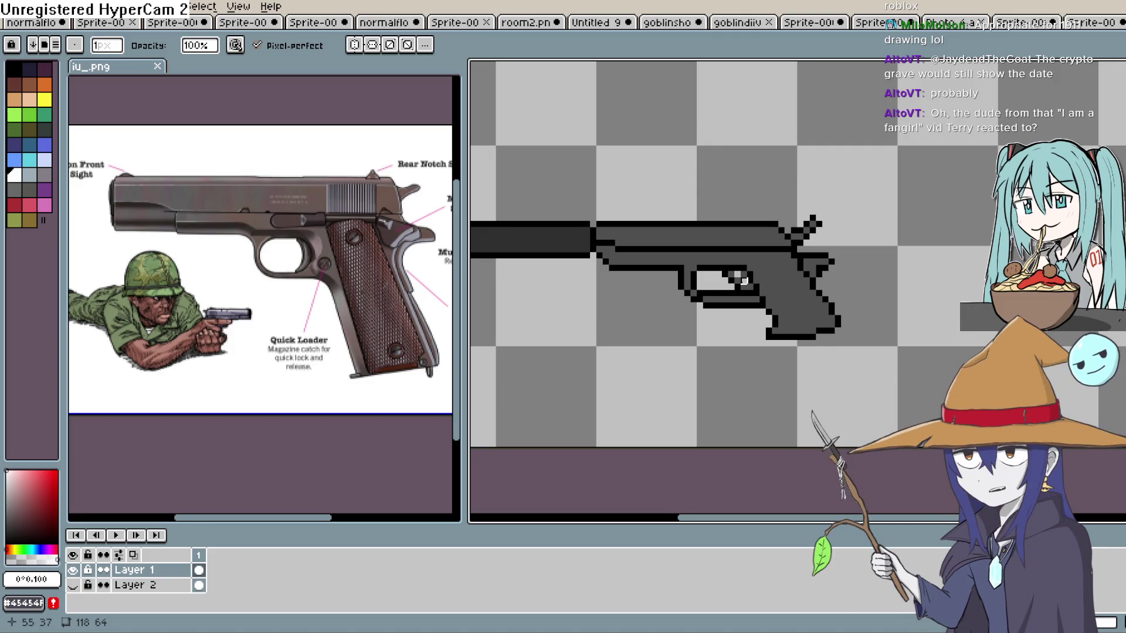
scroll(745, 271, "up", 2)
scroll(743, 273, "up", 2)
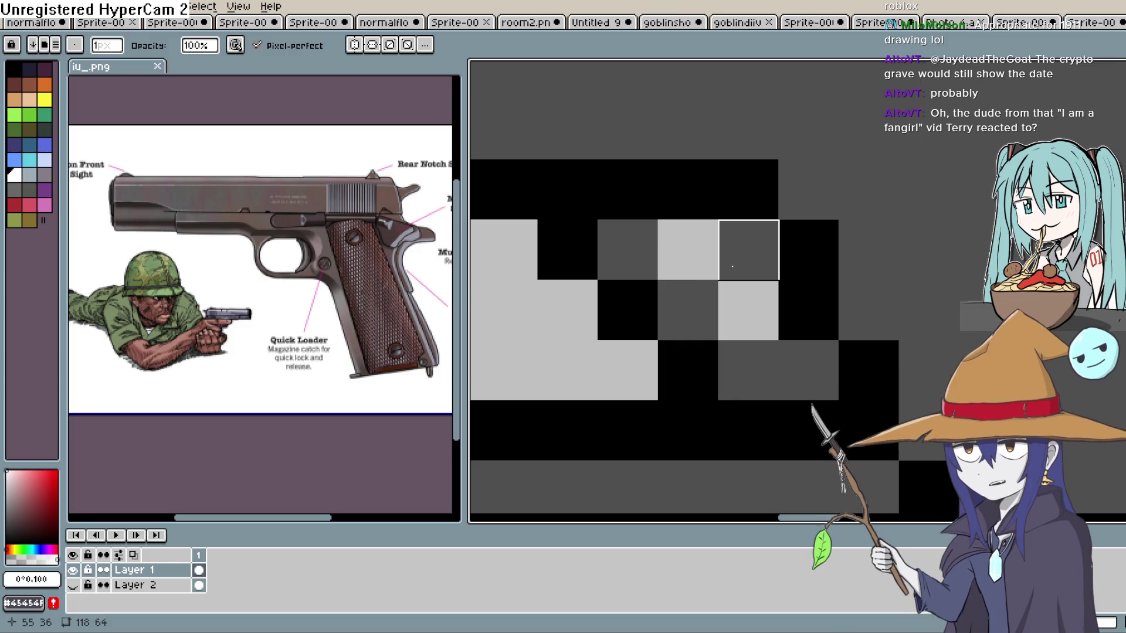
scroll(733, 266, "down", 5)
scroll(735, 285, "up", 2)
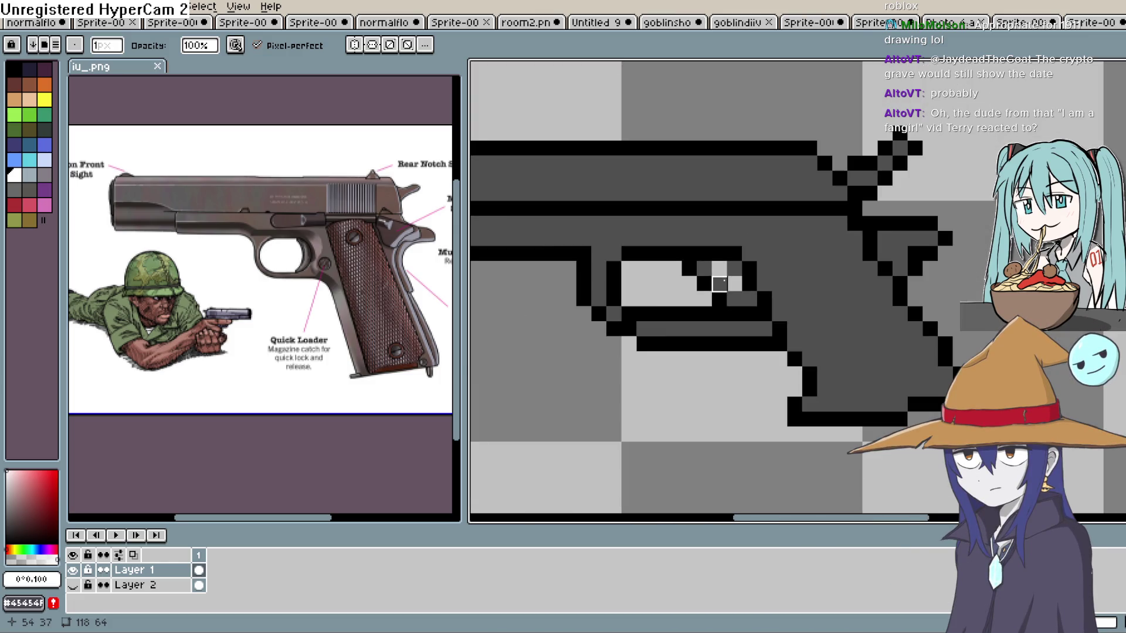
mouse_move(810, 314)
left_mouse_down()
mouse_move(829, 369)
mouse_move(887, 399)
left_mouse_up()
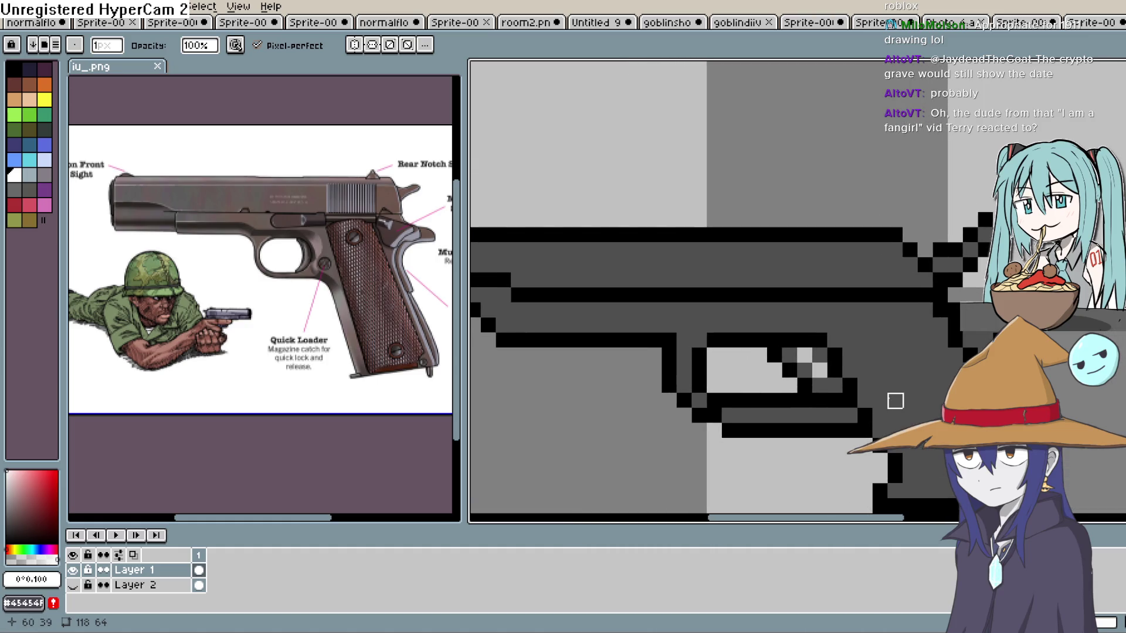
scroll(880, 366, "down", 2)
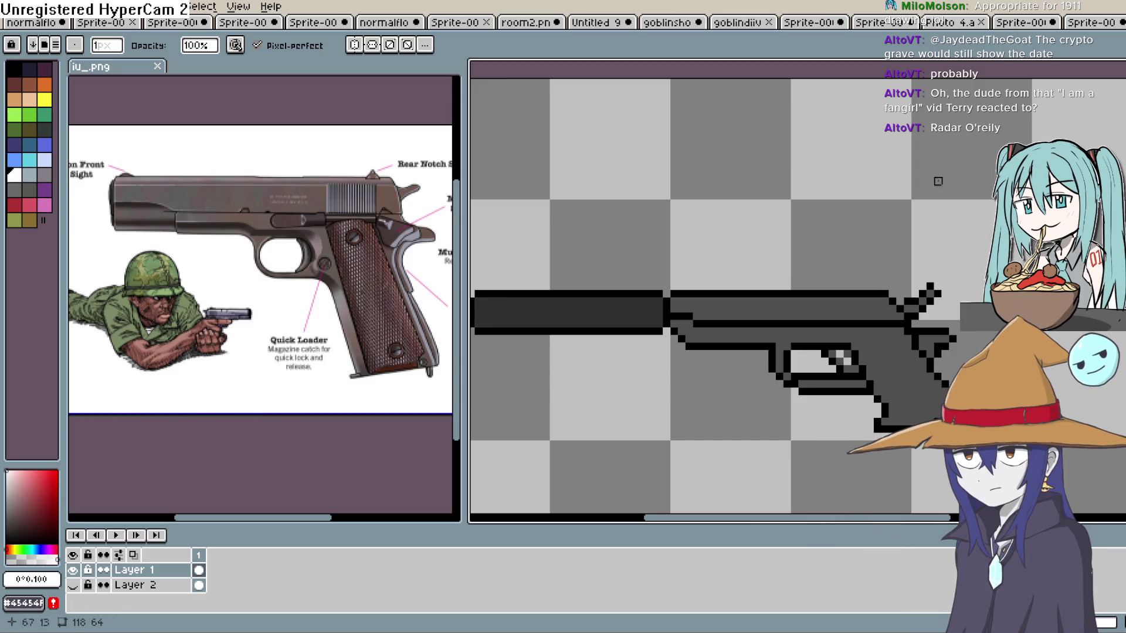
Choose a darker grey and fill the upper slide with it.
key("i")
left_click(904, 364)
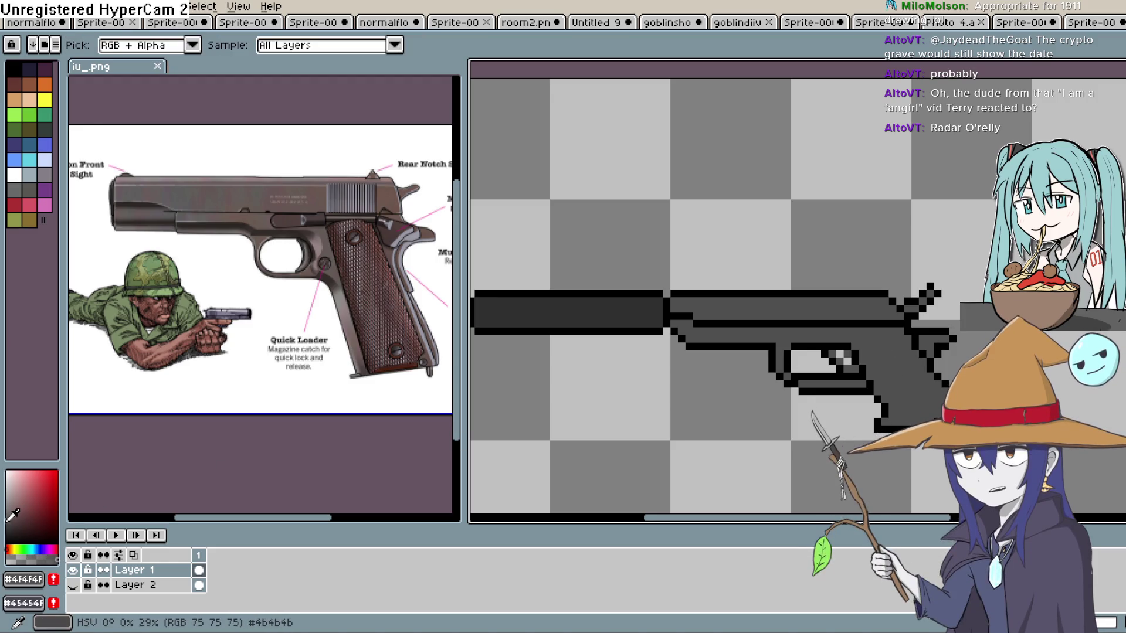
left_click_drag(7, 522, 6, 532)
key("g")
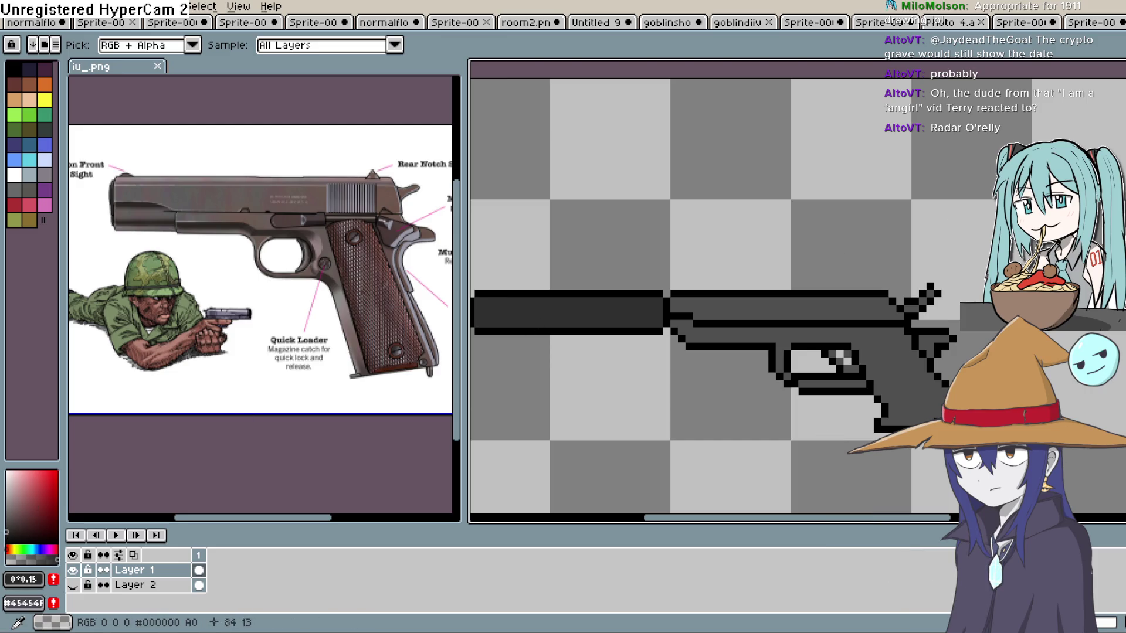
left_click(827, 312)
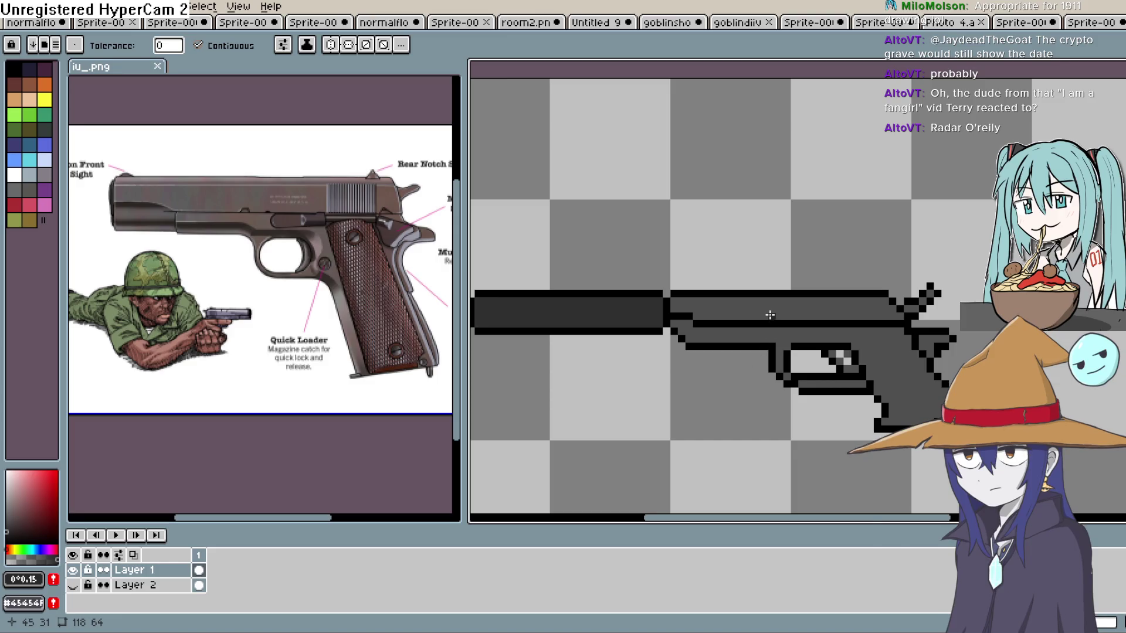
Sample black from the outline and add a black pixel to the slide's front step.
scroll(766, 339, "up", 2)
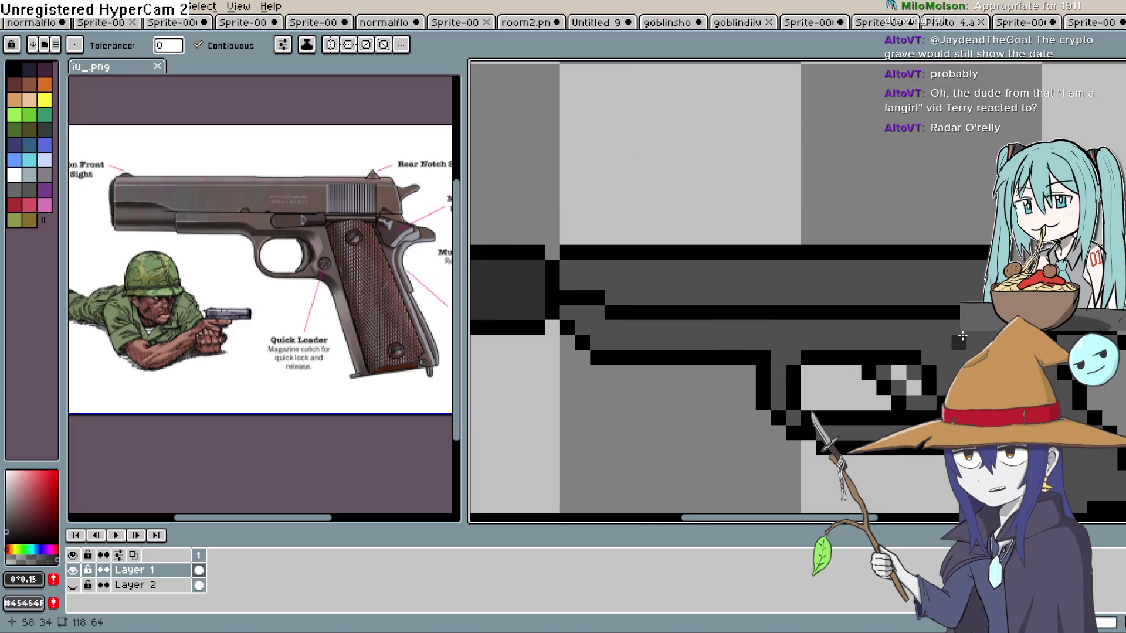
scroll(756, 344, "down", 2)
scroll(777, 323, "up", 2)
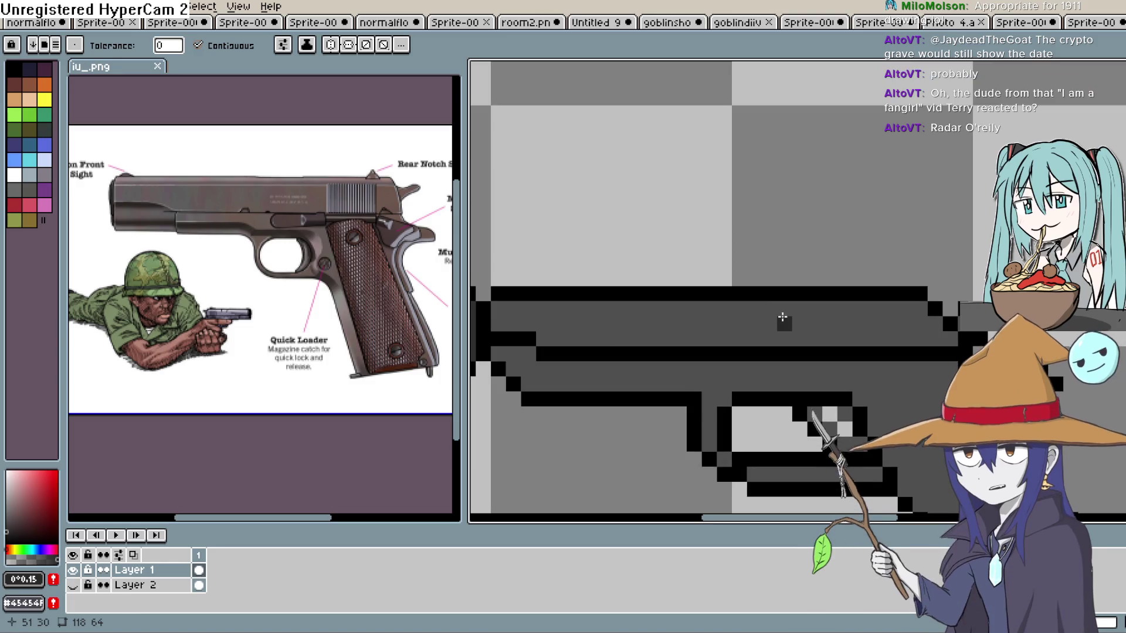
scroll(783, 318, "down", 2)
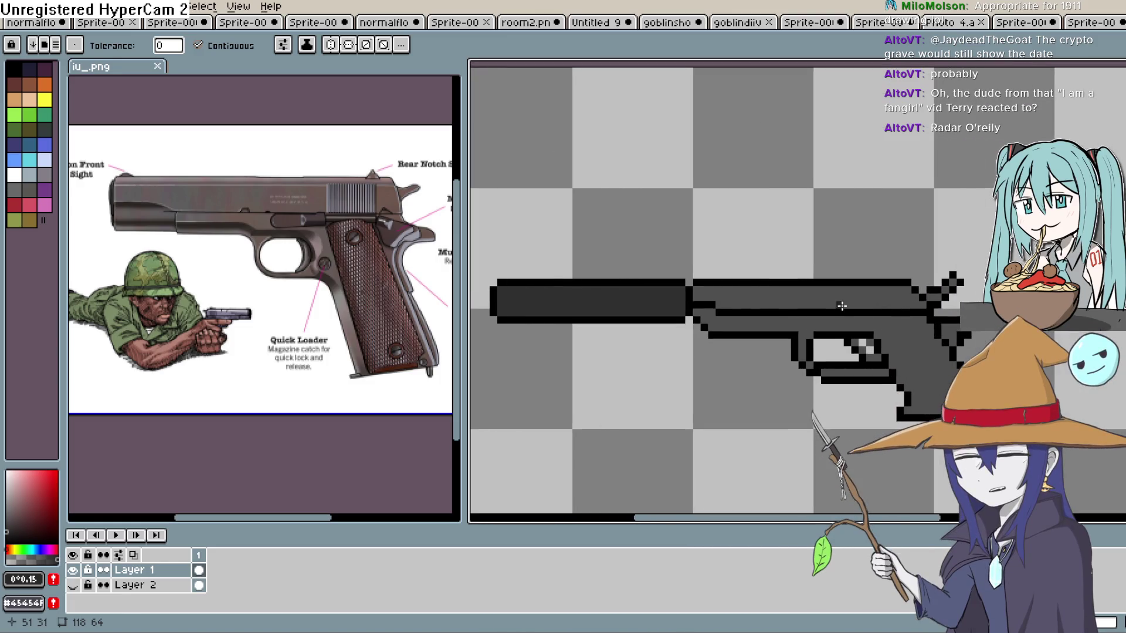
scroll(841, 307, "up", 2)
scroll(837, 314, "down", 1)
left_click_drag(756, 342, 792, 307)
key("i")
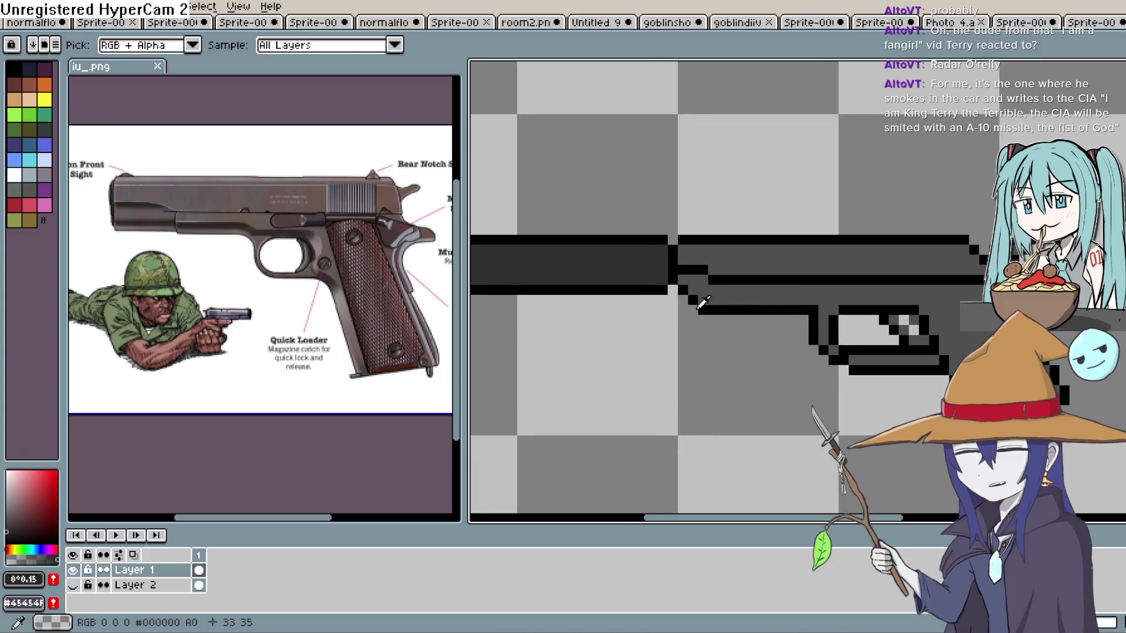
left_click(718, 273)
left_click(715, 273)
key("b")
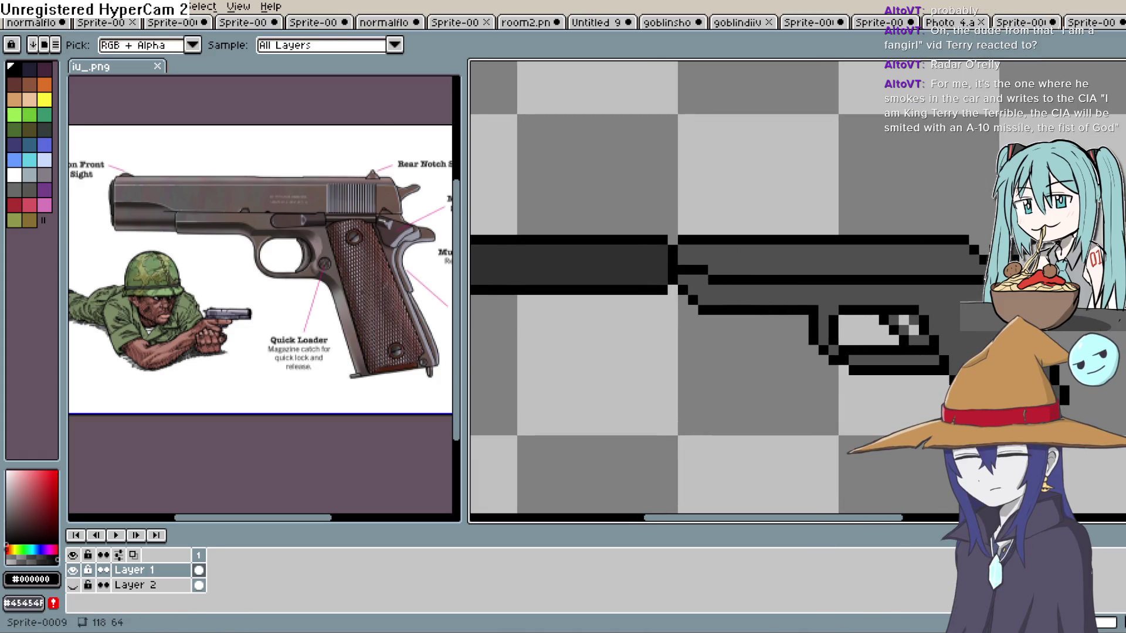
left_click(722, 269)
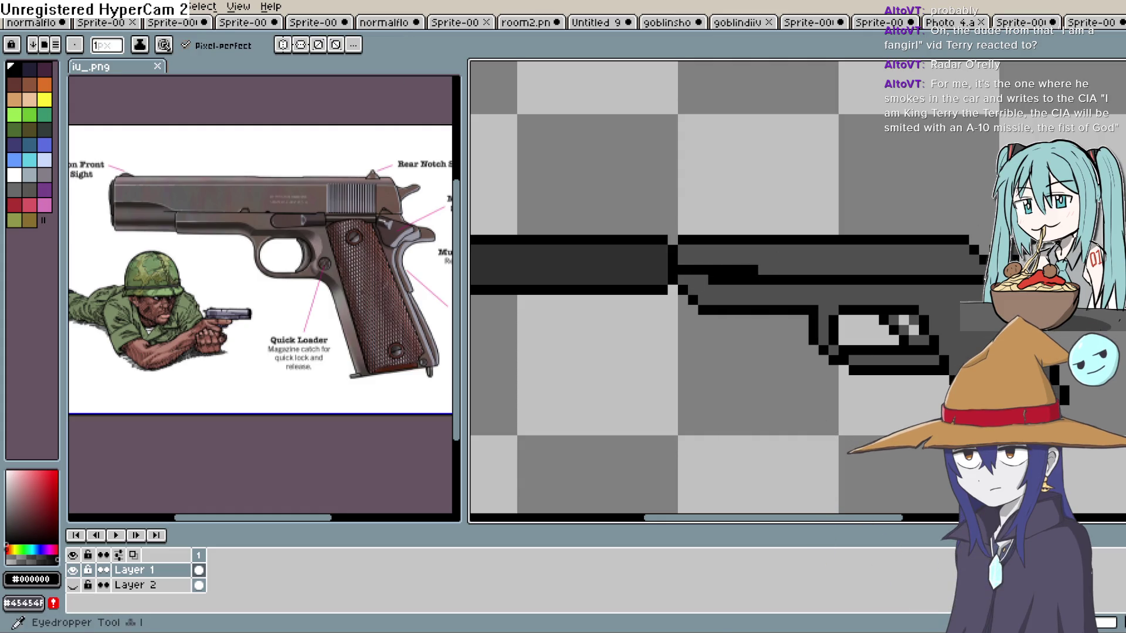
Sample #4F4F4F and paint grey over part of the slide's front step outline.
key("i")
left_click(812, 271)
key("b")
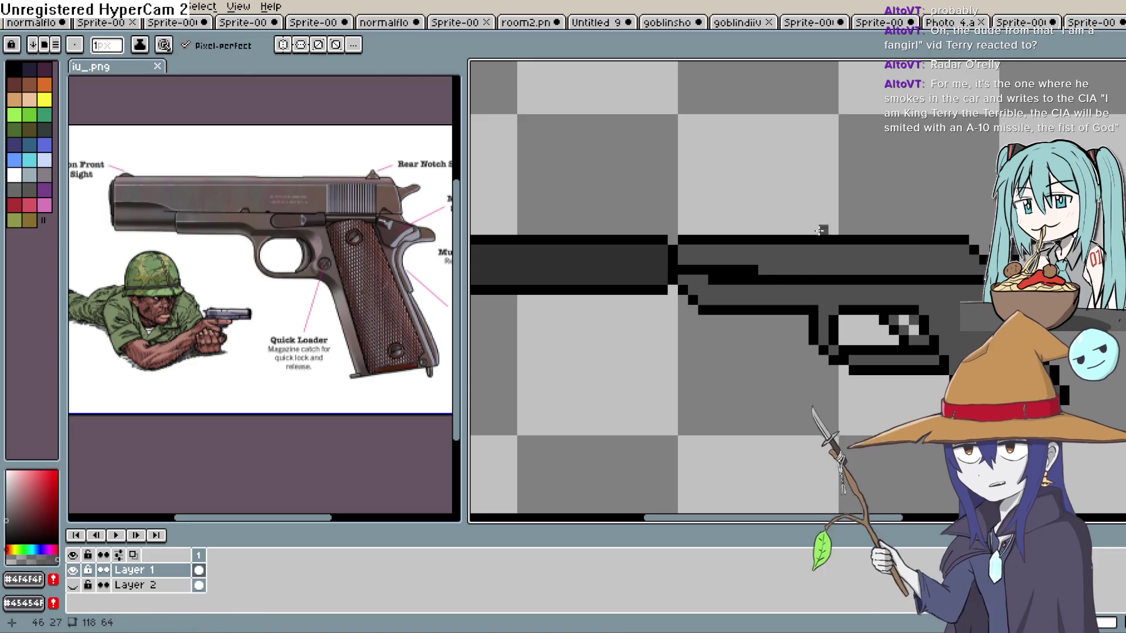
left_click_drag(712, 279, 743, 279)
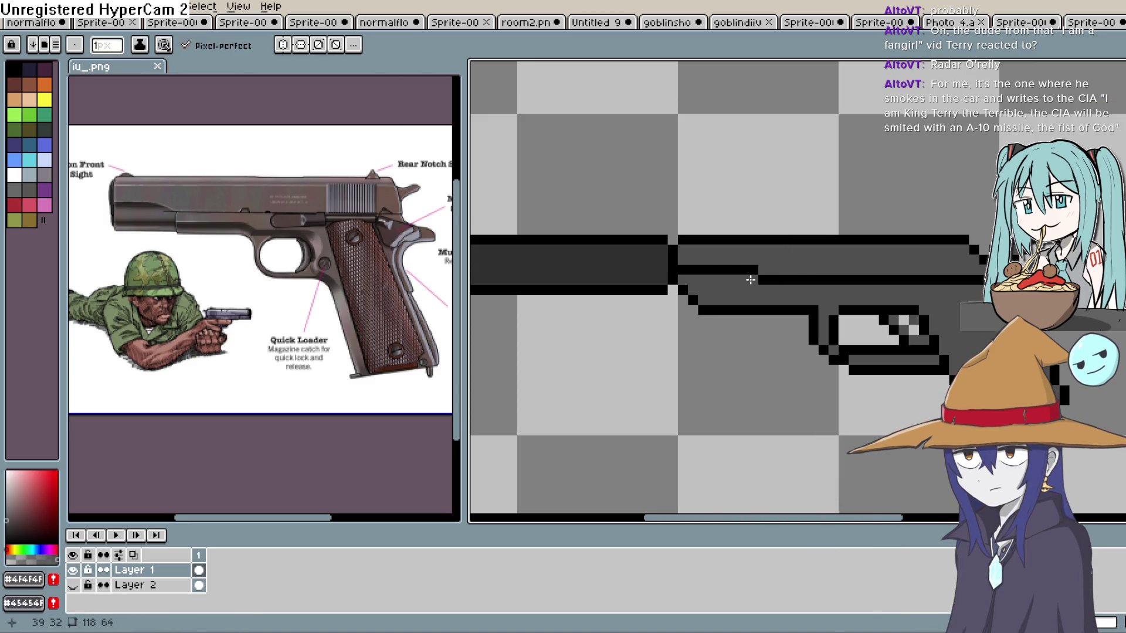
scroll(932, 323, "up", 1)
scroll(932, 322, "right", 1)
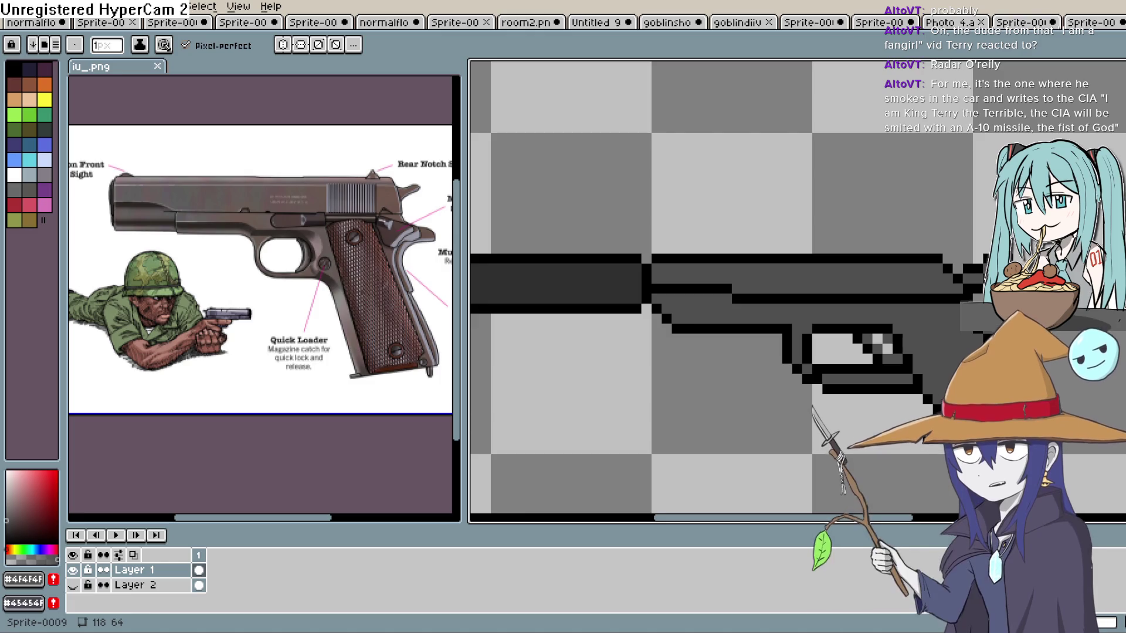
key("g")
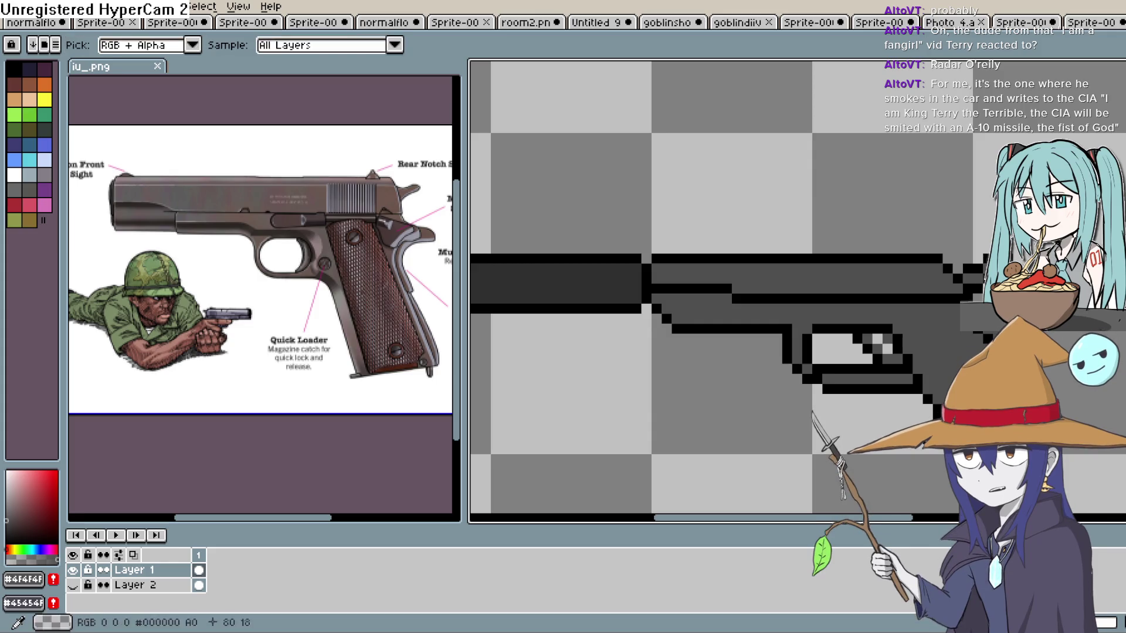
key("b")
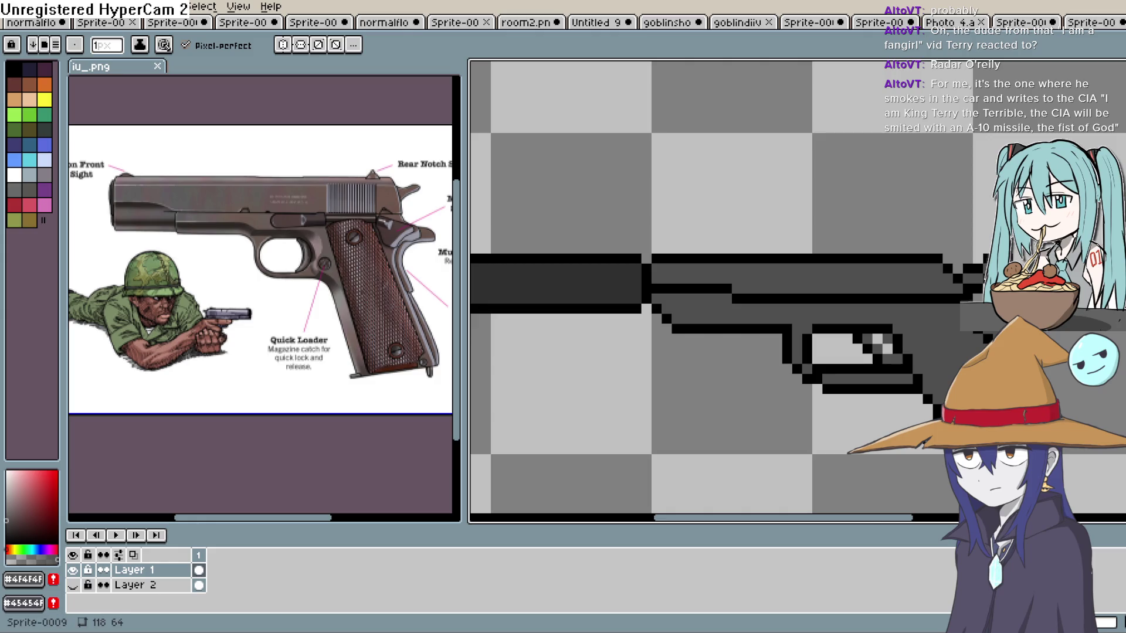
left_click(945, 421, "alt")
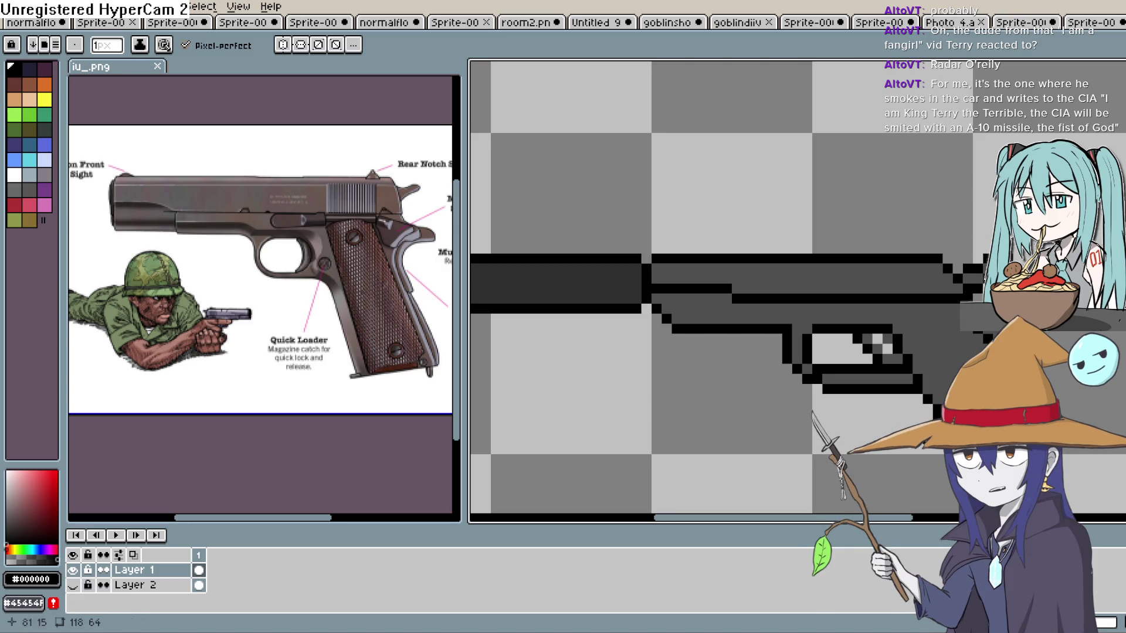
key("e")
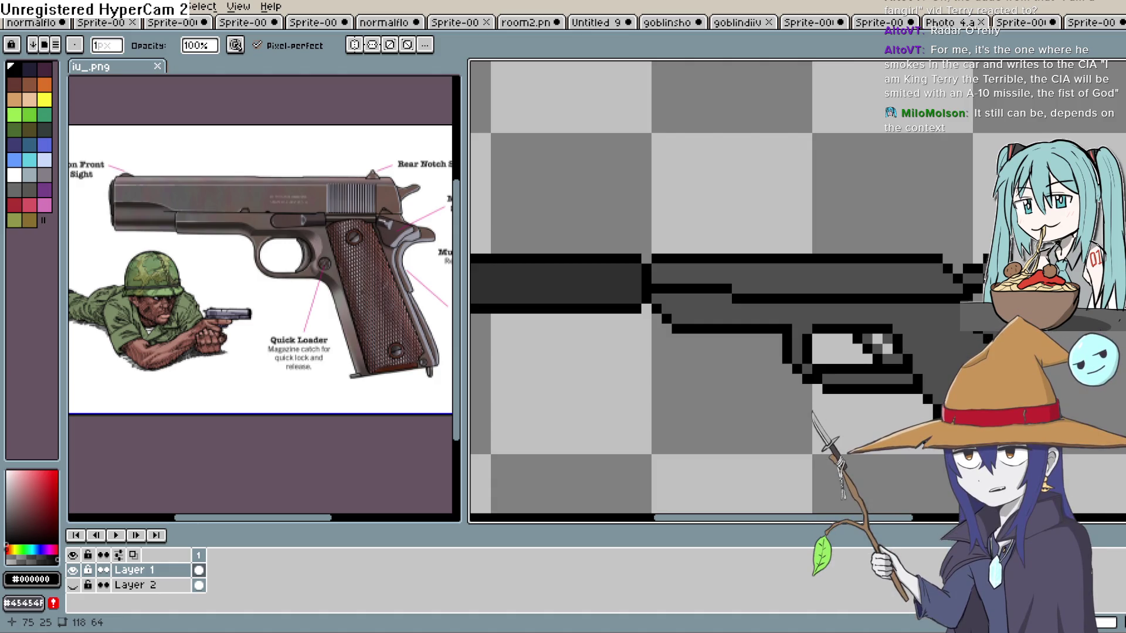
Move the slide's top strip up one pixel and fix its black top-left corner pixel.
key("m")
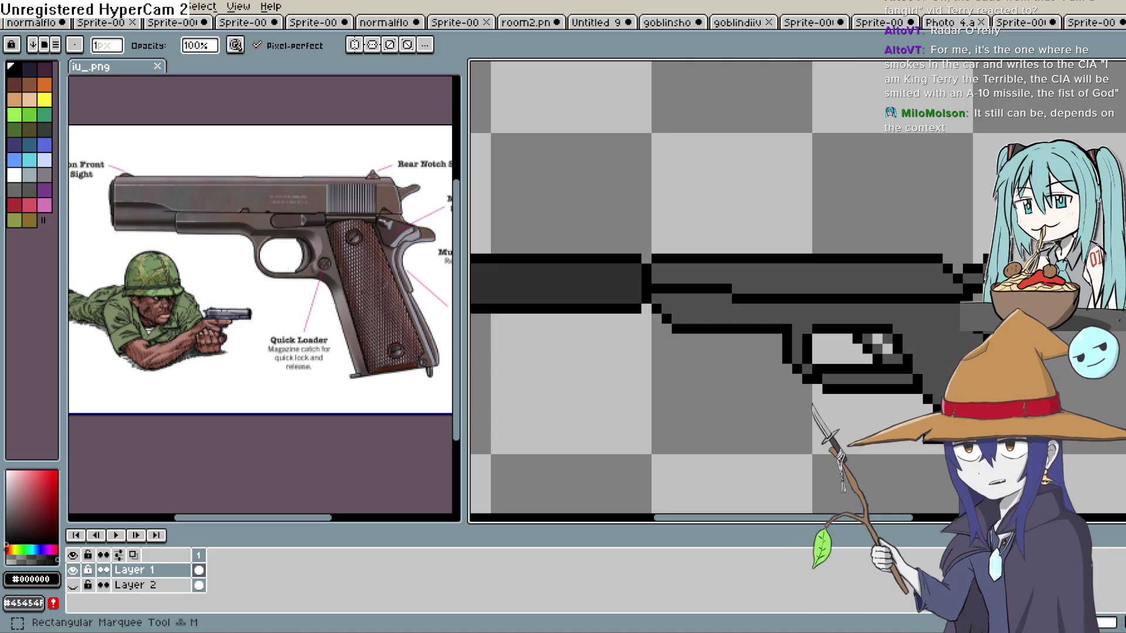
mouse_move(960, 246)
left_mouse_down()
mouse_move(853, 282)
mouse_move(706, 279)
mouse_move(648, 230)
left_mouse_up()
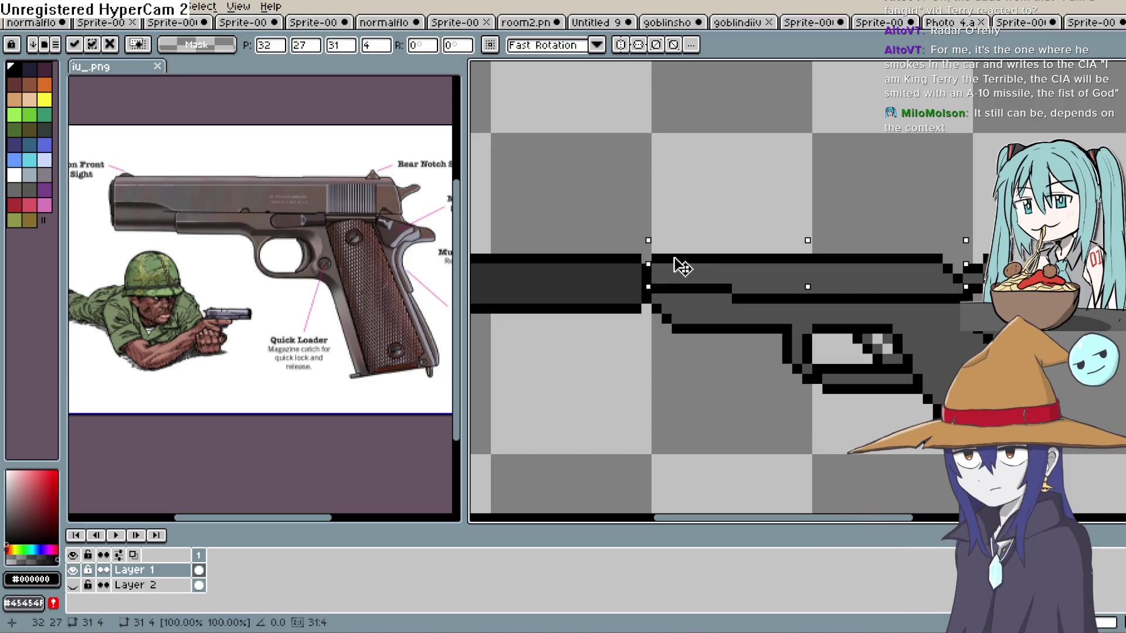
key("b")
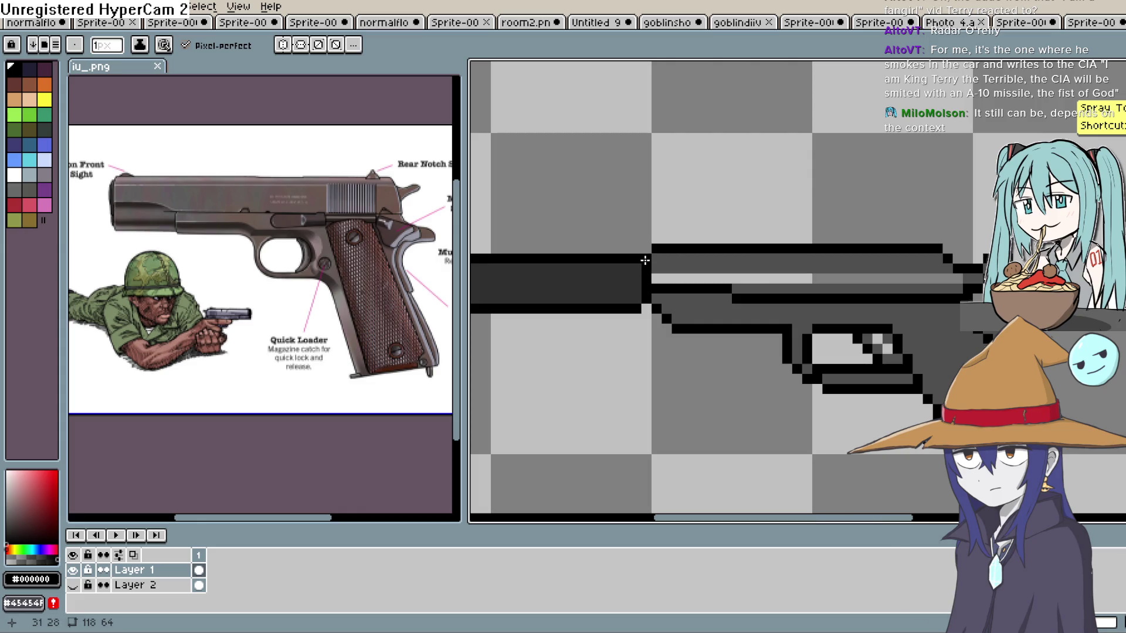
left_click(648, 258)
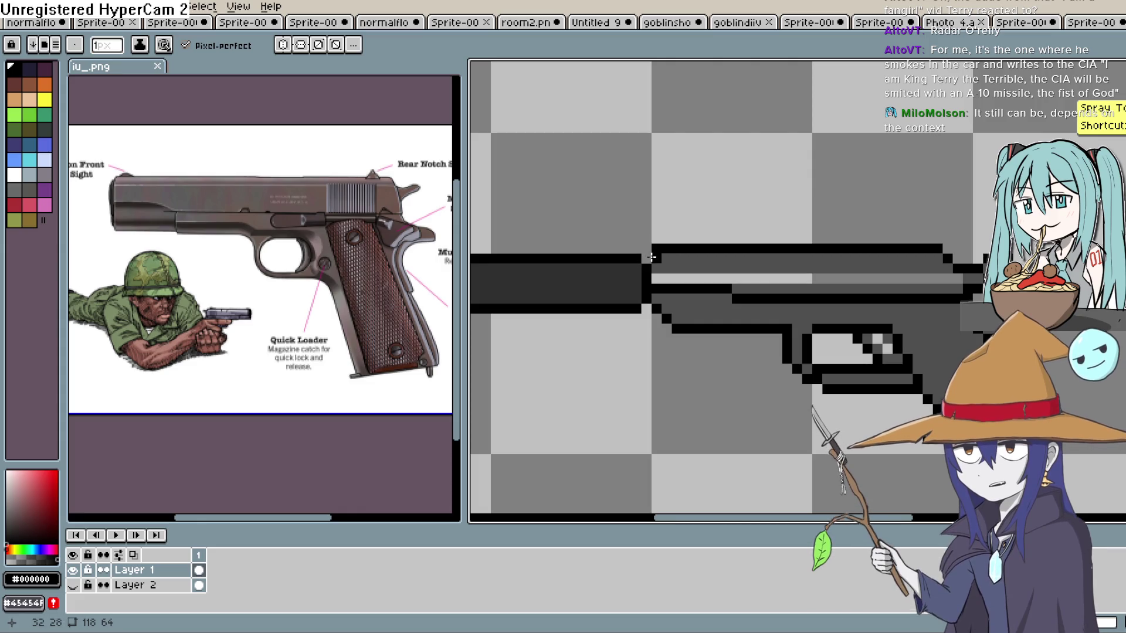
key("e")
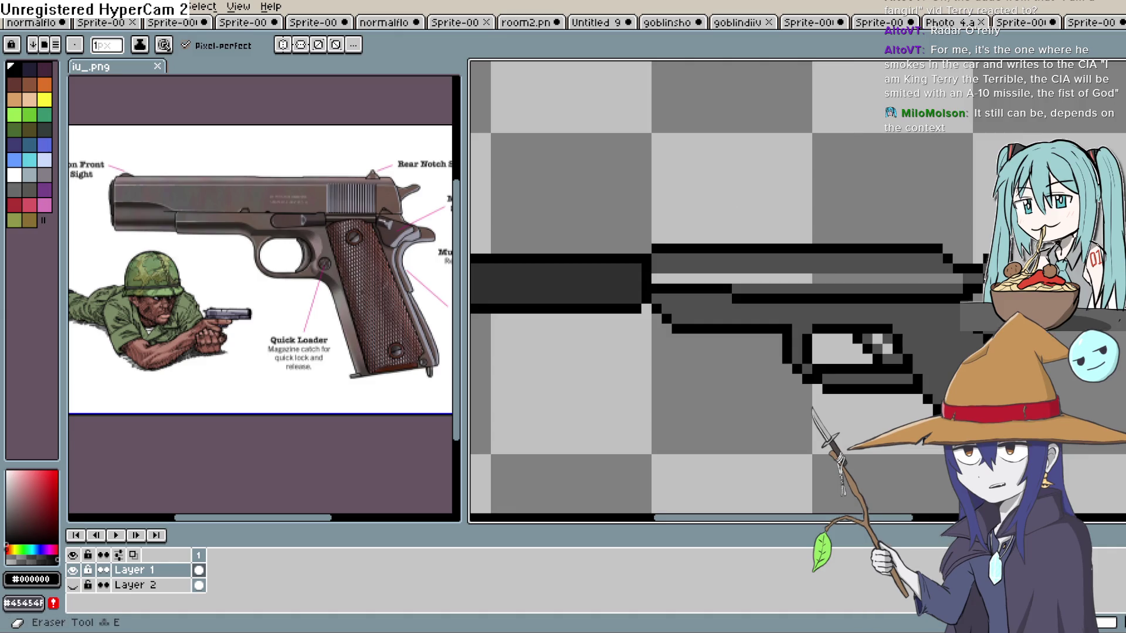
left_click(656, 249)
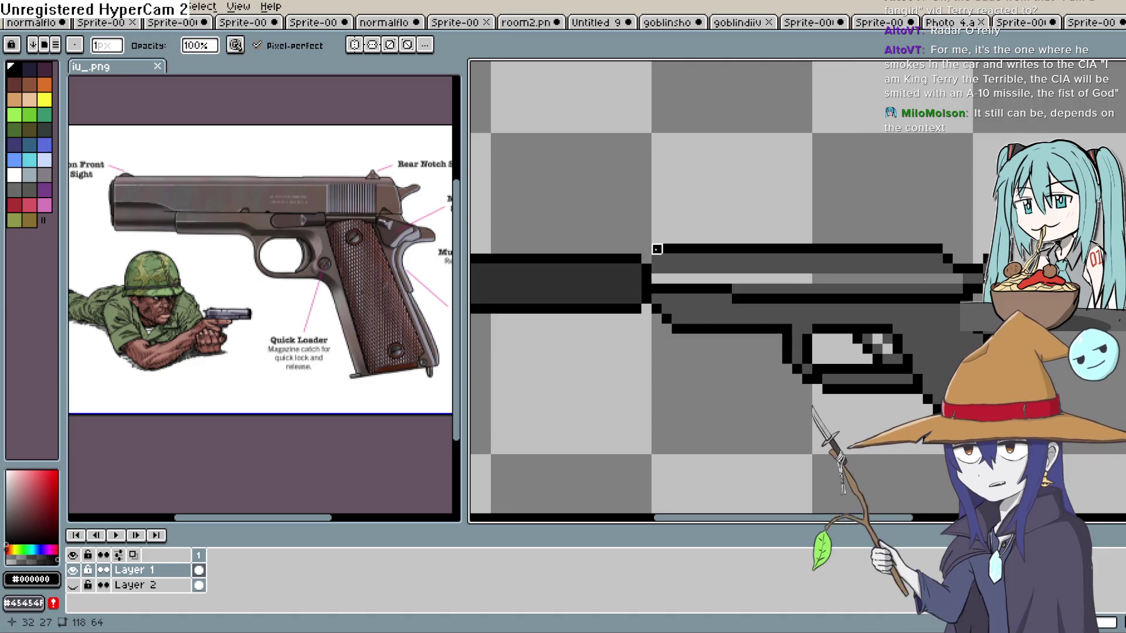
key("b")
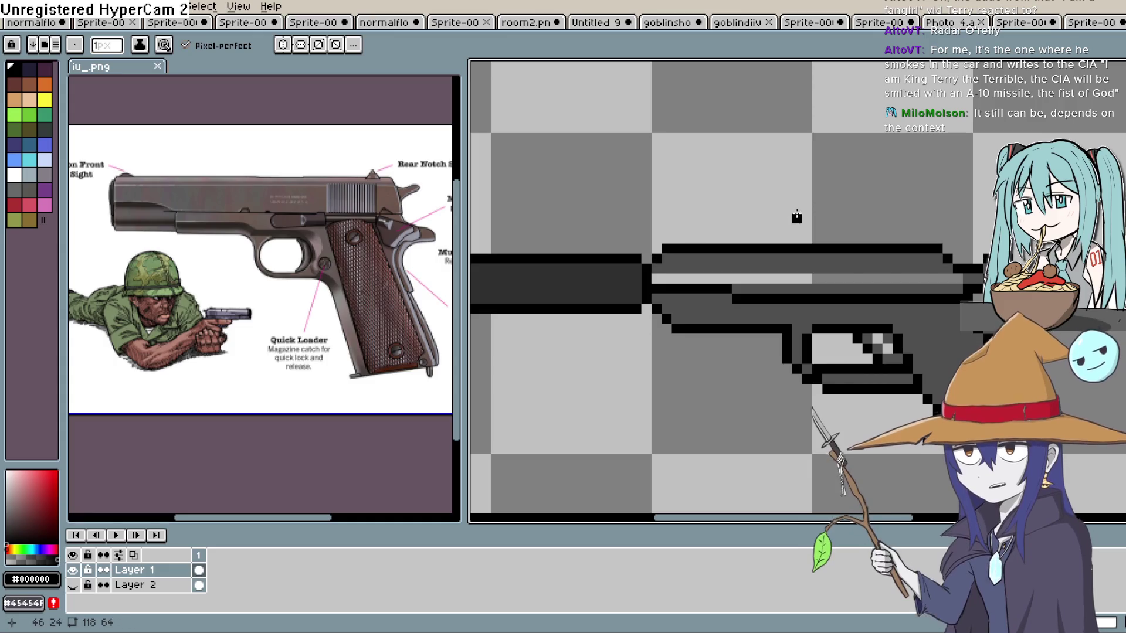
left_click(656, 248)
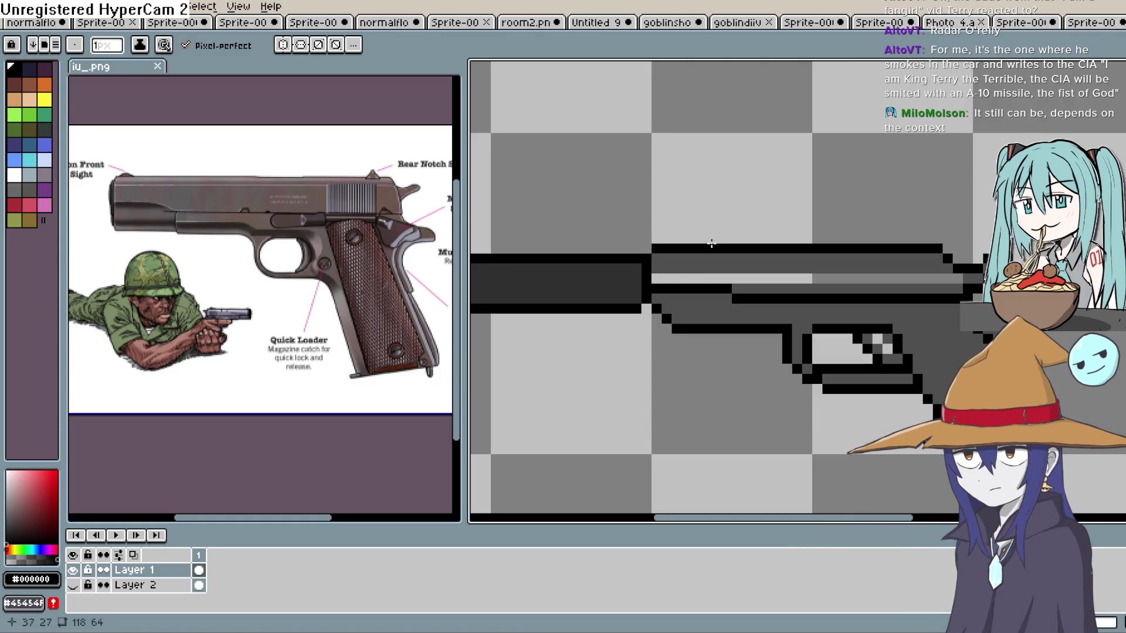
Fill the new light strip on the slide with the sampled grey #4F4F4F.
key("i")
left_click(749, 258)
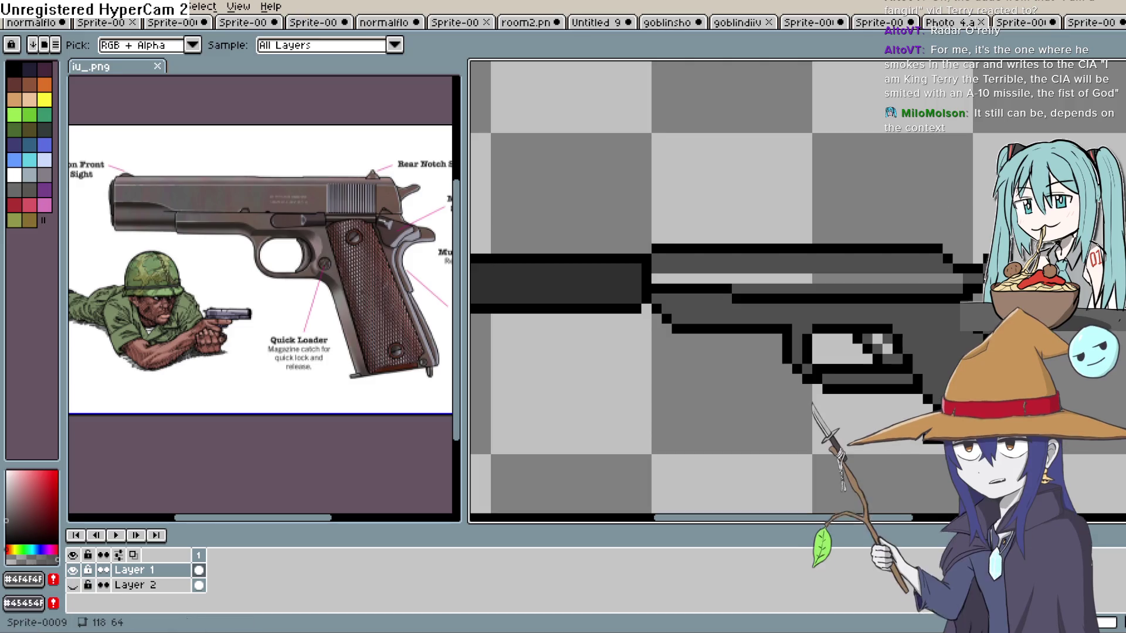
key("g")
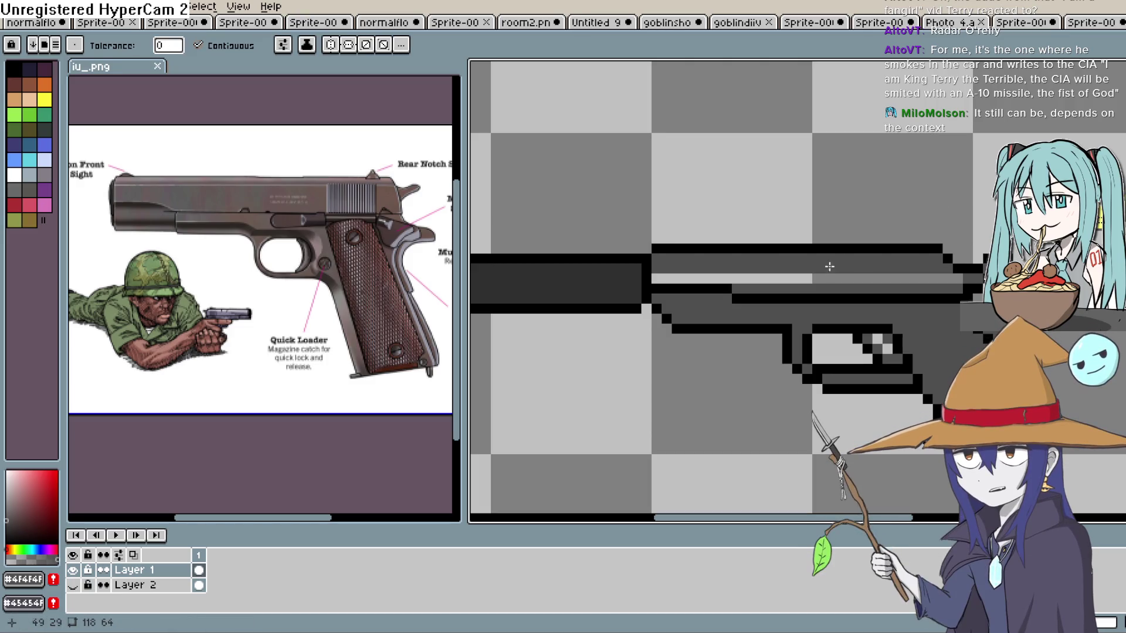
left_click(818, 278)
scroll(858, 248, "down", 1)
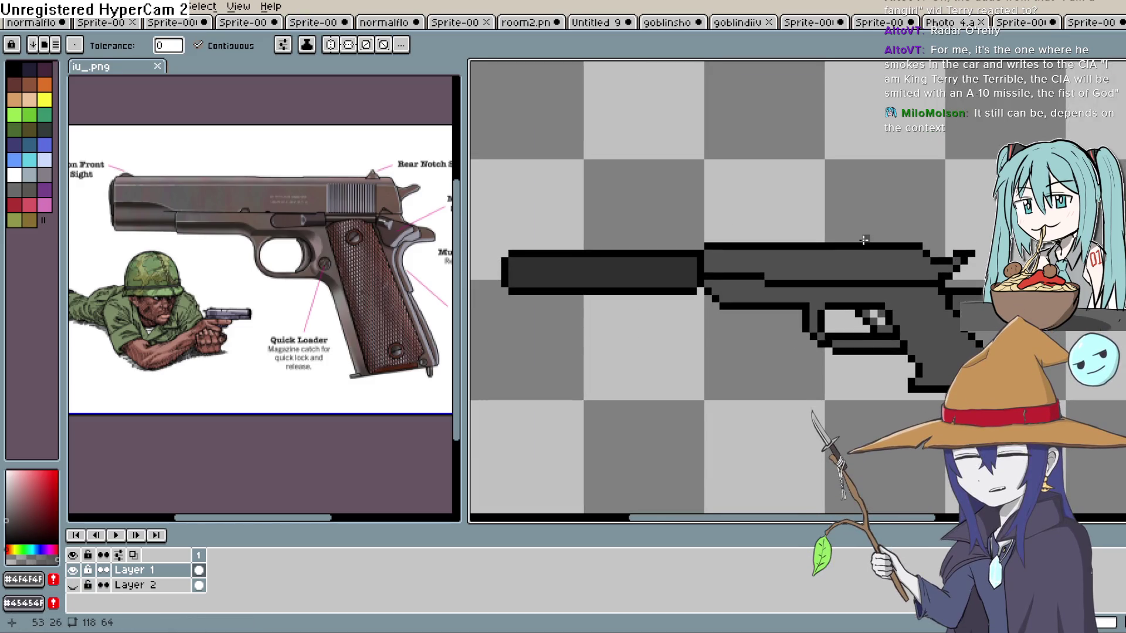
scroll(856, 247, "down", 1)
scroll(856, 246, "up", 2)
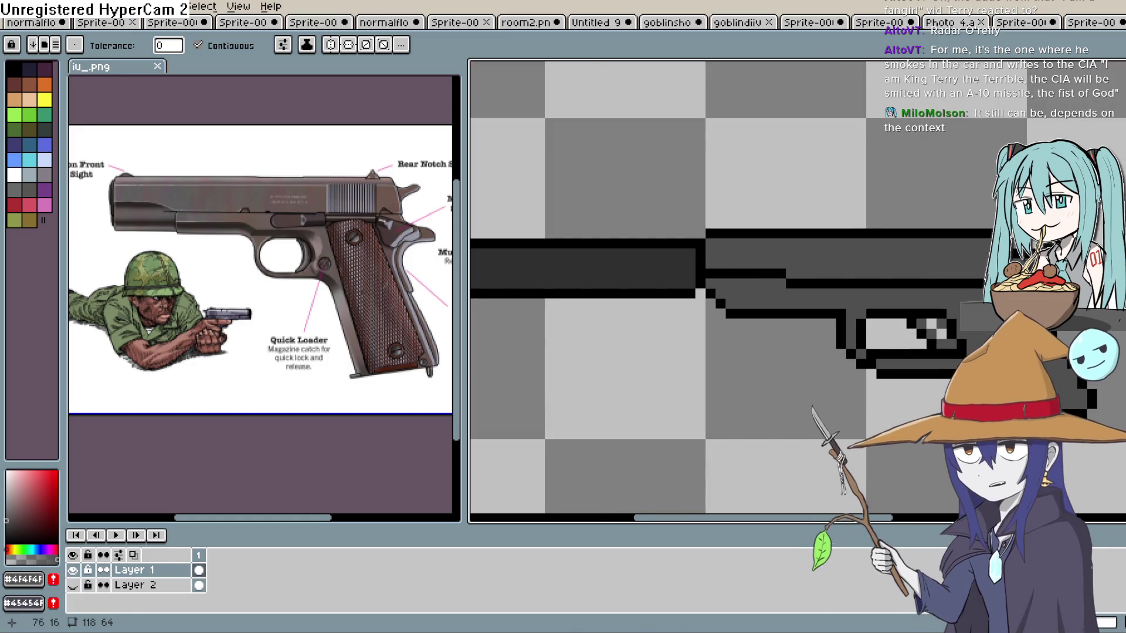
key("i")
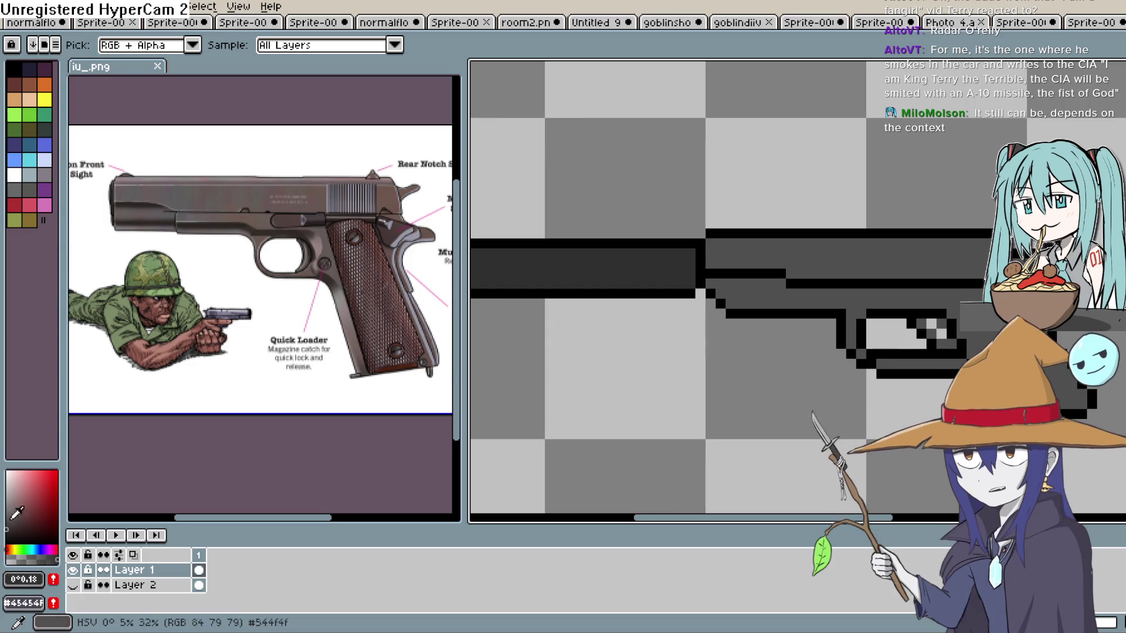
key("b")
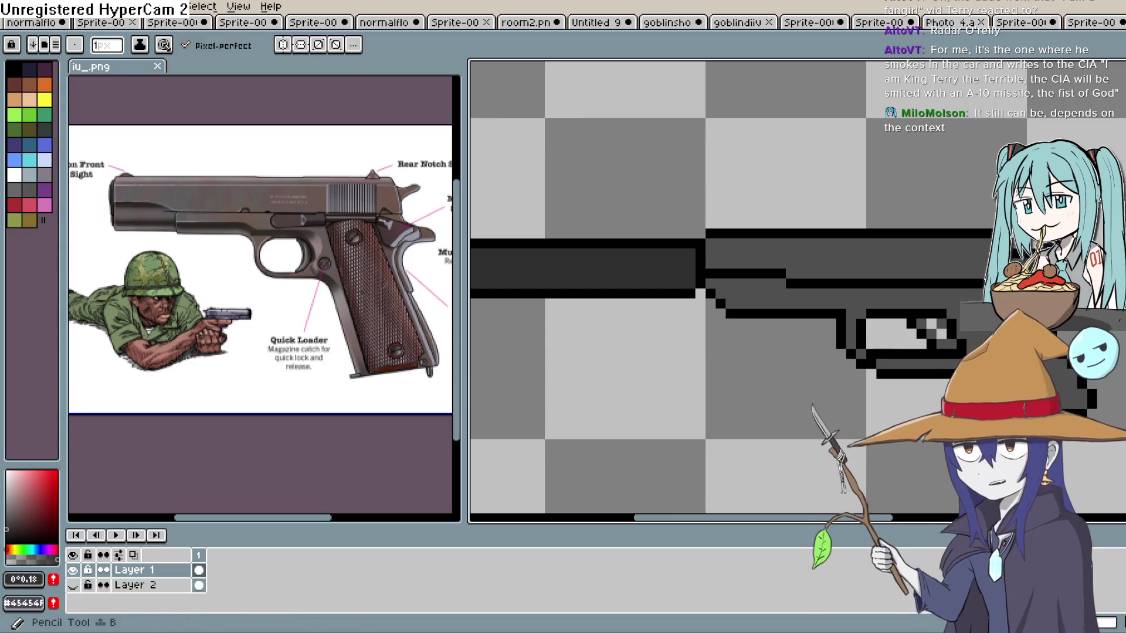